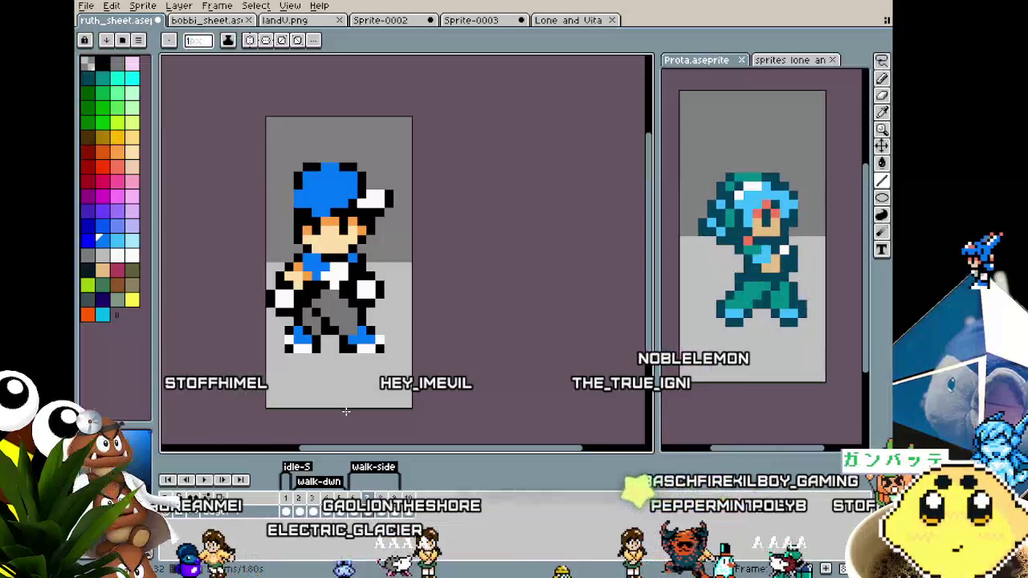
Step: On the boy sheet, go to frame 7, select the whole canvas and nudge the sprite slightly lower
{"action": "left_click", "coordinate": [717, 398]}
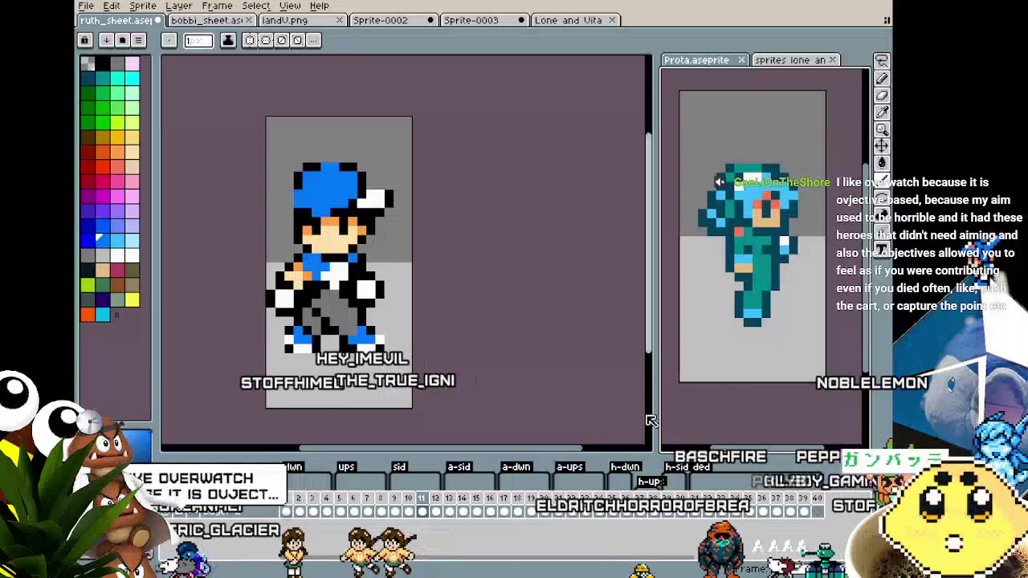
{"action": "left_click_drag", "start_coordinate": [459, 429], "coordinate": [473, 430]}
{"action": "left_click", "coordinate": [328, 497]}
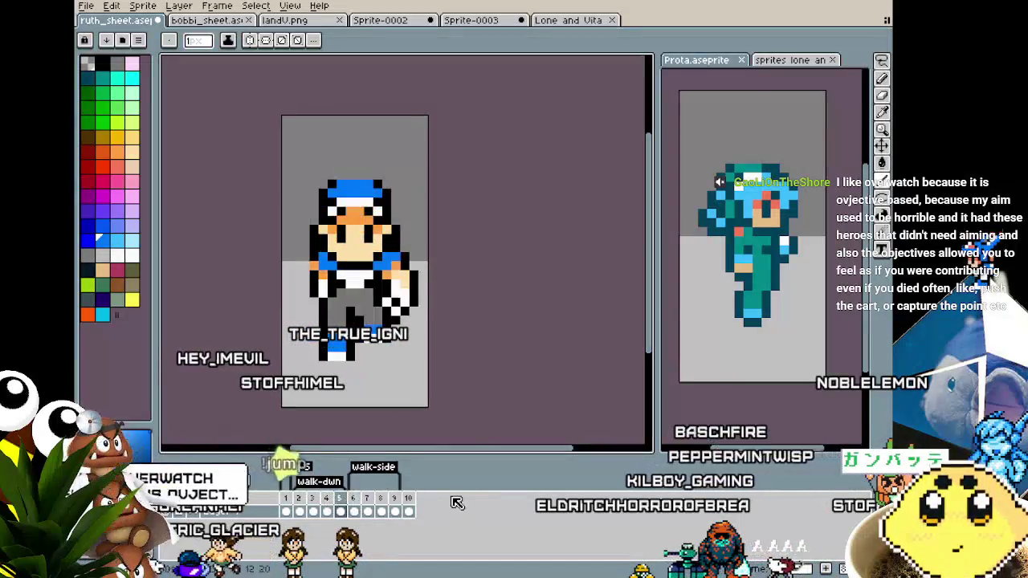
{"action": "key", "text": "Left"}
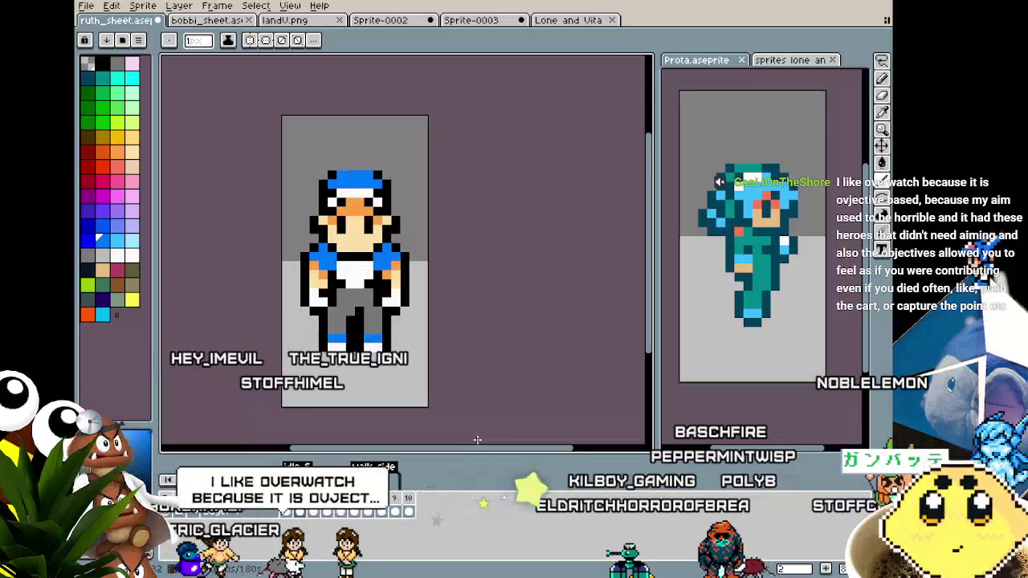
{"action": "key", "text": "Right"}
{"action": "key", "text": "Right"}
{"action": "key", "text": "Right"}
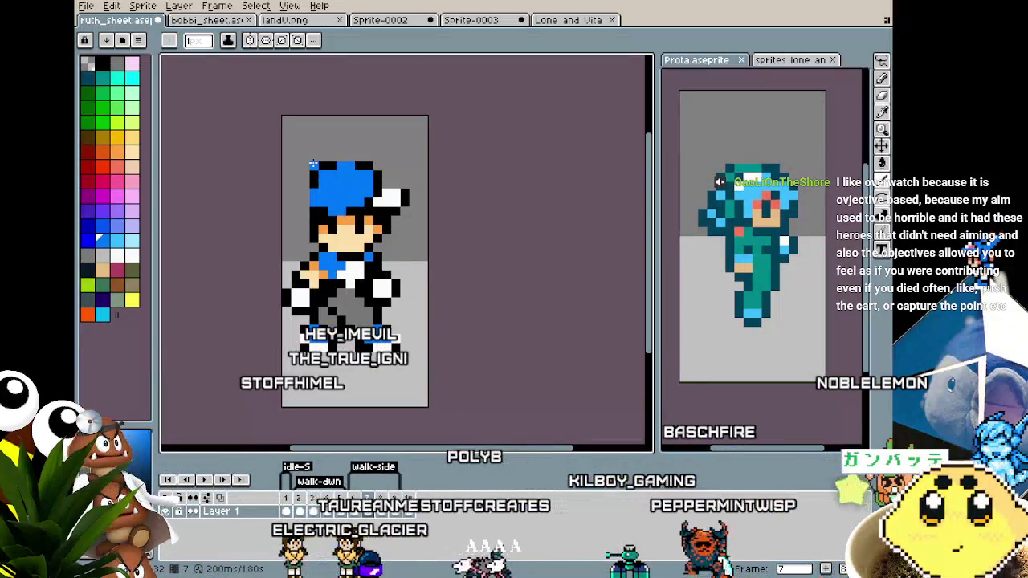
{"action": "key", "text": "ctrl+a"}
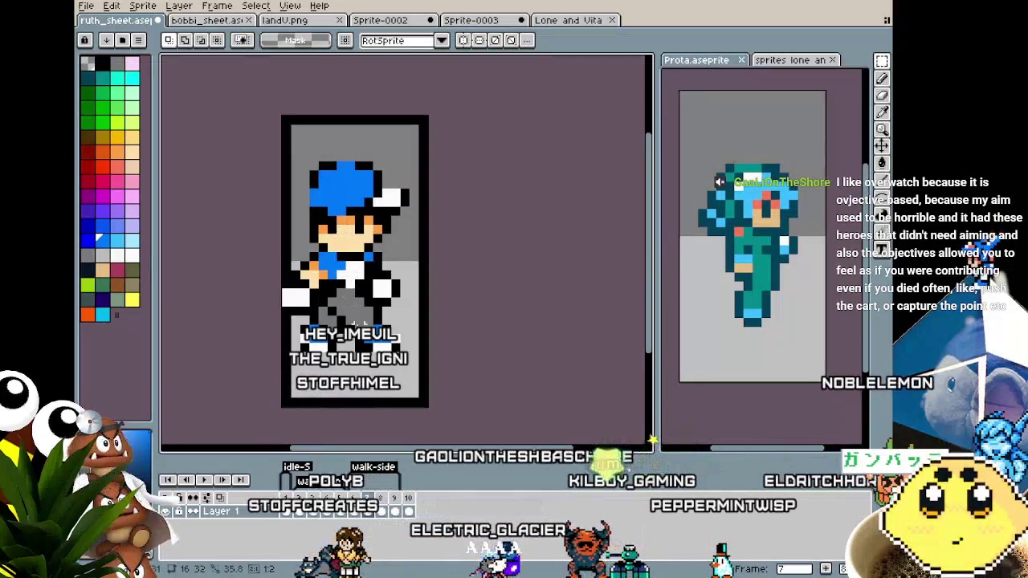
{"action": "key", "text": "ctrl+d"}
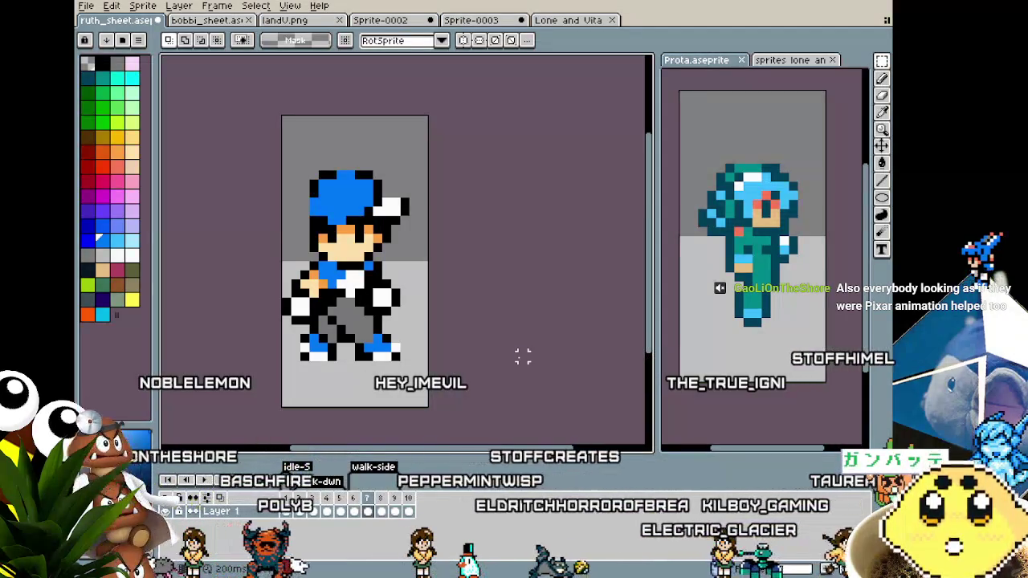
Step: Step ahead to frame 9 and play the walk animation to preview it
{"action": "key", "text": "Right"}
{"action": "key", "text": "Right"}
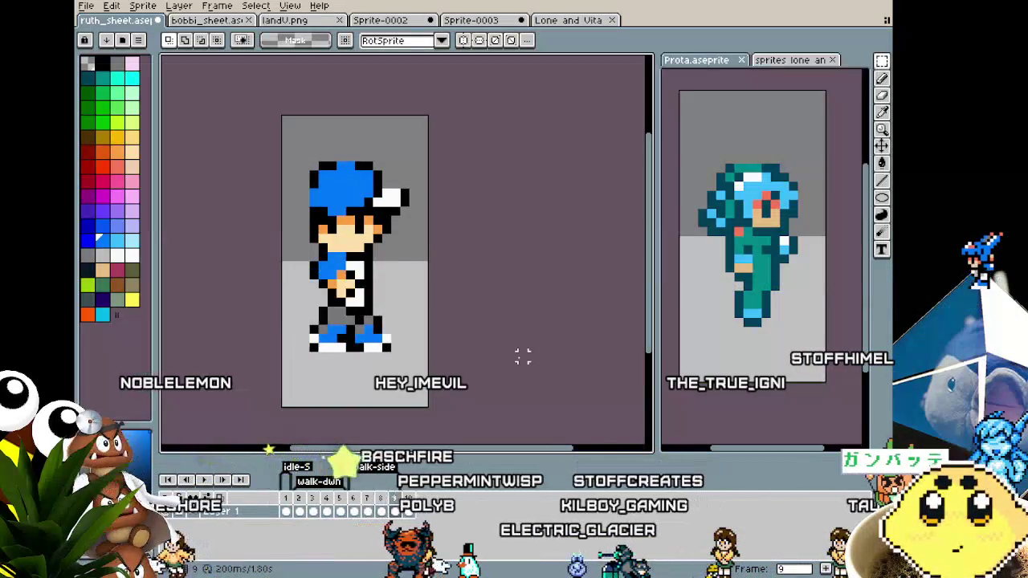
{"action": "key", "text": "Right"}
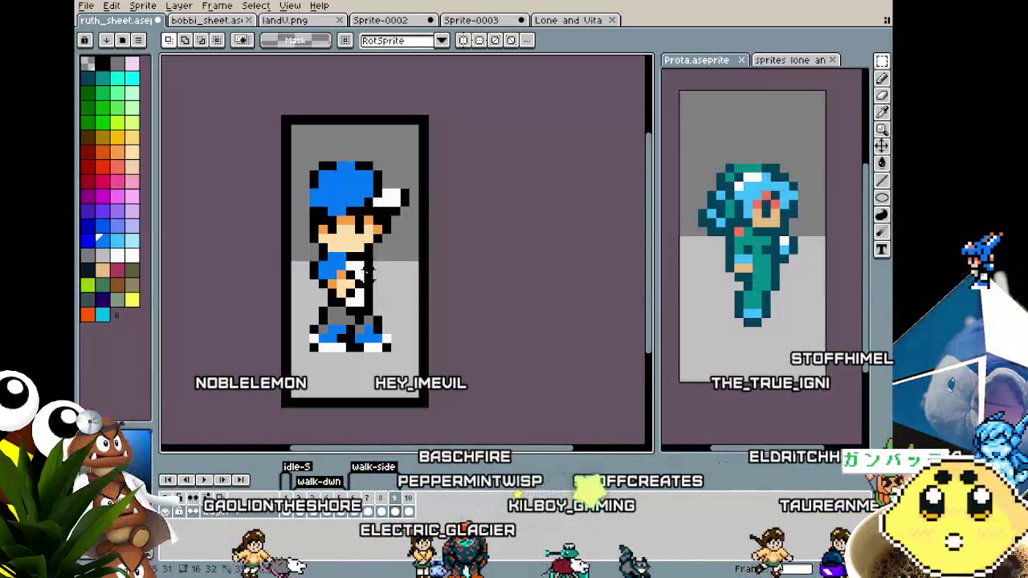
{"action": "key", "text": "Return"}
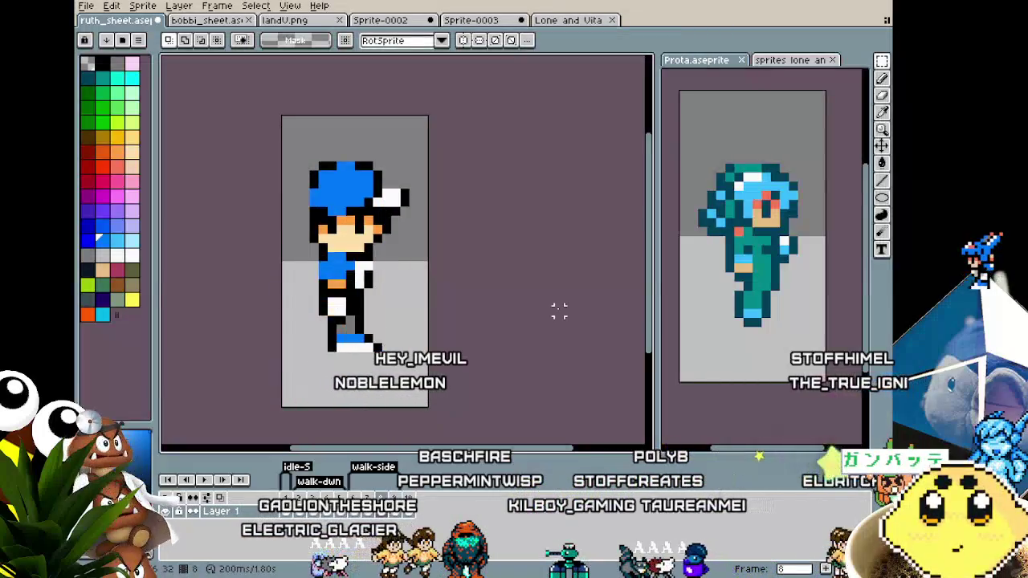
{"action": "scroll", "coordinate": [549, 315], "scroll_direction": "down", "scroll_amount": 2}
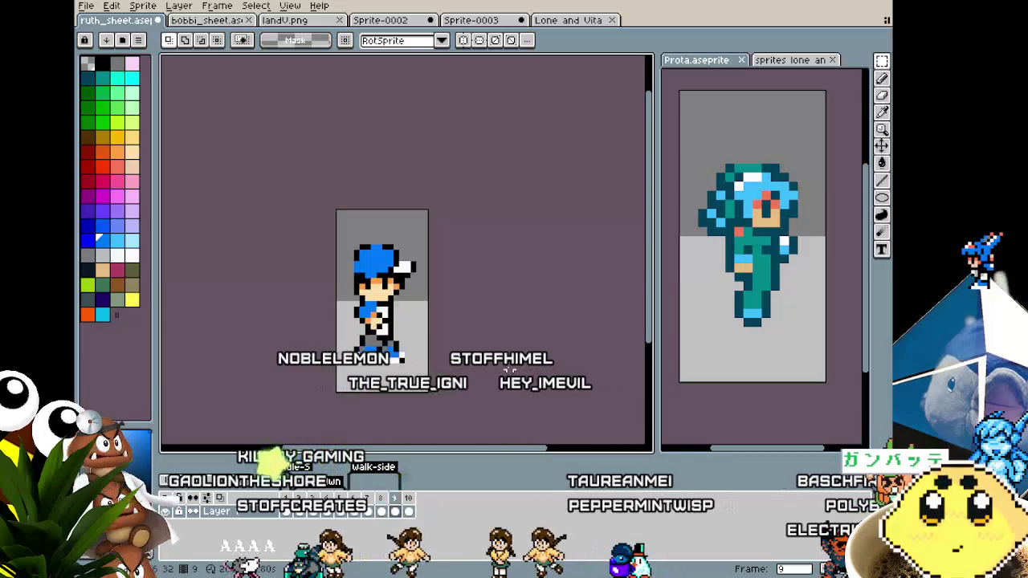
{"action": "scroll", "coordinate": [396, 359], "scroll_direction": "up", "scroll_amount": 2}
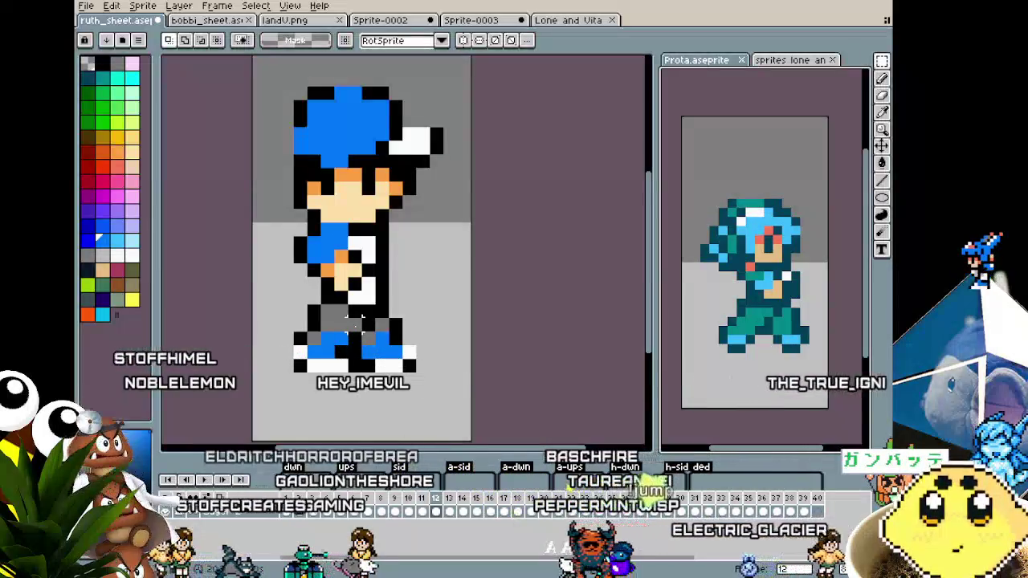
{"action": "scroll", "coordinate": [363, 298], "scroll_direction": "down", "scroll_amount": 1}
{"action": "scroll", "coordinate": [362, 299], "scroll_direction": "up", "scroll_amount": 1}
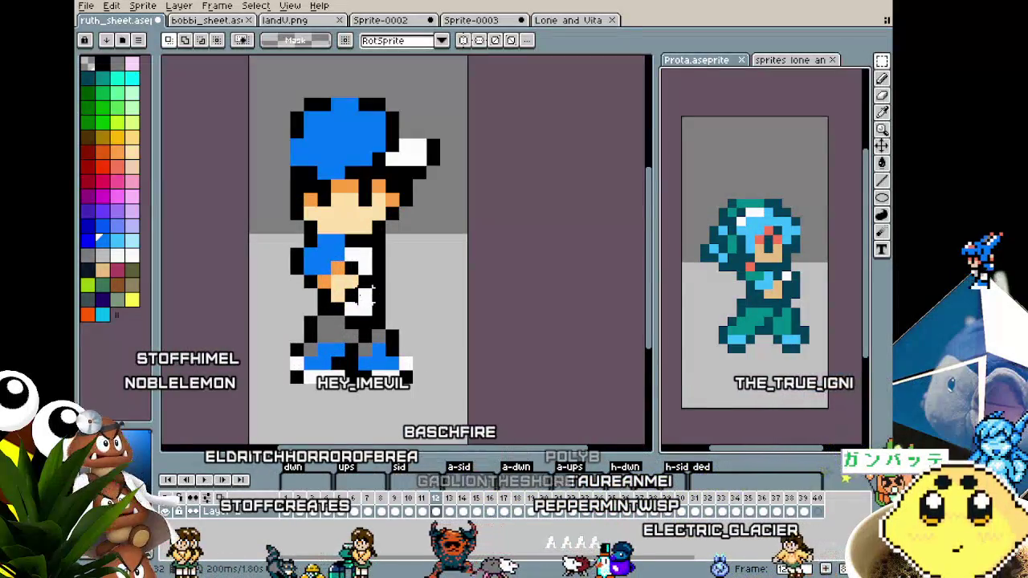
Step: Sample white from the sprite and add white pixels to the boy's lower body
{"action": "key", "text": "i"}
{"action": "left_click", "coordinate": [352, 289]}
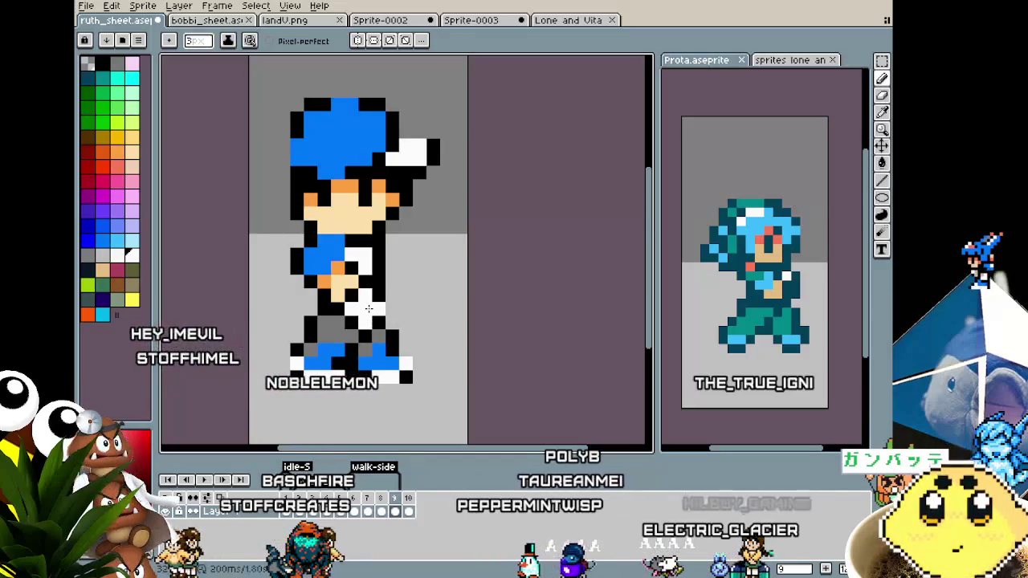
{"action": "left_click", "coordinate": [379, 309]}
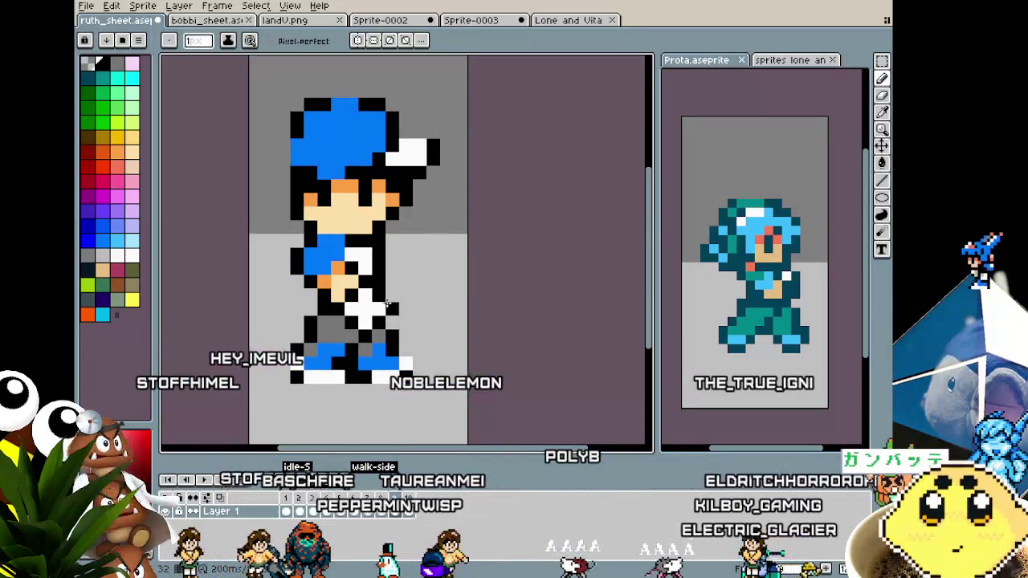
{"action": "scroll", "coordinate": [262, 383], "scroll_direction": "down", "scroll_amount": 3}
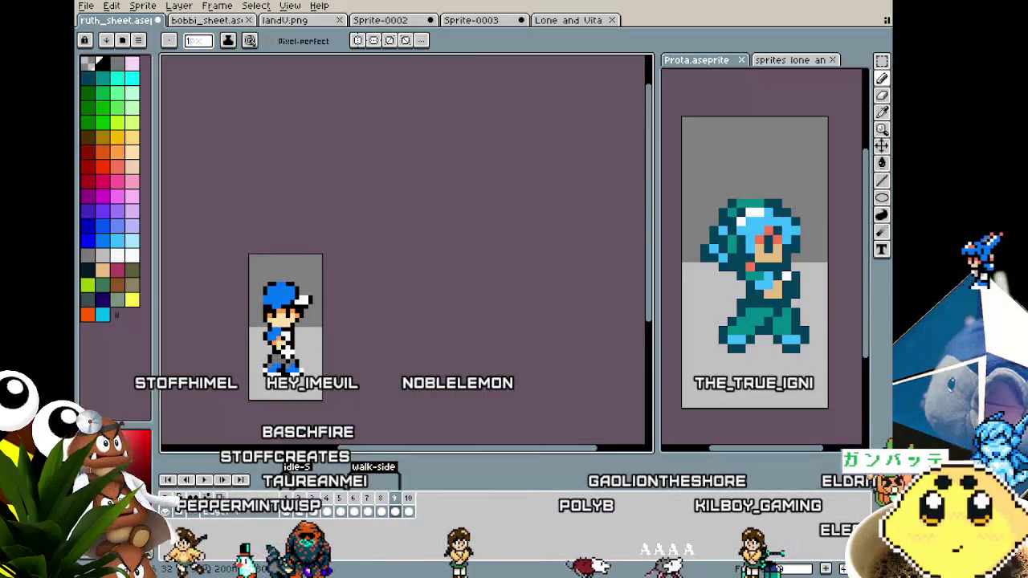
{"action": "scroll", "coordinate": [271, 387], "scroll_direction": "up", "scroll_amount": 2}
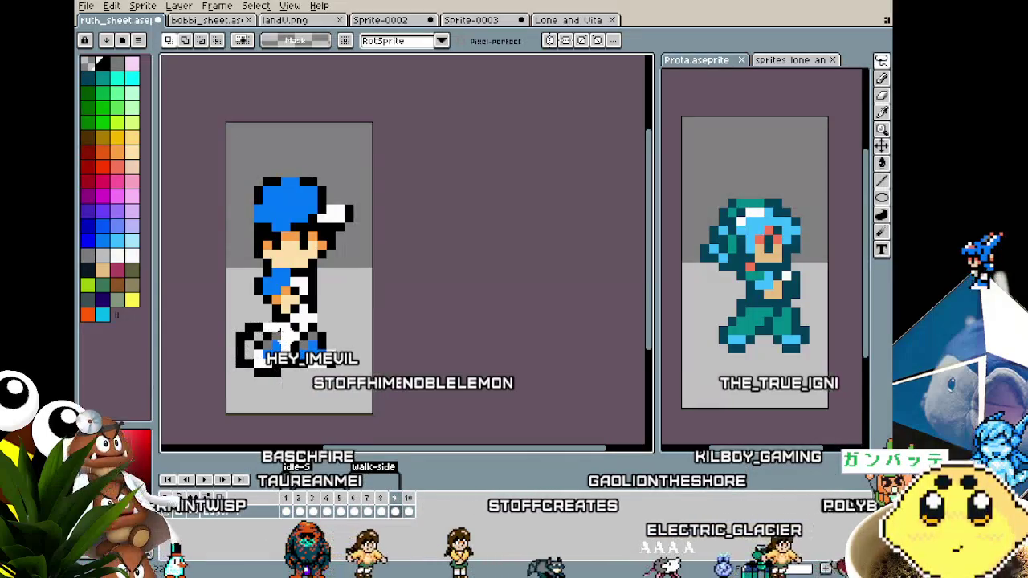
Step: Shift the feet one pixel left, then marquee-select the boy's lower legs
{"action": "left_click_drag", "start_coordinate": [275, 363], "coordinate": [266, 363]}
{"action": "key", "text": "ctrl+d"}
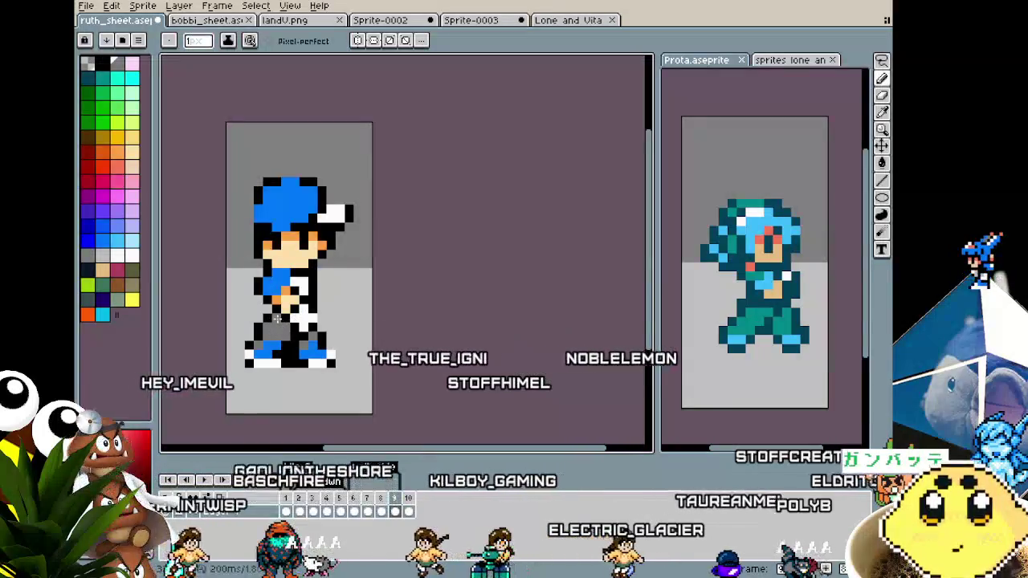
{"action": "key", "text": "m"}
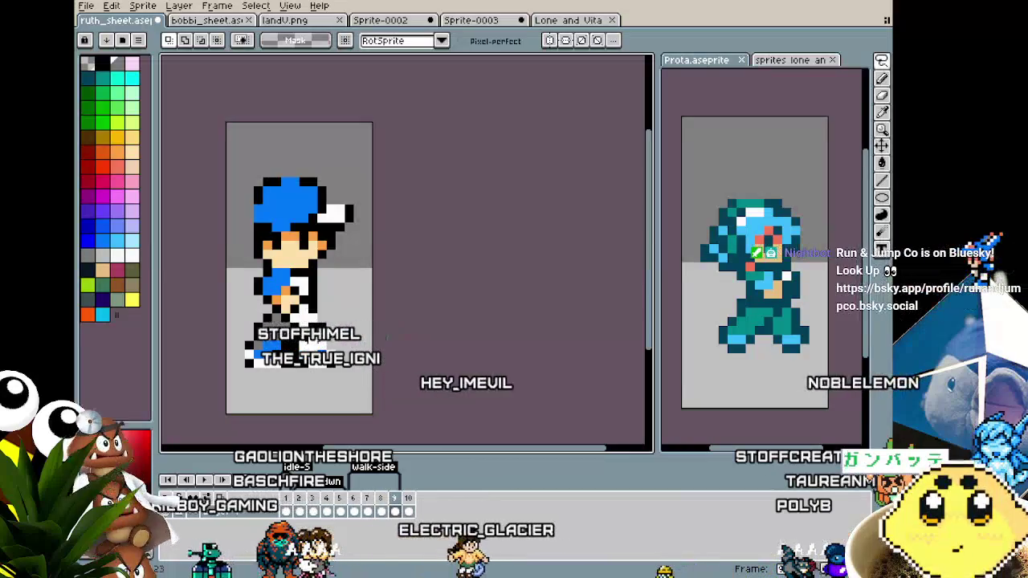
{"action": "mouse_move", "coordinate": [296, 319]}
{"action": "left_mouse_down"}
{"action": "mouse_move", "coordinate": [346, 388]}
{"action": "mouse_move", "coordinate": [331, 369]}
{"action": "left_mouse_up"}
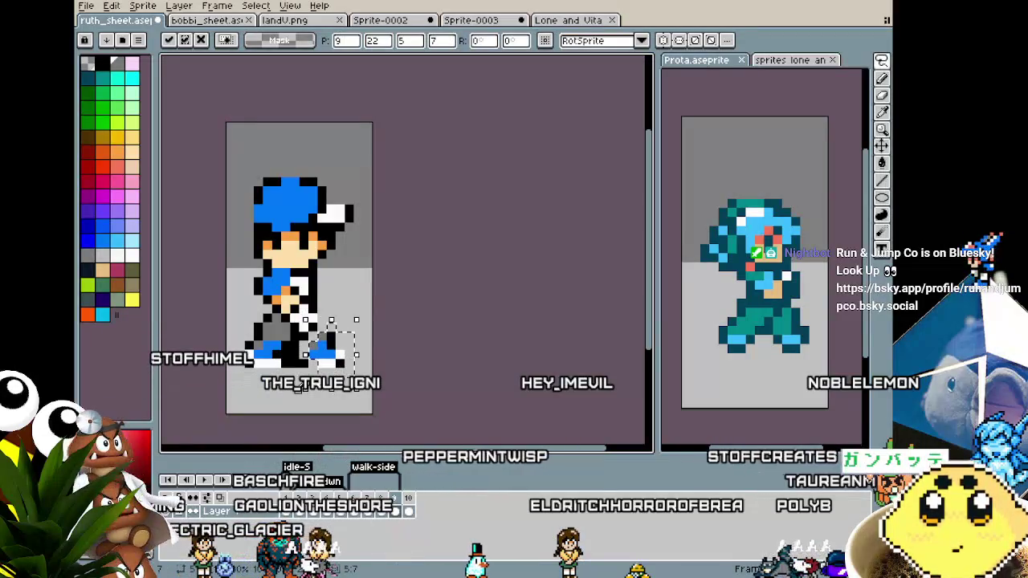
Step: Zoom in on frame 9's legs and repaint them with solid grey trousers and blue shoes
{"action": "key", "text": "i"}
{"action": "key", "text": "b"}
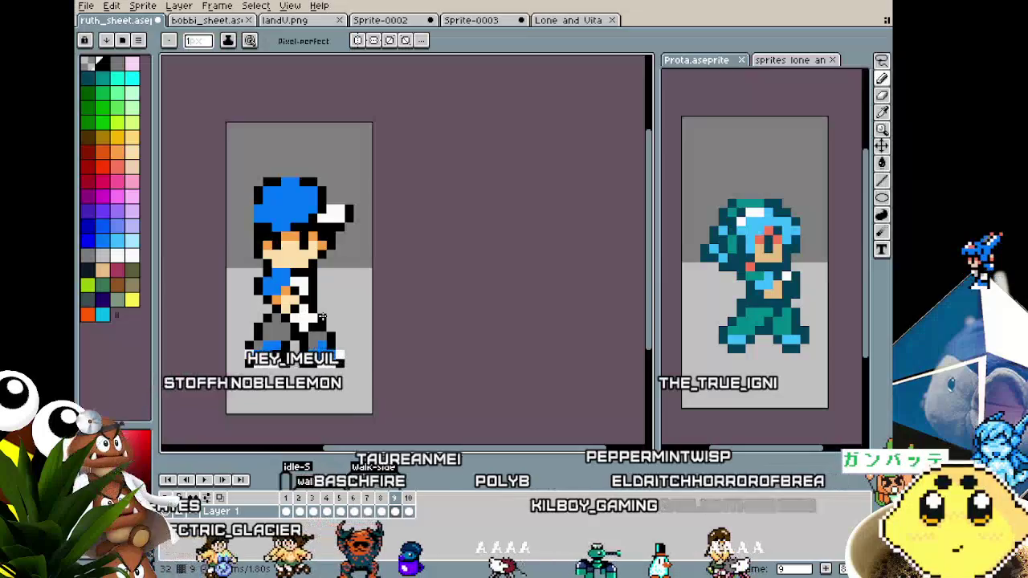
{"action": "scroll", "coordinate": [305, 337], "scroll_direction": "down", "scroll_amount": 2}
{"action": "scroll", "coordinate": [299, 353], "scroll_direction": "down", "scroll_amount": 2}
{"action": "scroll", "coordinate": [305, 365], "scroll_direction": "up", "scroll_amount": 2}
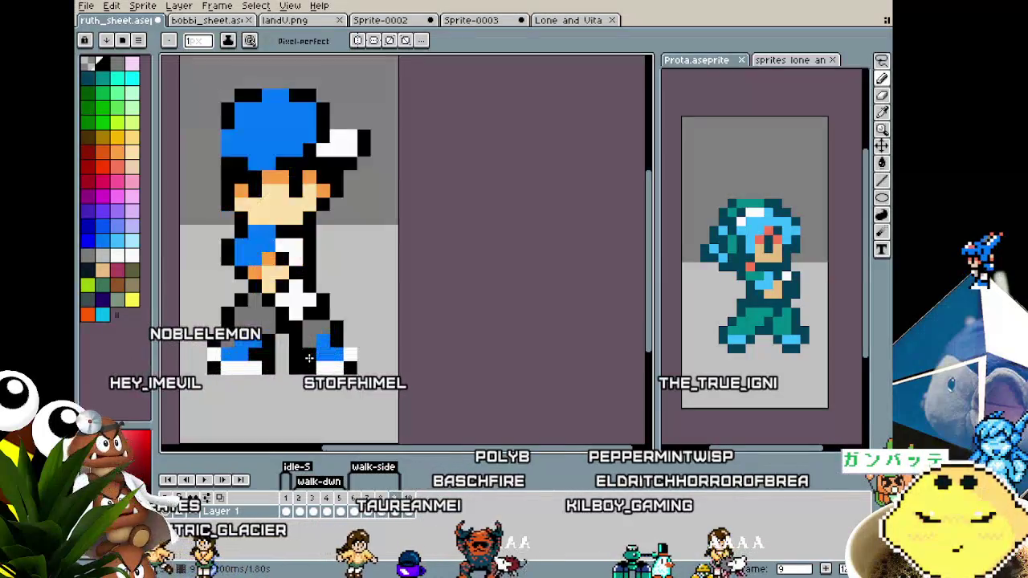
{"action": "key", "text": "i"}
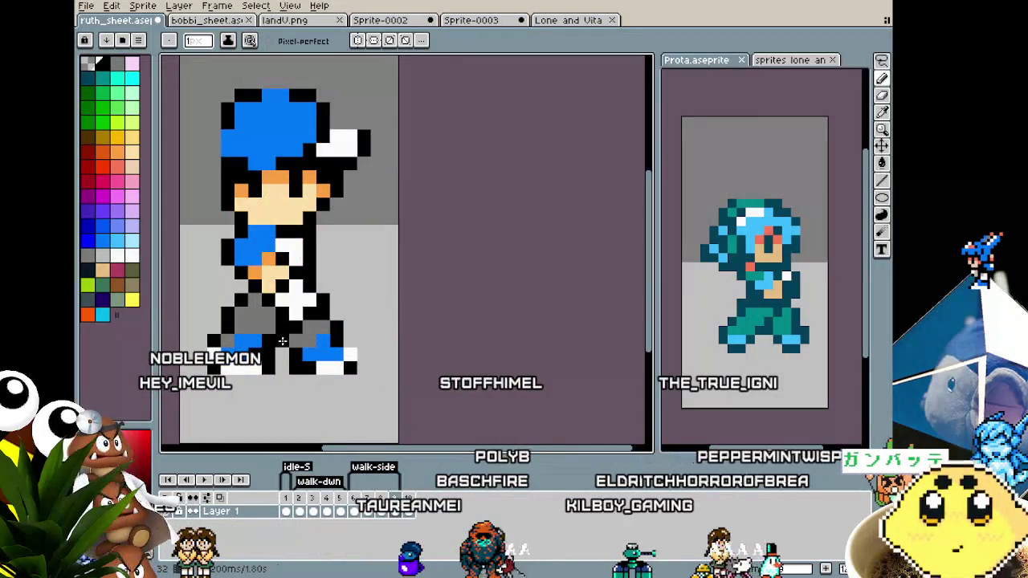
{"action": "scroll", "coordinate": [261, 386], "scroll_direction": "down", "scroll_amount": 3}
{"action": "scroll", "coordinate": [265, 387], "scroll_direction": "up", "scroll_amount": 1}
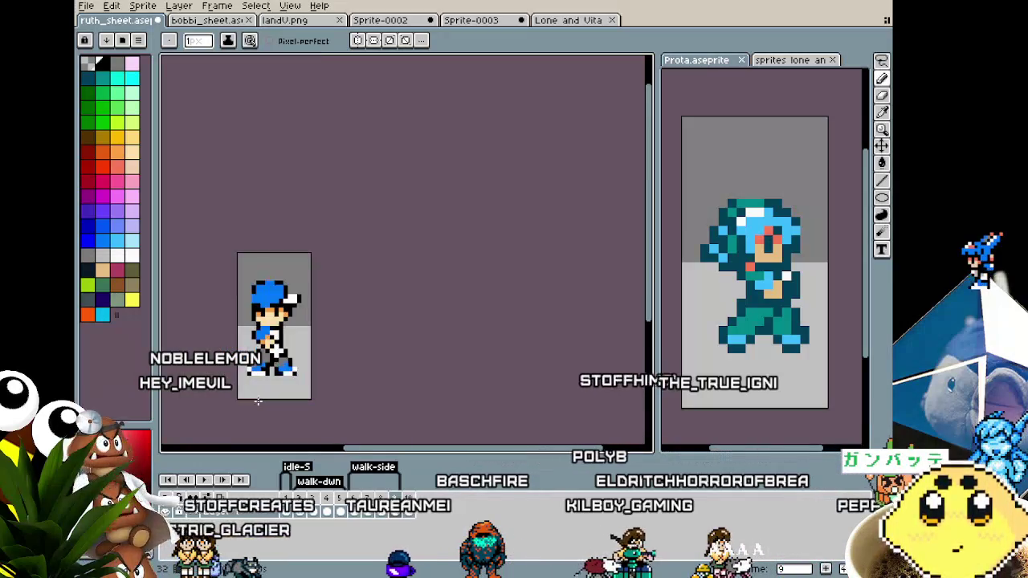
{"action": "scroll", "coordinate": [258, 399], "scroll_direction": "up", "scroll_amount": 1}
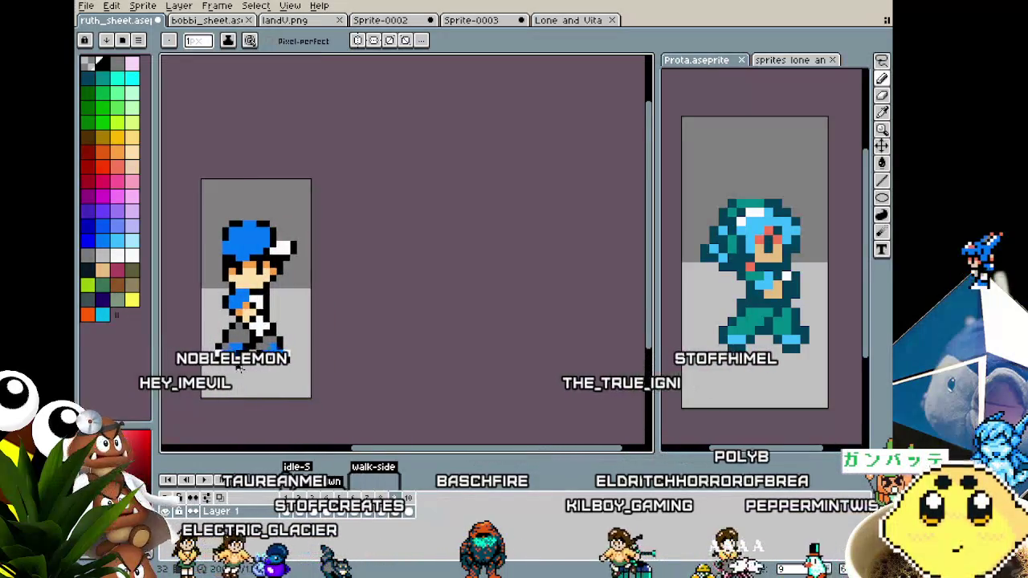
{"action": "scroll", "coordinate": [240, 369], "scroll_direction": "up", "scroll_amount": 1}
{"action": "scroll", "coordinate": [238, 366], "scroll_direction": "up", "scroll_amount": 1}
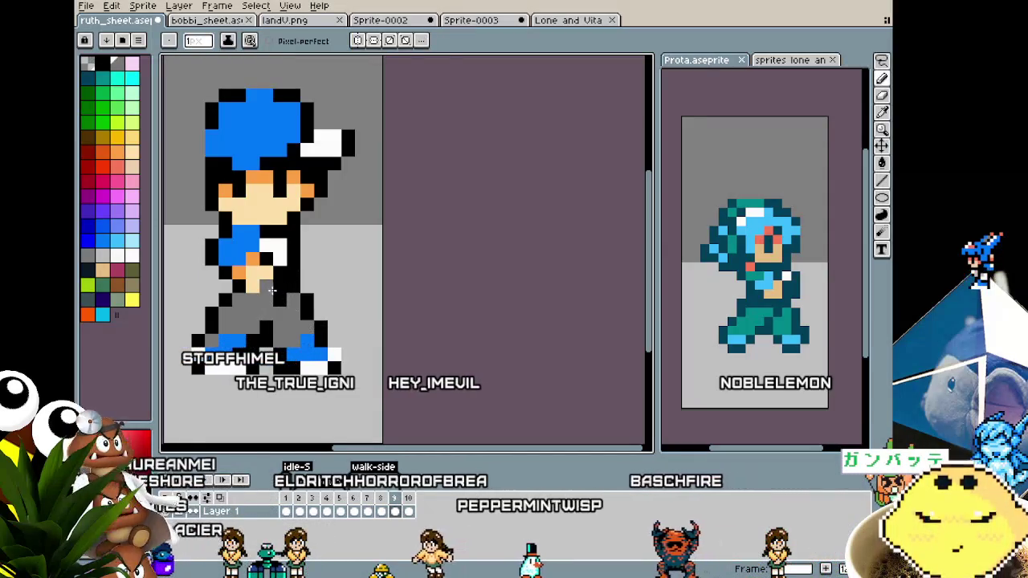
Step: Sample black and another colour from the sprite around the boy's waist
{"action": "left_click", "coordinate": [269, 295], "text": "alt"}
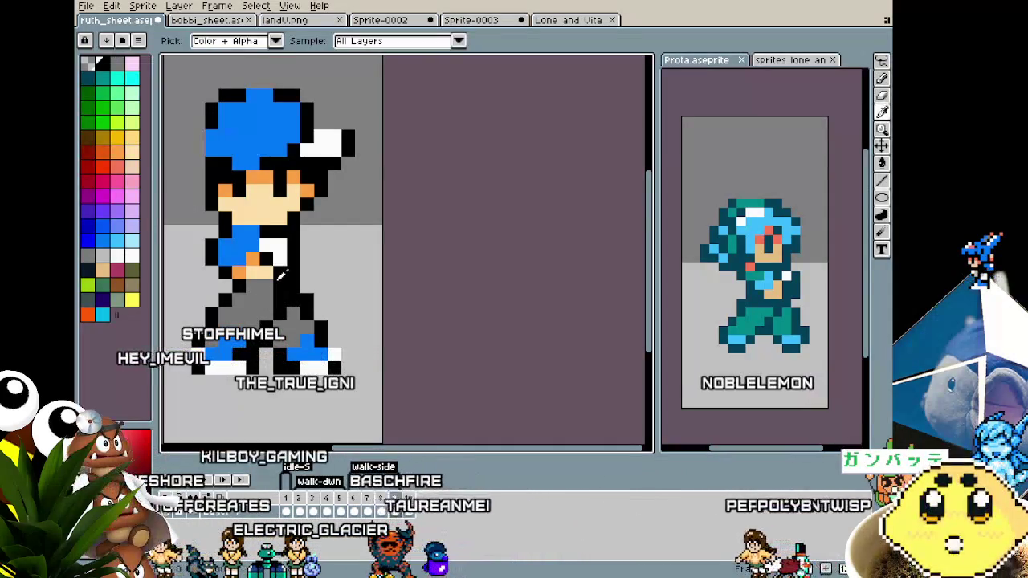
{"action": "left_click", "coordinate": [265, 281], "text": "alt"}
{"action": "scroll", "coordinate": [231, 314], "scroll_direction": "down", "scroll_amount": 3}
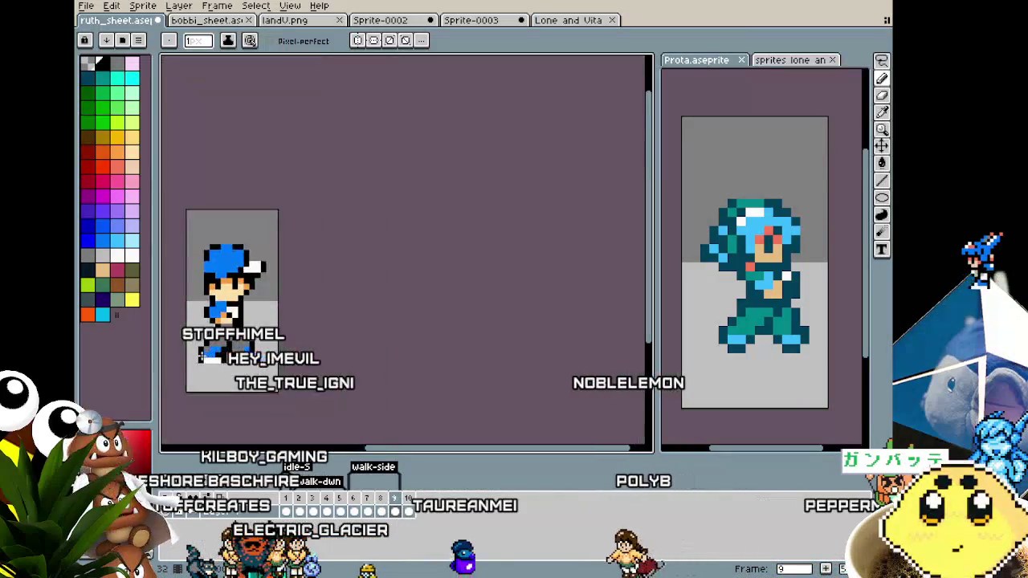
{"action": "scroll", "coordinate": [232, 315], "scroll_direction": "down", "scroll_amount": 1}
{"action": "scroll", "coordinate": [241, 318], "scroll_direction": "up", "scroll_amount": 3}
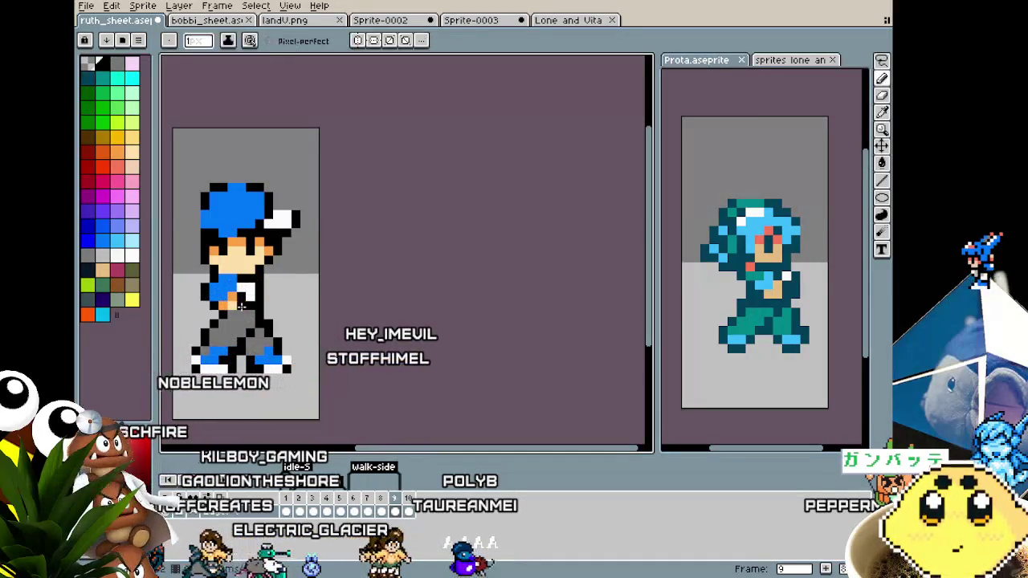
Step: Enlarge the brush to 3 pixels and repaint the hand in white, orange skin and black
{"action": "key", "text": "plus"}
{"action": "key", "text": "plus"}
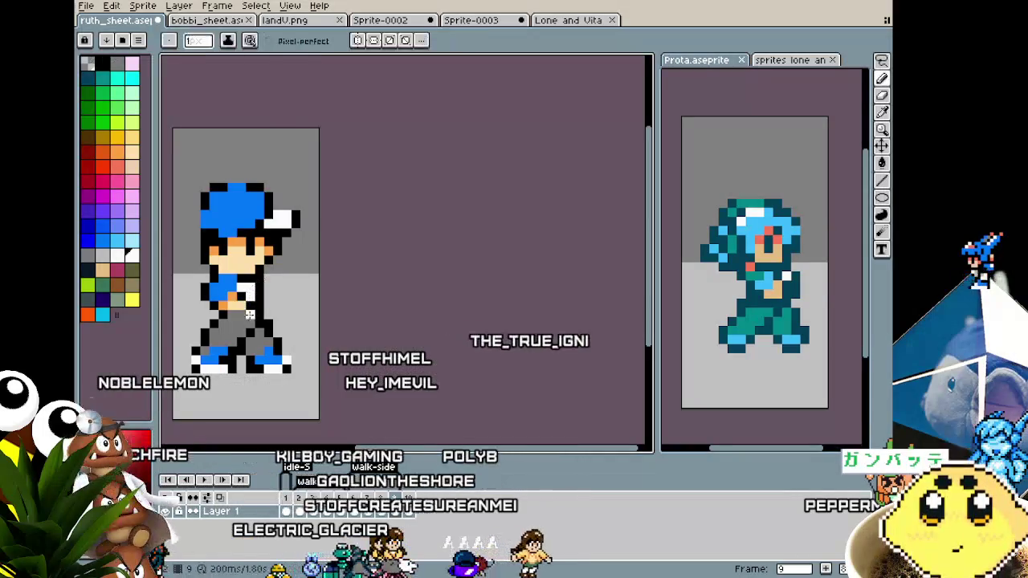
{"action": "left_click", "coordinate": [243, 308], "text": "alt"}
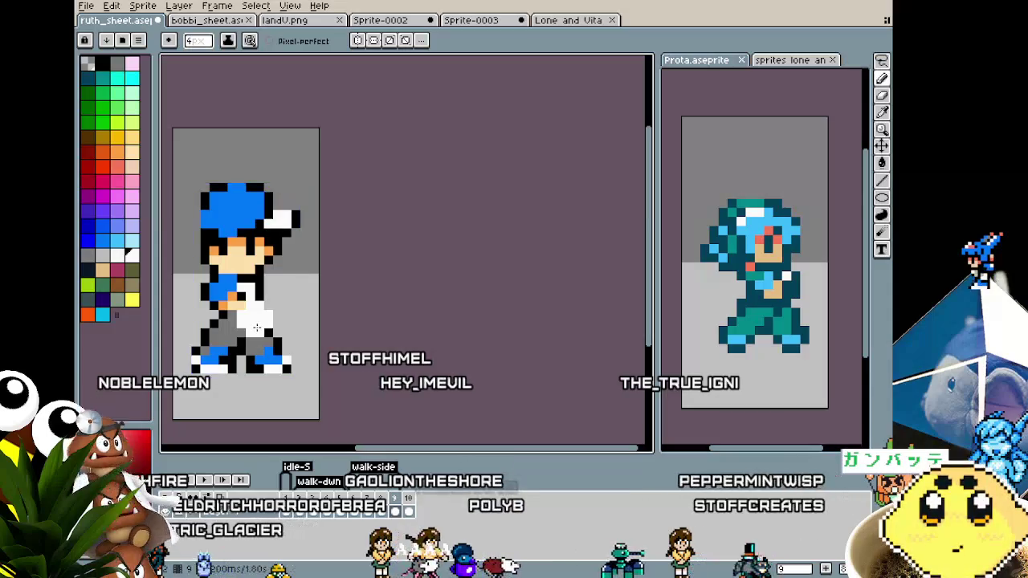
{"action": "left_click", "coordinate": [244, 318], "text": "alt"}
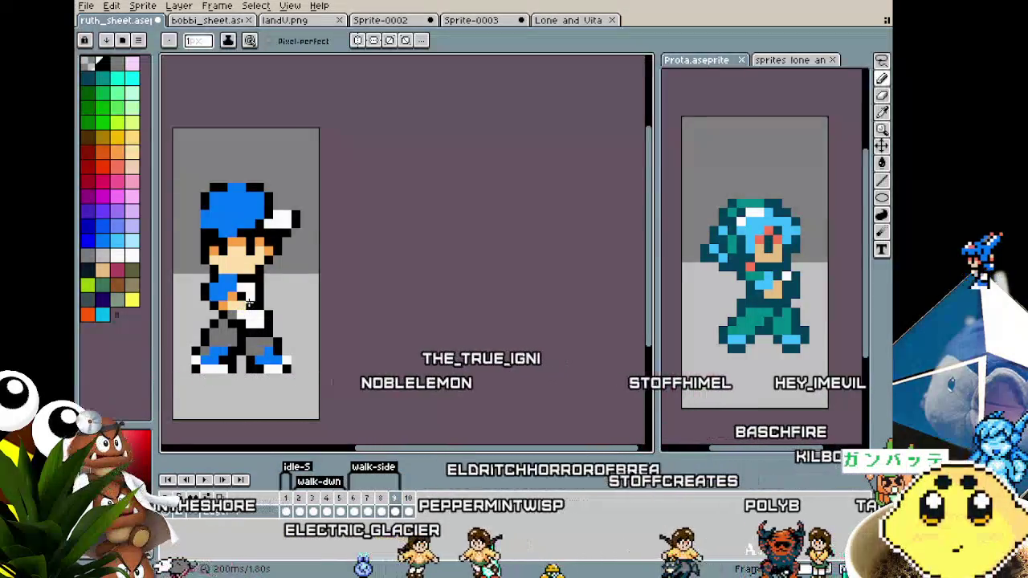
{"action": "left_click", "coordinate": [237, 313], "text": "alt"}
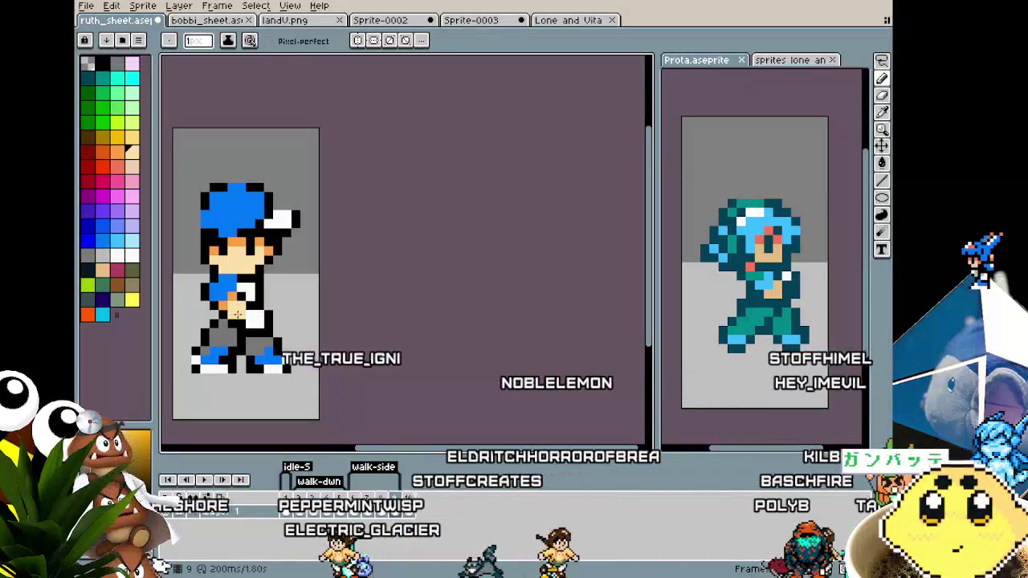
{"action": "left_click", "coordinate": [250, 321], "text": "alt"}
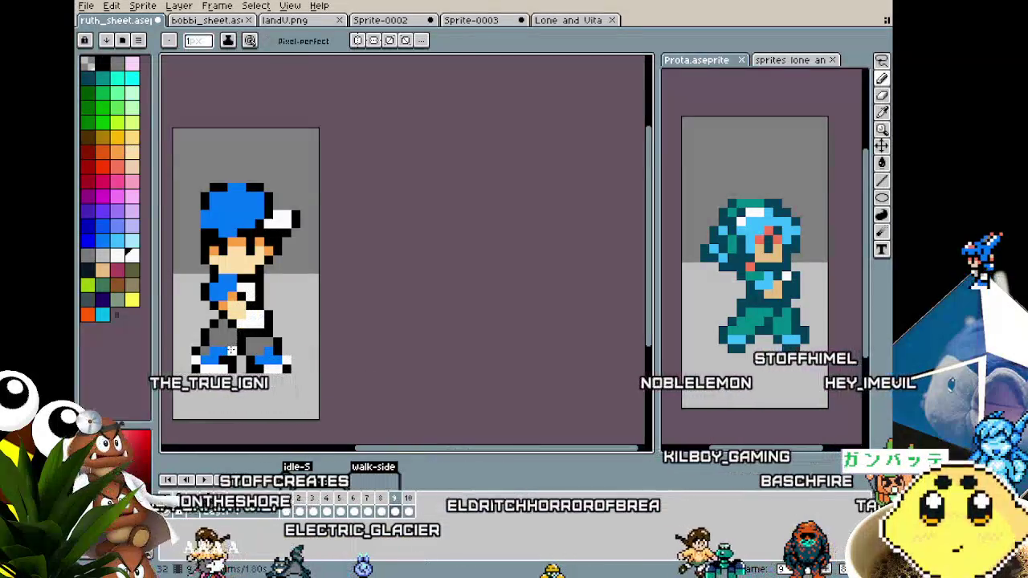
{"action": "left_click", "coordinate": [262, 316], "text": "alt"}
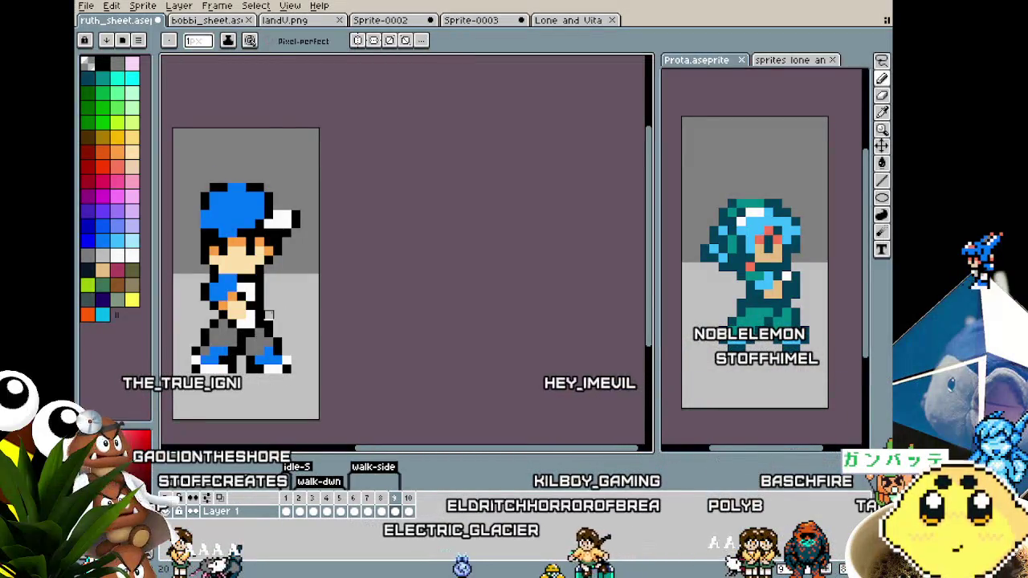
{"action": "scroll", "coordinate": [270, 323], "scroll_direction": "down", "scroll_amount": 3}
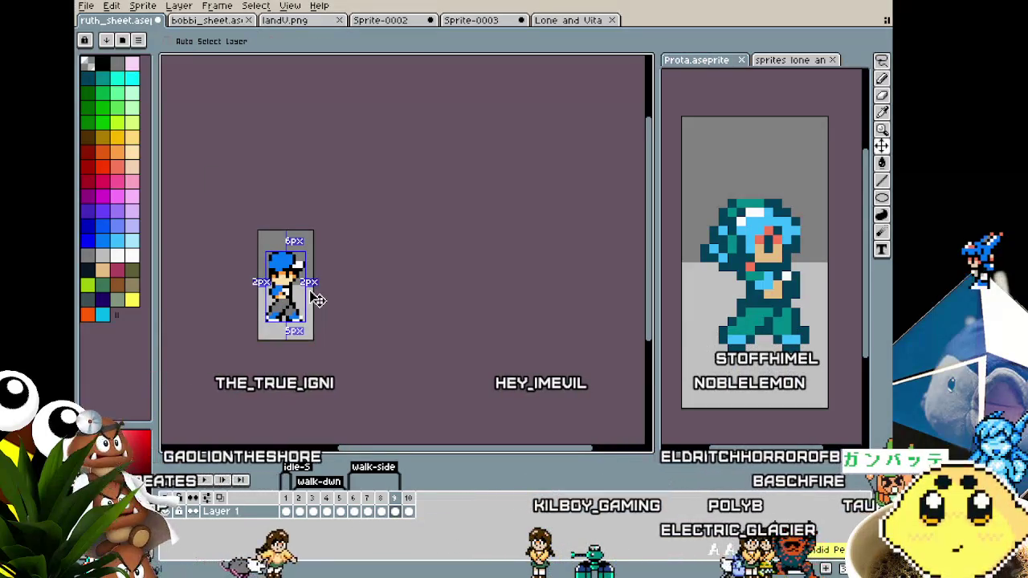
Step: Paint the waist's skin pixels white with the pencil, using a 1-pixel brush below the hand
{"action": "scroll", "coordinate": [281, 290], "scroll_direction": "up", "scroll_amount": 3}
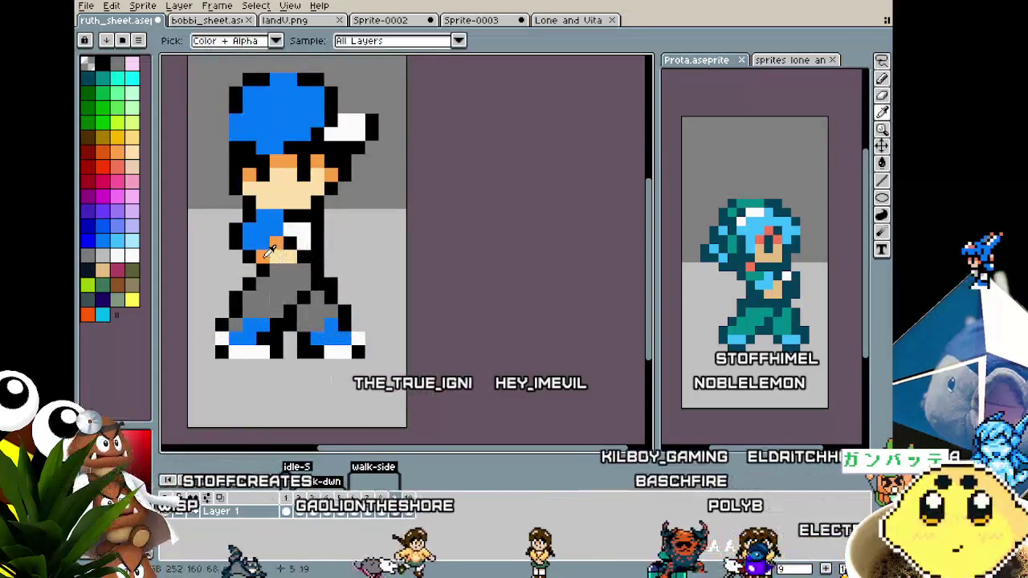
{"action": "key", "text": "b"}
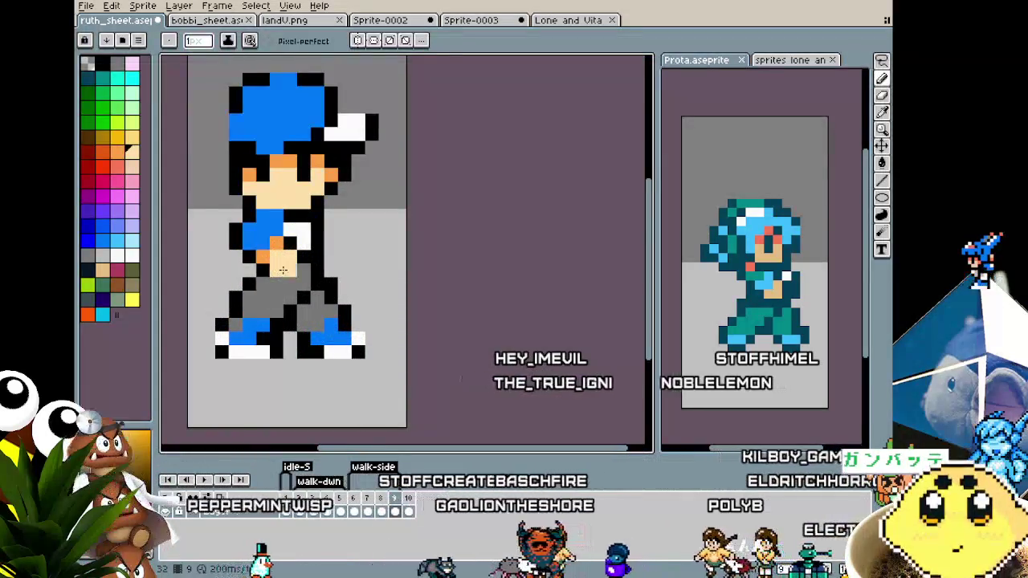
{"action": "left_click", "coordinate": [297, 237], "text": "alt"}
{"action": "left_click", "coordinate": [282, 262]}
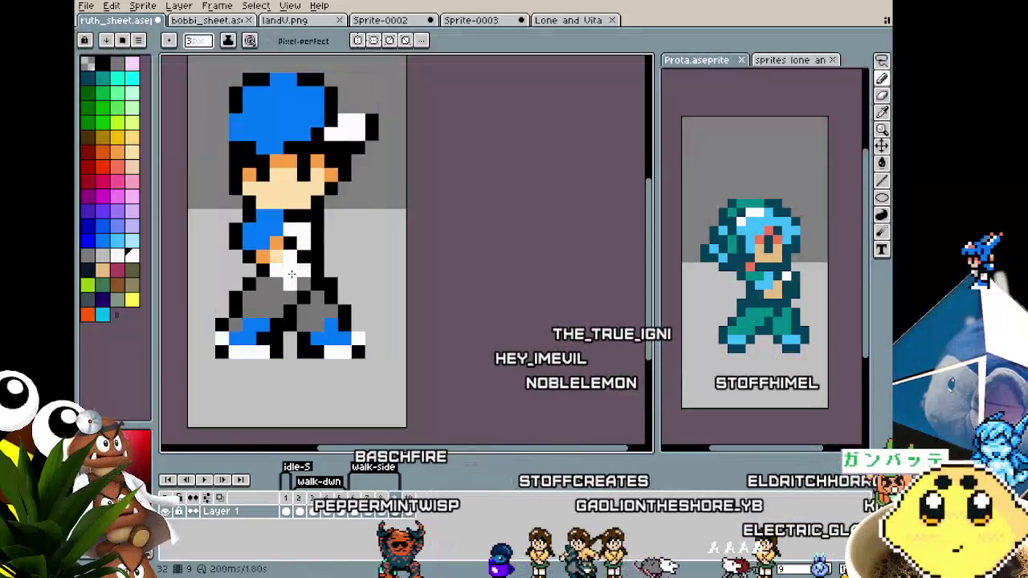
{"action": "key", "text": "minus"}
{"action": "left_click", "coordinate": [296, 285]}
{"action": "left_click", "coordinate": [265, 302], "text": "alt"}
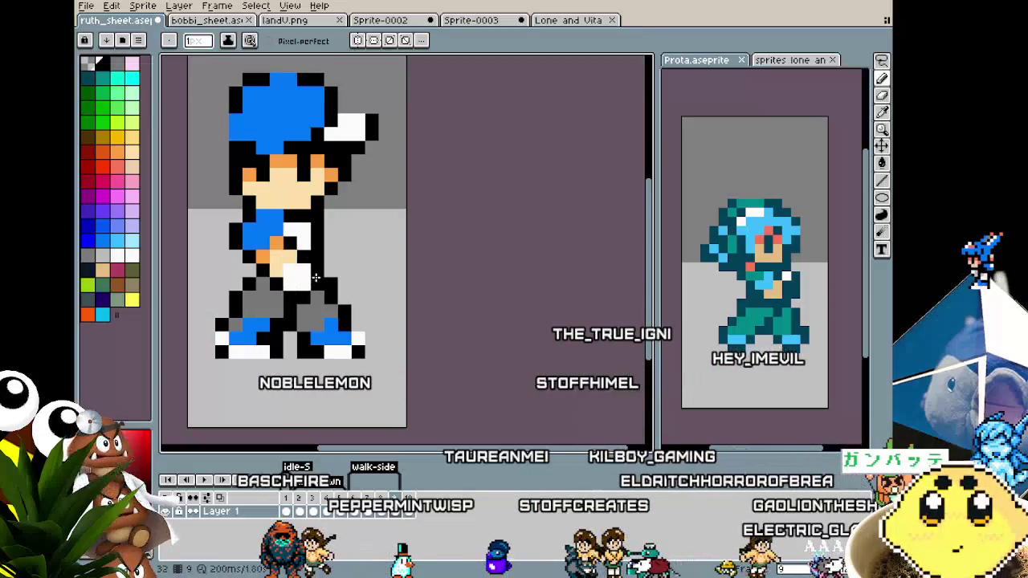
{"action": "scroll", "coordinate": [261, 309], "scroll_direction": "down", "scroll_amount": 2}
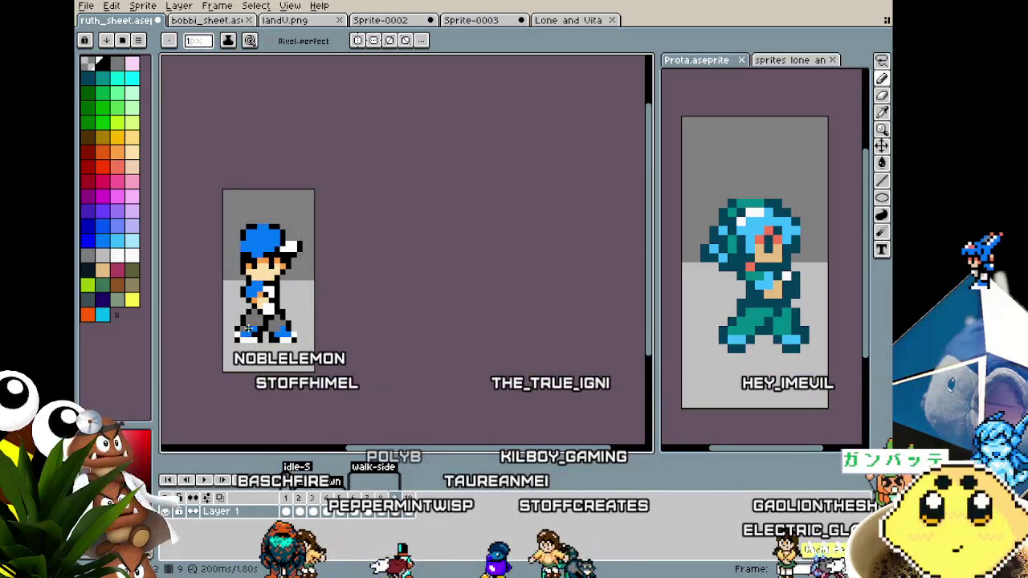
{"action": "scroll", "coordinate": [248, 332], "scroll_direction": "up", "scroll_amount": 2}
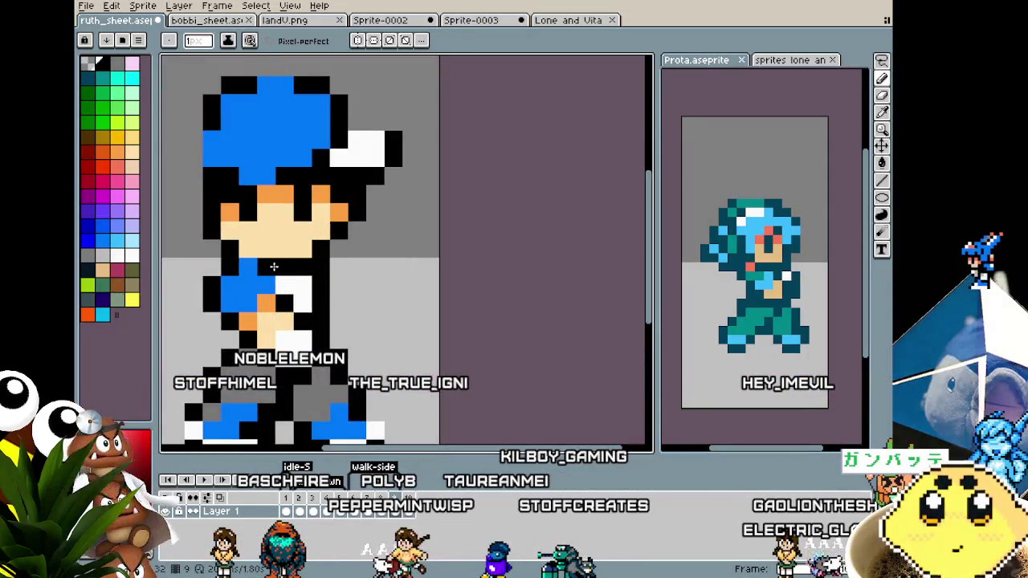
{"action": "scroll", "coordinate": [286, 287], "scroll_direction": "down", "scroll_amount": 2}
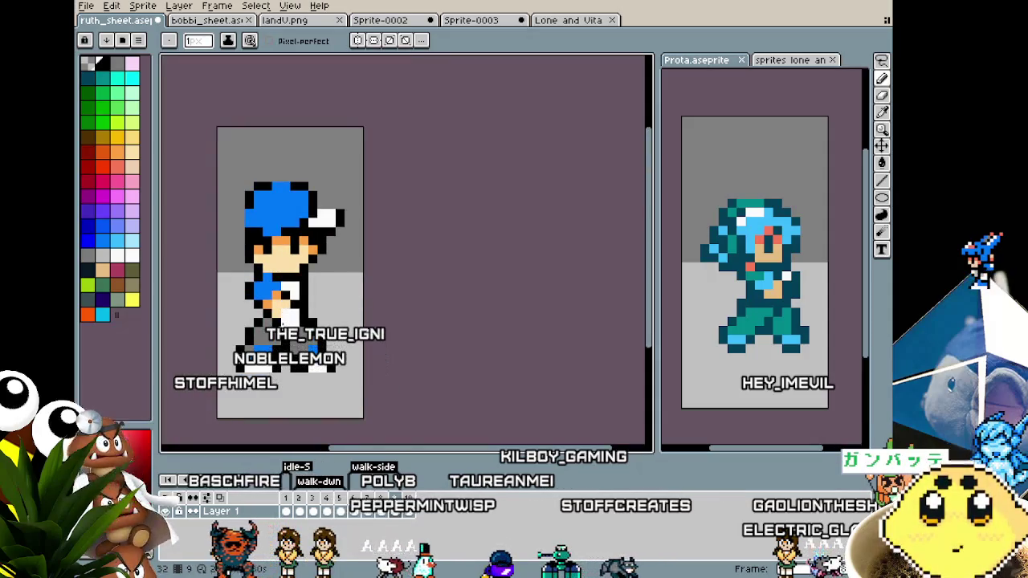
{"action": "left_click_drag", "start_coordinate": [201, 361], "coordinate": [244, 317]}
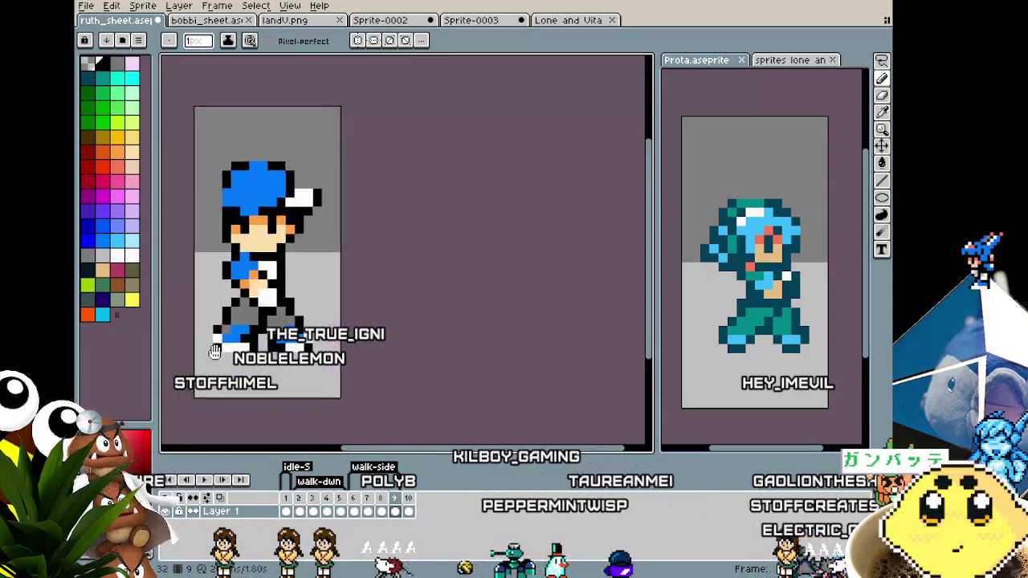
{"action": "scroll", "coordinate": [255, 281], "scroll_direction": "down", "scroll_amount": 2}
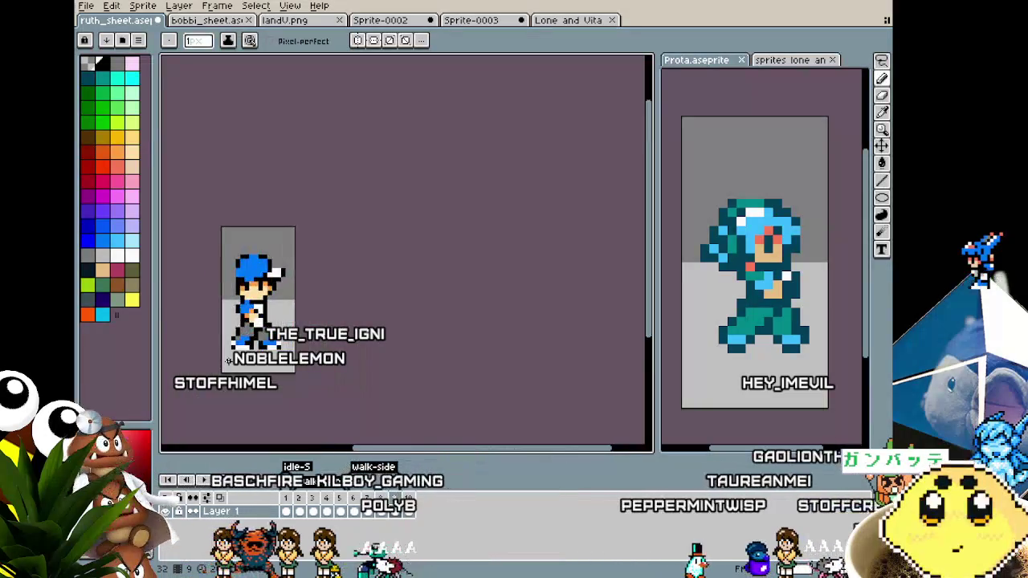
{"action": "scroll", "coordinate": [245, 321], "scroll_direction": "down", "scroll_amount": 1}
{"action": "scroll", "coordinate": [228, 362], "scroll_direction": "up", "scroll_amount": 1}
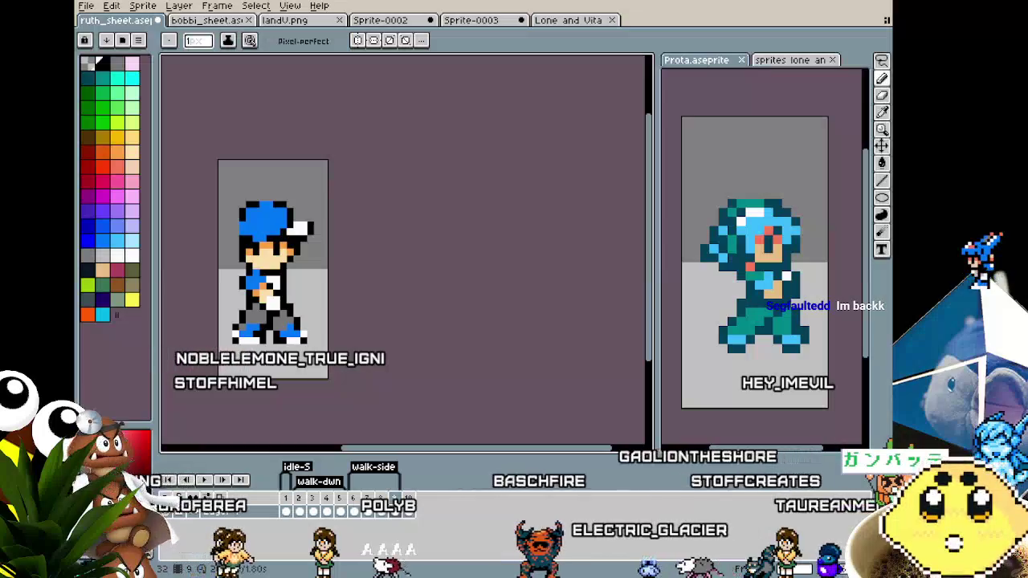
{"action": "key", "text": "Return"}
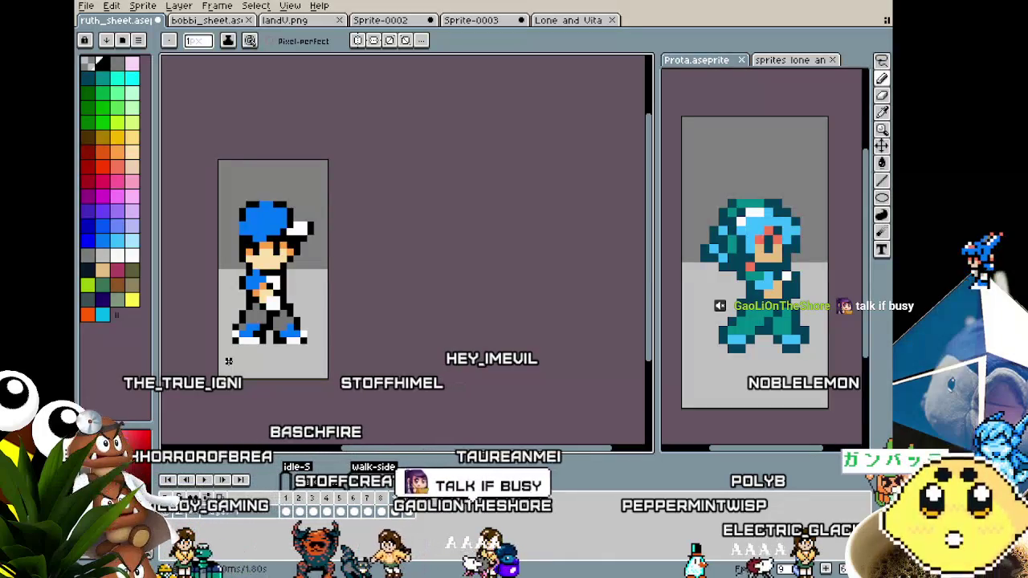
Step: Zoom in on the boy, play the walk-side animation, and pan the view right
{"action": "scroll", "coordinate": [228, 361], "scroll_direction": "up", "scroll_amount": 2}
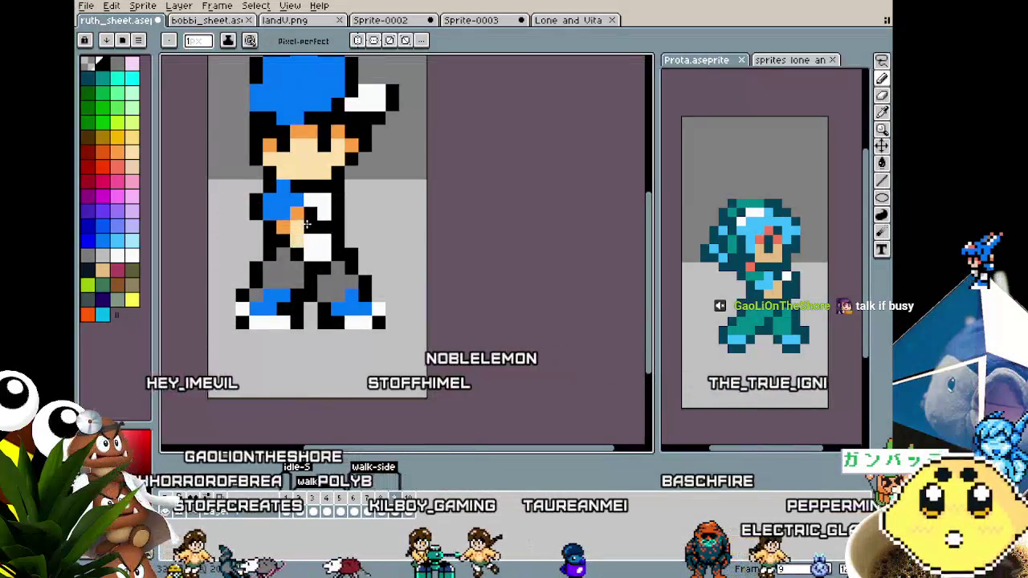
{"action": "scroll", "coordinate": [237, 377], "scroll_direction": "down", "scroll_amount": 1}
{"action": "scroll", "coordinate": [237, 377], "scroll_direction": "down", "scroll_amount": 1}
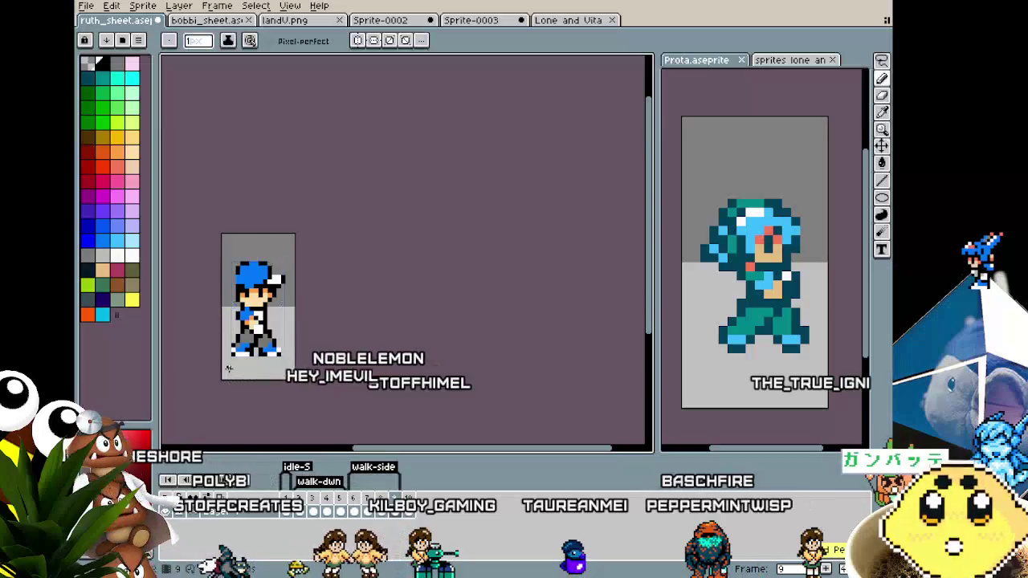
{"action": "scroll", "coordinate": [228, 368], "scroll_direction": "up", "scroll_amount": 1}
{"action": "scroll", "coordinate": [241, 363], "scroll_direction": "up", "scroll_amount": 1}
{"action": "scroll", "coordinate": [256, 357], "scroll_direction": "up", "scroll_amount": 1}
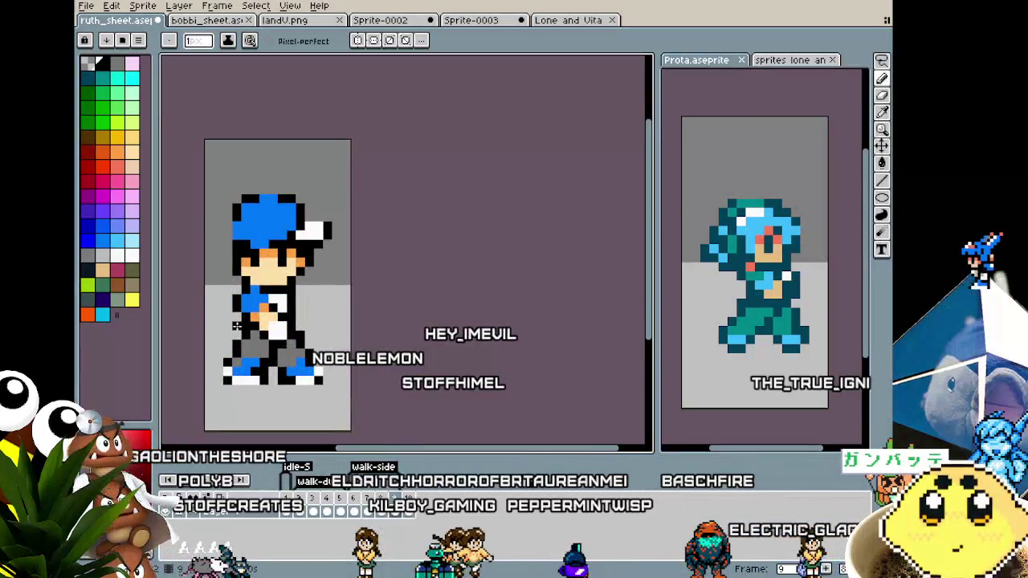
{"action": "scroll", "coordinate": [273, 348], "scroll_direction": "up", "scroll_amount": 1}
{"action": "scroll", "coordinate": [274, 343], "scroll_direction": "up", "scroll_amount": 1}
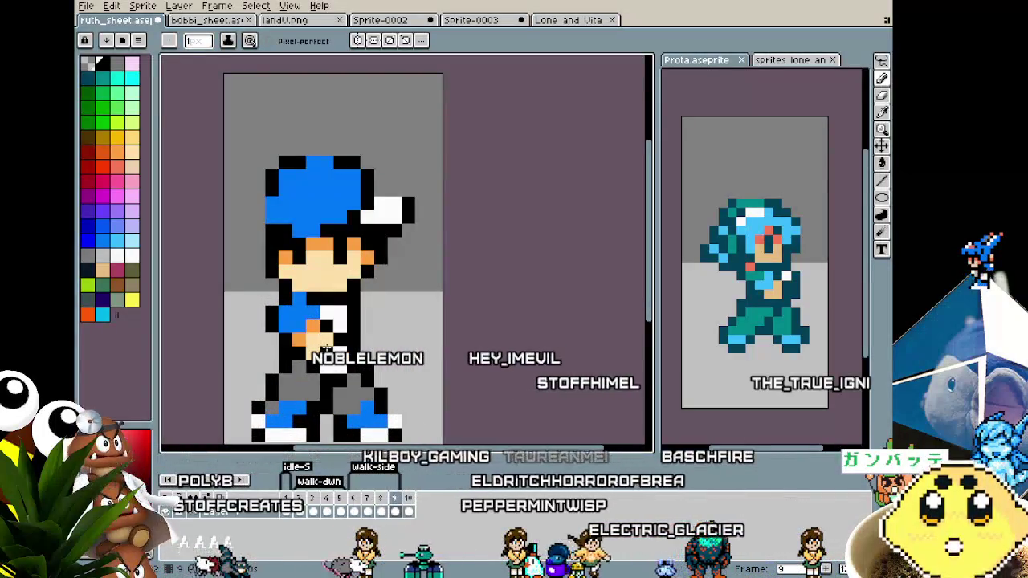
{"action": "scroll", "coordinate": [294, 383], "scroll_direction": "down", "scroll_amount": 3}
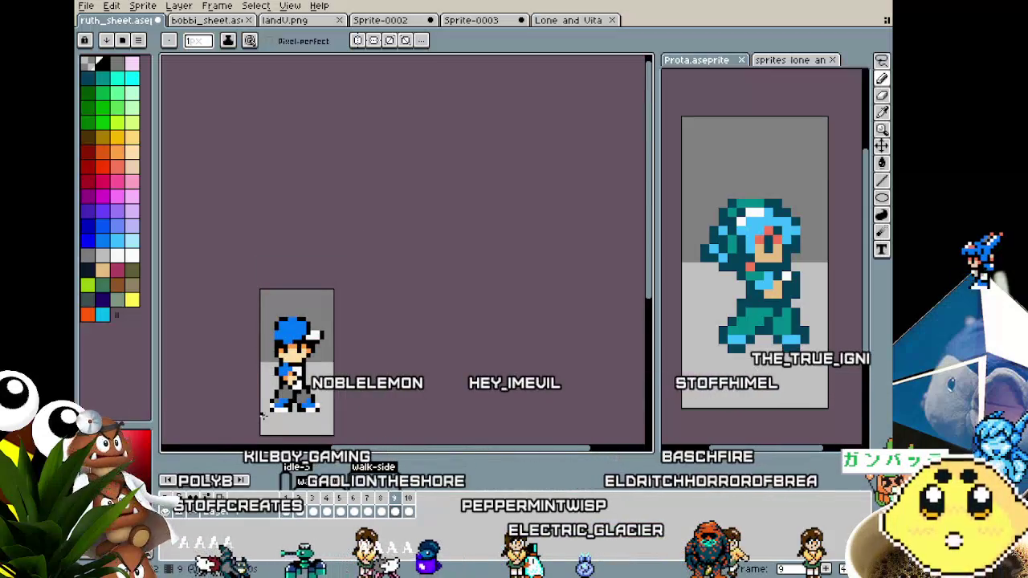
{"action": "scroll", "coordinate": [261, 415], "scroll_direction": "up", "scroll_amount": 1}
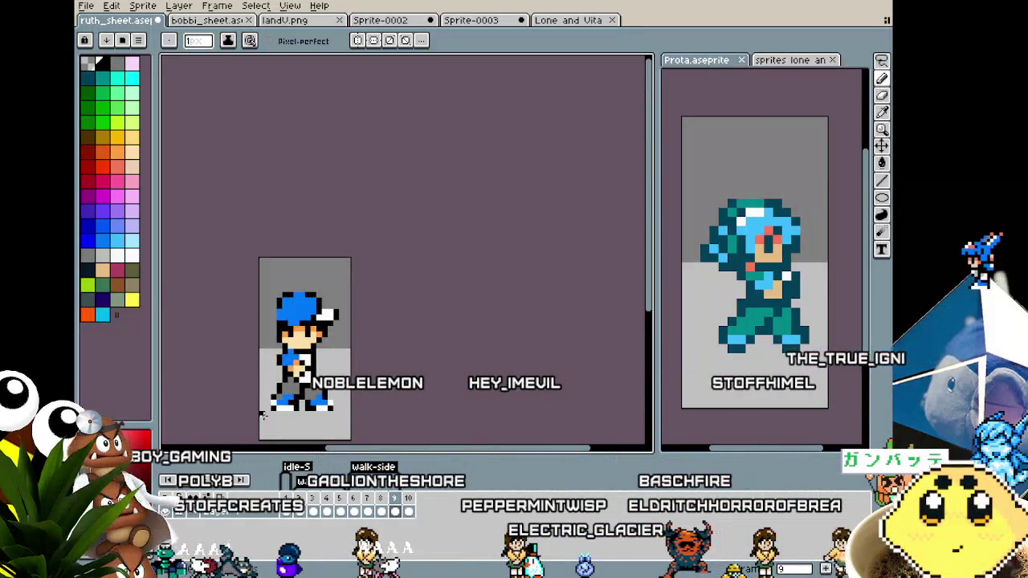
{"action": "scroll", "coordinate": [261, 415], "scroll_direction": "up", "scroll_amount": 1}
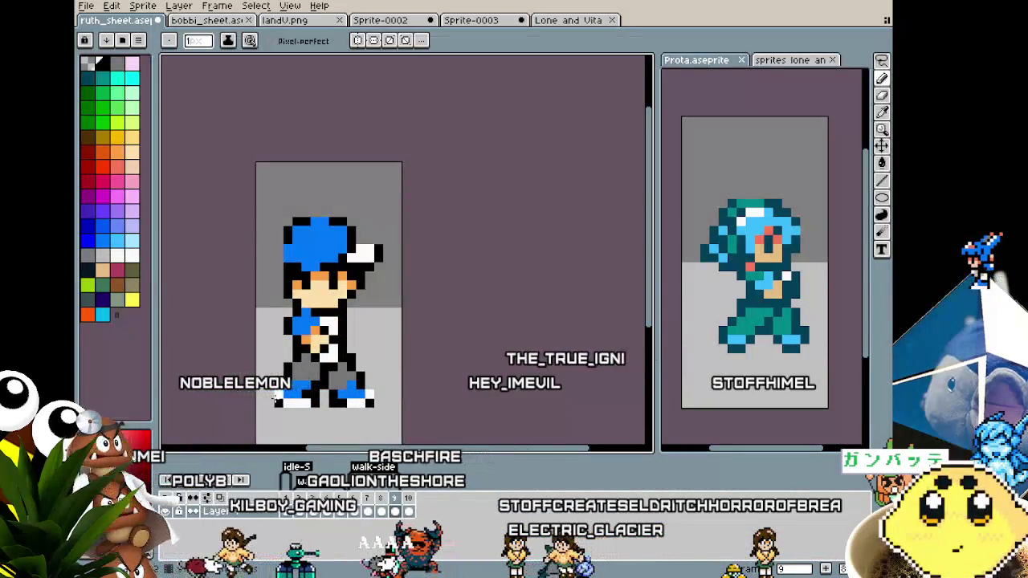
{"action": "scroll", "coordinate": [274, 398], "scroll_direction": "down", "scroll_amount": 1}
{"action": "scroll", "coordinate": [274, 398], "scroll_direction": "up", "scroll_amount": 1}
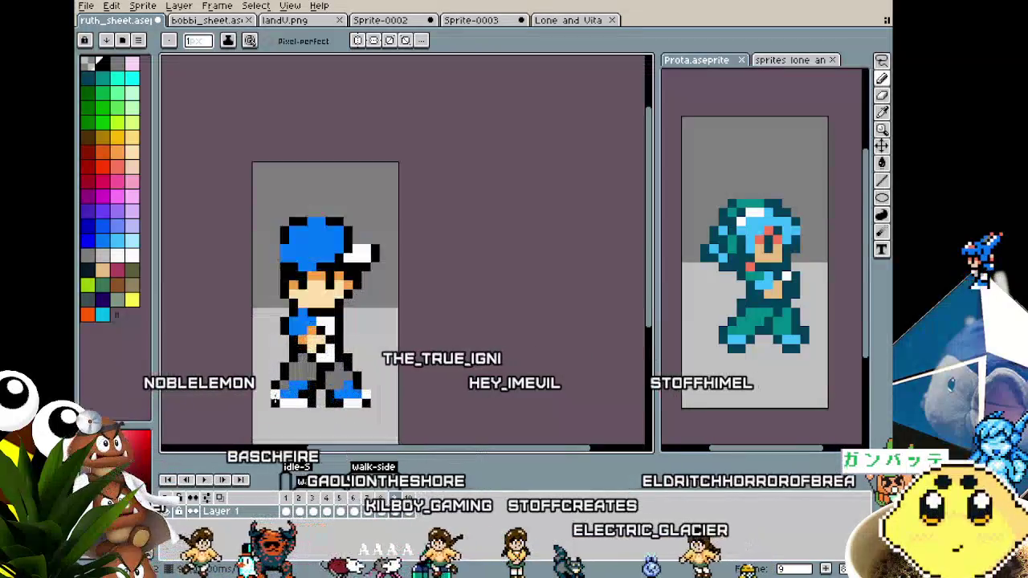
{"action": "key", "text": "Return"}
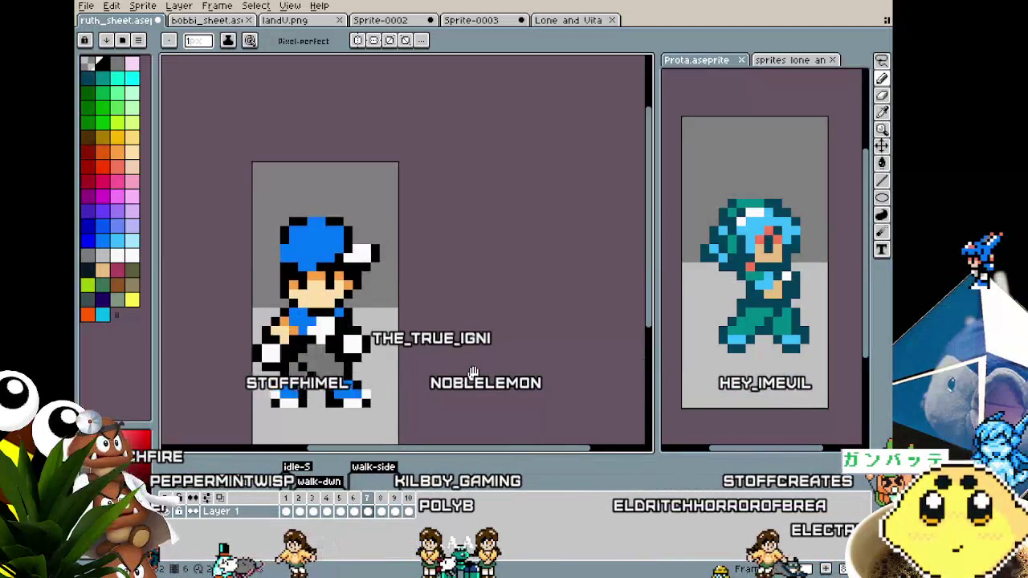
{"action": "scroll", "coordinate": [376, 343], "scroll_direction": "down", "scroll_amount": 1}
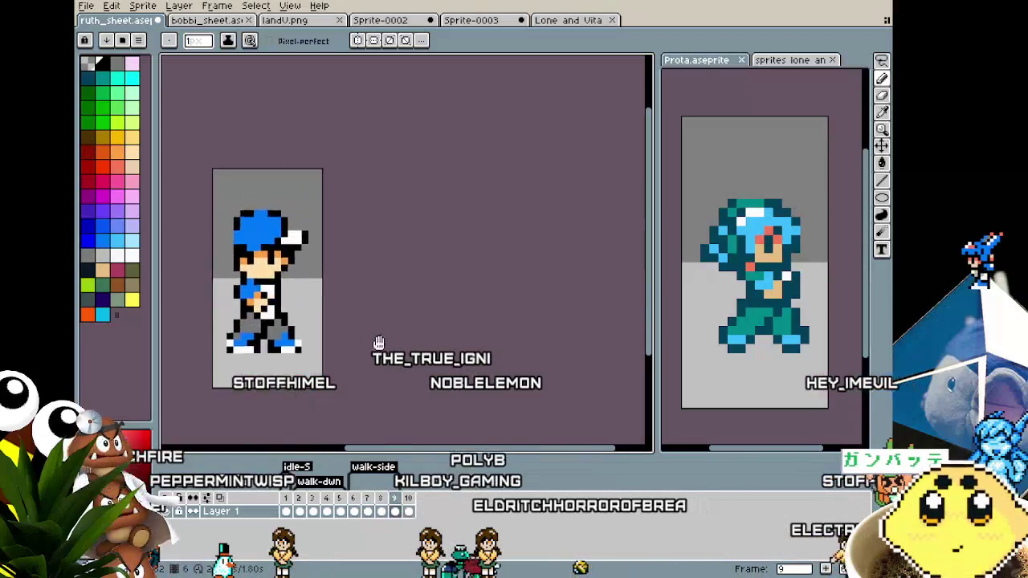
{"action": "left_click_drag", "start_coordinate": [376, 343], "coordinate": [436, 340]}
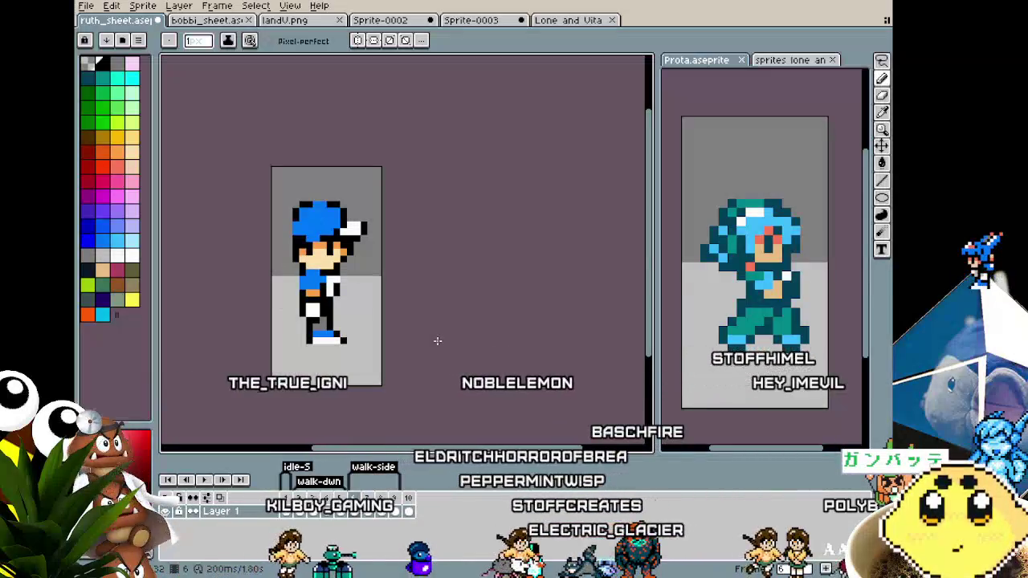
Step: Lower the boy's blue shoe by one pixel and commit the change
{"action": "scroll", "coordinate": [305, 353], "scroll_direction": "up", "scroll_amount": 2}
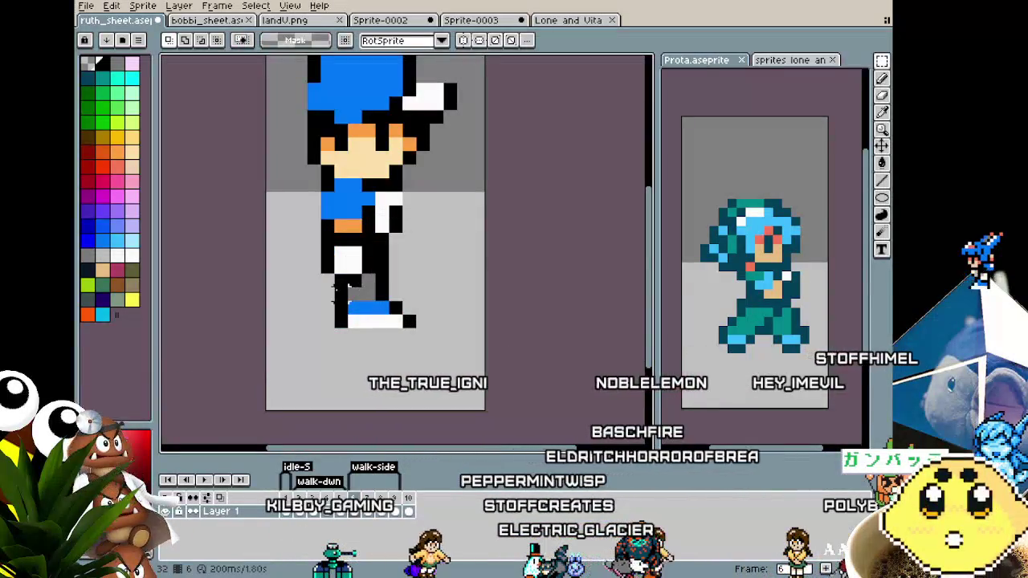
{"action": "left_click_drag", "start_coordinate": [339, 286], "coordinate": [341, 299]}
{"action": "key", "text": "ctrl+d"}
{"action": "key", "text": "i"}
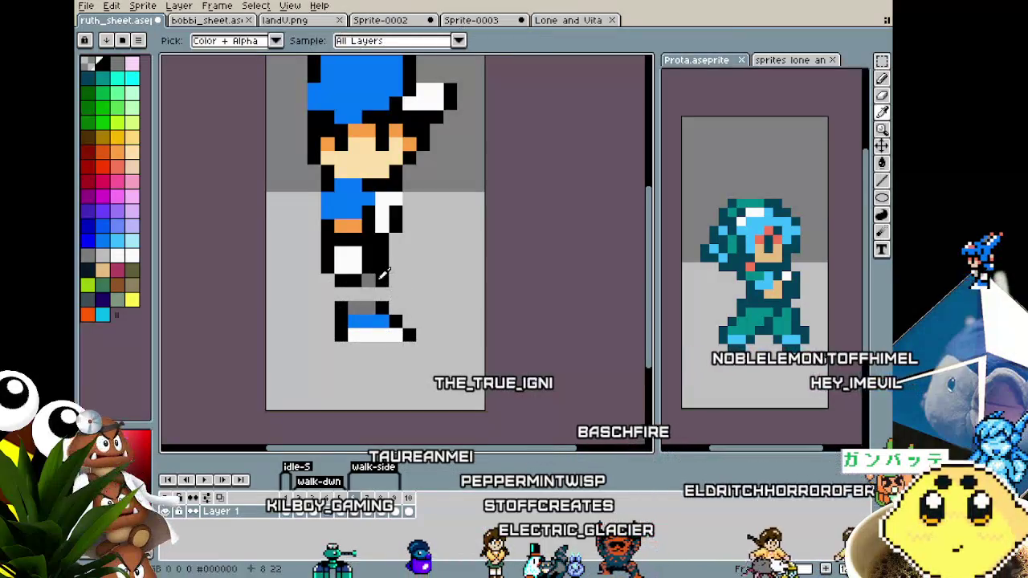
{"action": "key", "text": "m"}
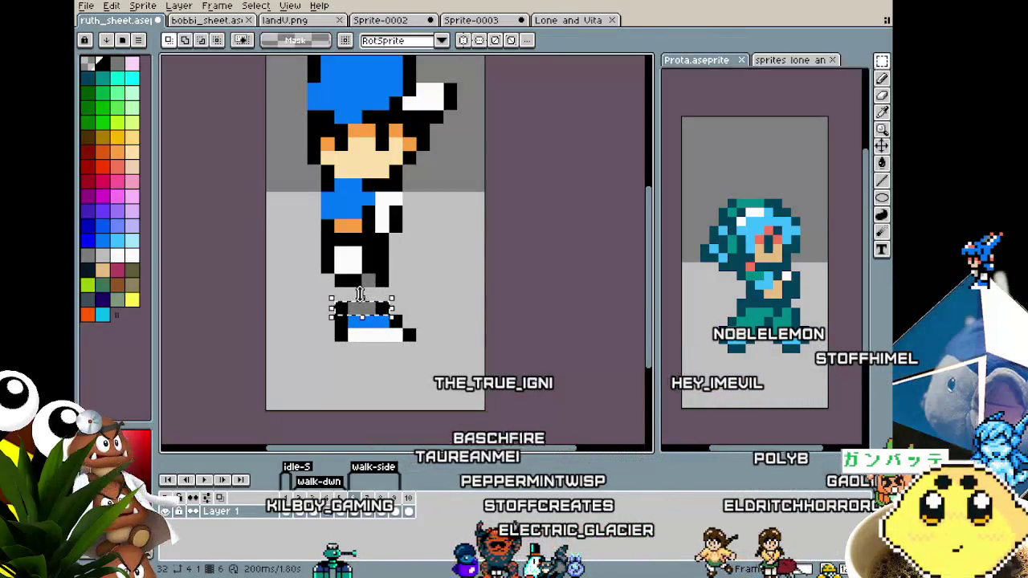
{"action": "left_click", "coordinate": [360, 294]}
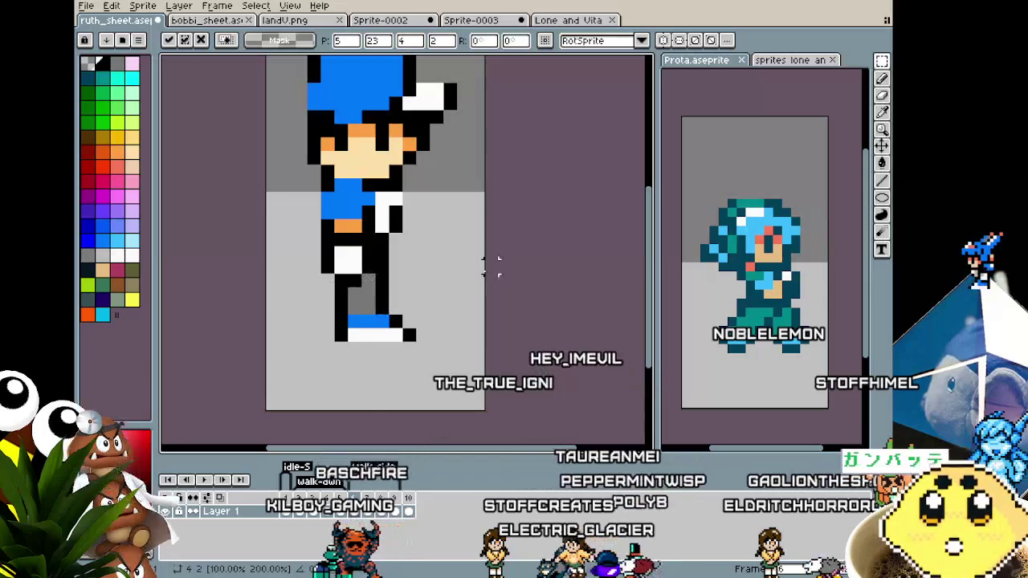
{"action": "key", "text": "Return"}
Step: Step to another walk frame and move its selected feet down
{"action": "key", "text": "Right"}
{"action": "key", "text": "Left"}
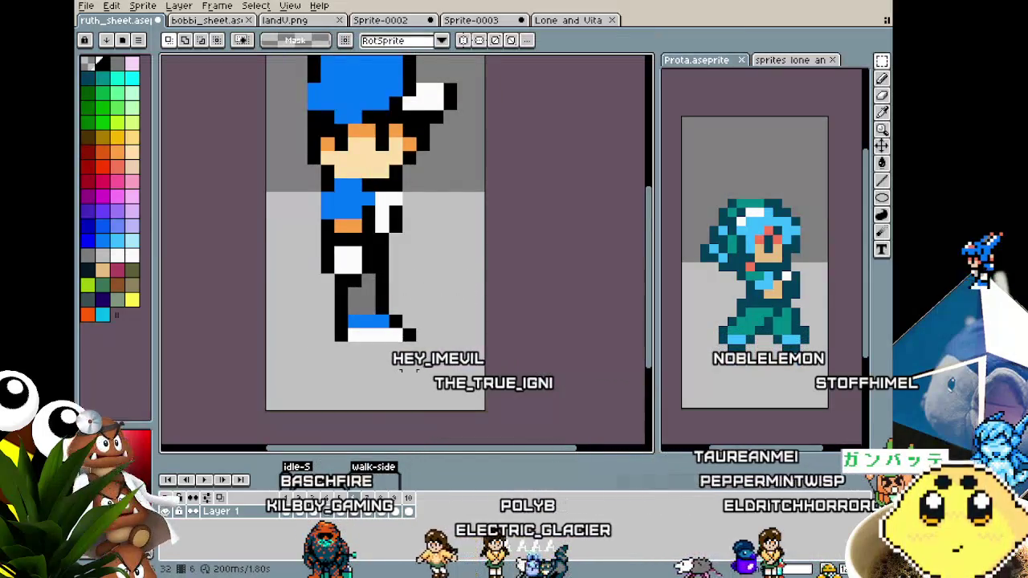
{"action": "key", "text": "Right"}
{"action": "key", "text": "Right"}
{"action": "left_click_drag", "start_coordinate": [363, 316], "coordinate": [363, 329]}
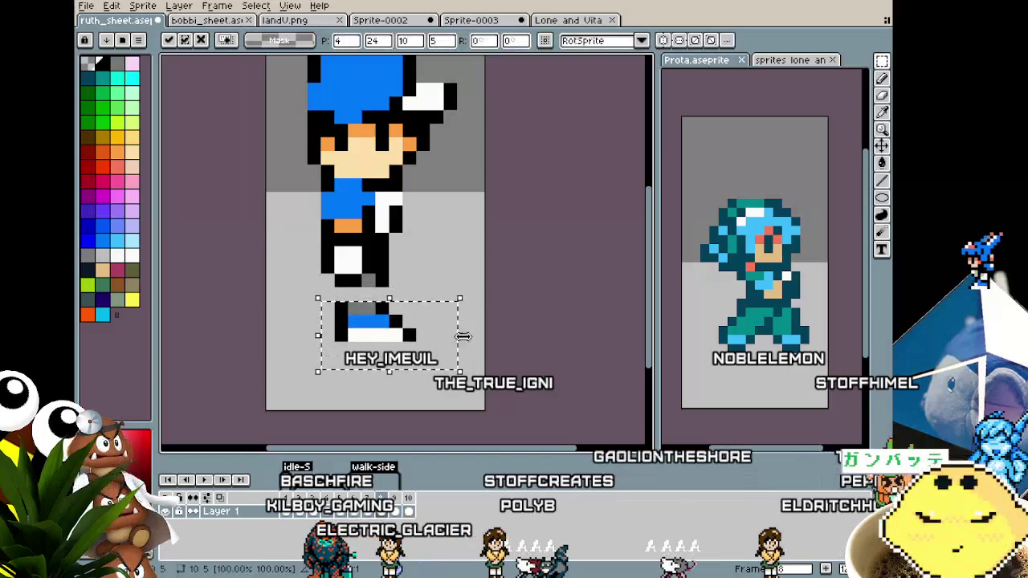
{"action": "left_click", "coordinate": [380, 303]}
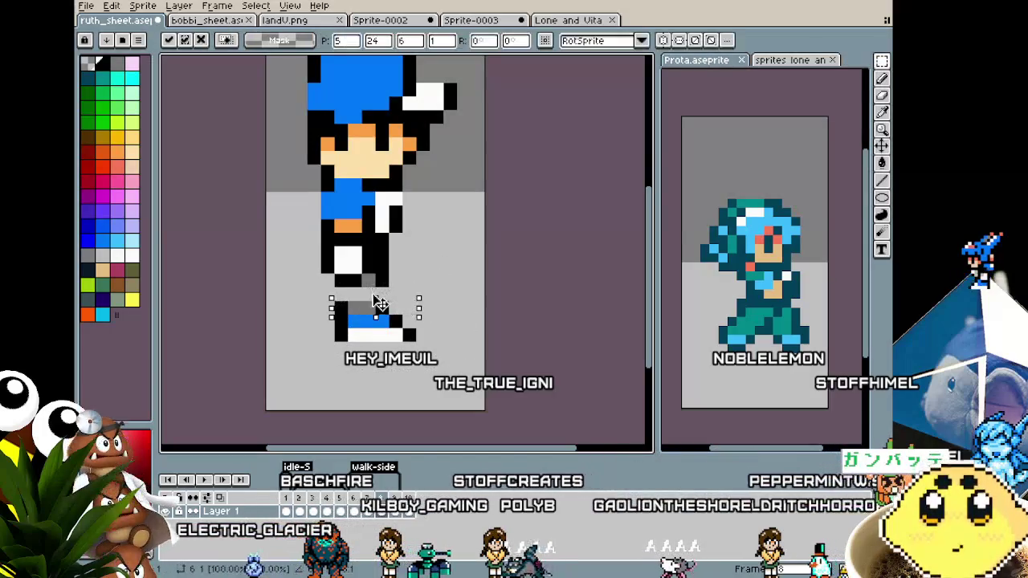
{"action": "key", "text": "Return"}
Step: Play the walk-side cycle to review the repositioned feet
{"action": "scroll", "coordinate": [402, 321], "scroll_direction": "down", "scroll_amount": 3}
{"action": "key", "text": "Return"}
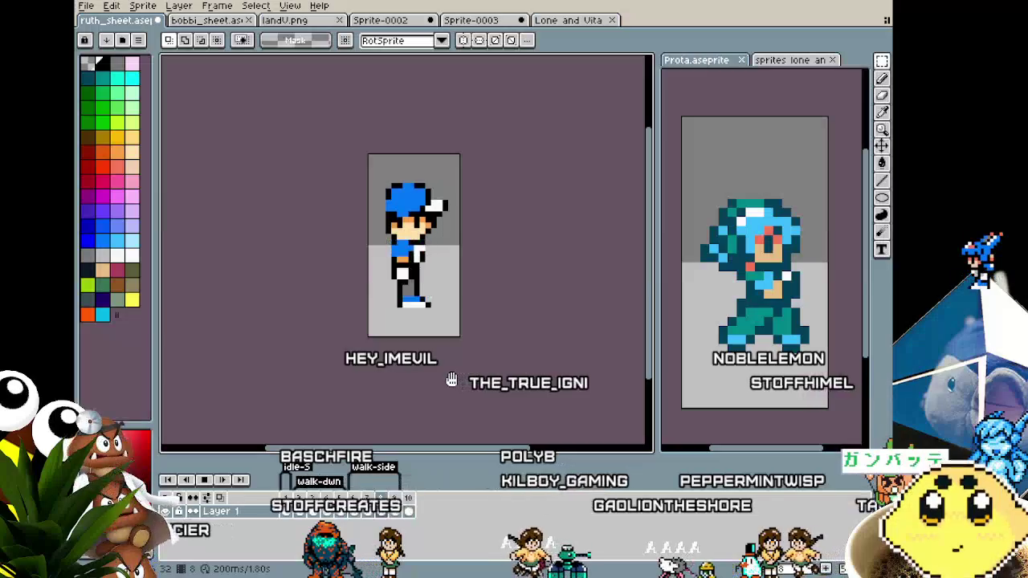
{"action": "key", "text": "Return"}
{"action": "scroll", "coordinate": [420, 243], "scroll_direction": "up", "scroll_amount": 1}
{"action": "scroll", "coordinate": [421, 245], "scroll_direction": "up", "scroll_amount": 1}
{"action": "key", "text": "b"}
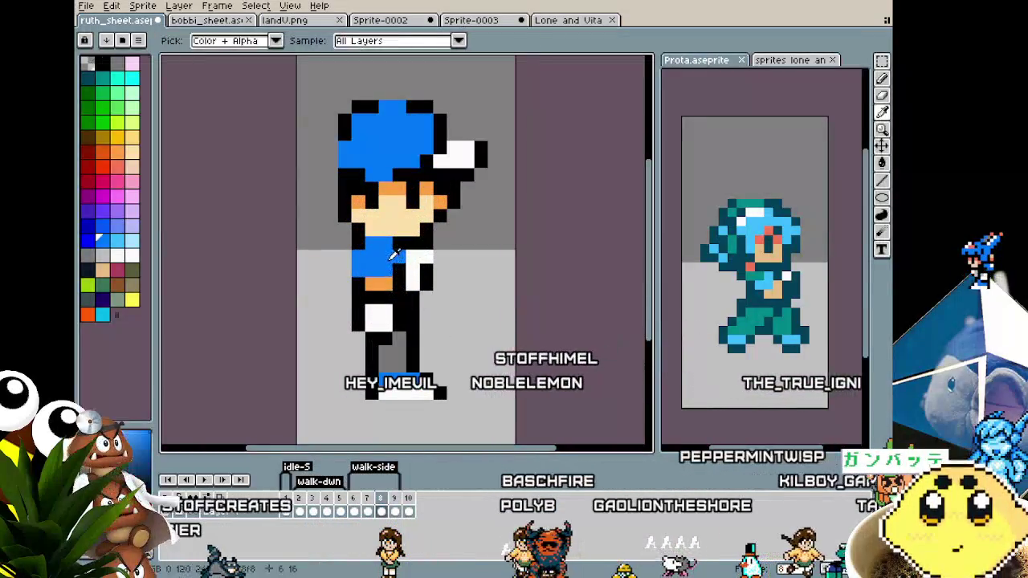
{"action": "scroll", "coordinate": [393, 391], "scroll_direction": "down", "scroll_amount": 3}
{"action": "key", "text": "Return"}
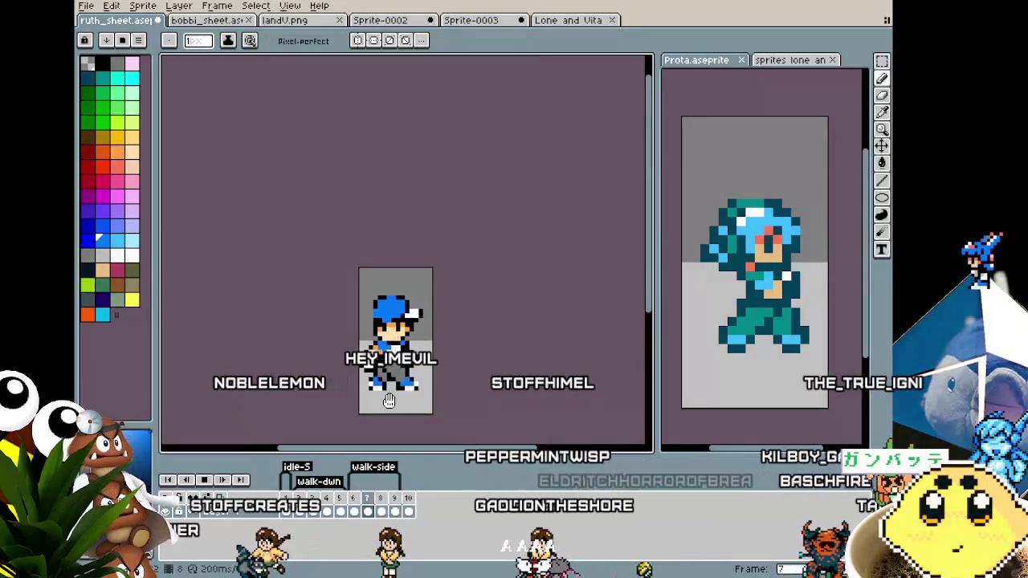
{"action": "scroll", "coordinate": [403, 353], "scroll_direction": "up", "scroll_amount": 3}
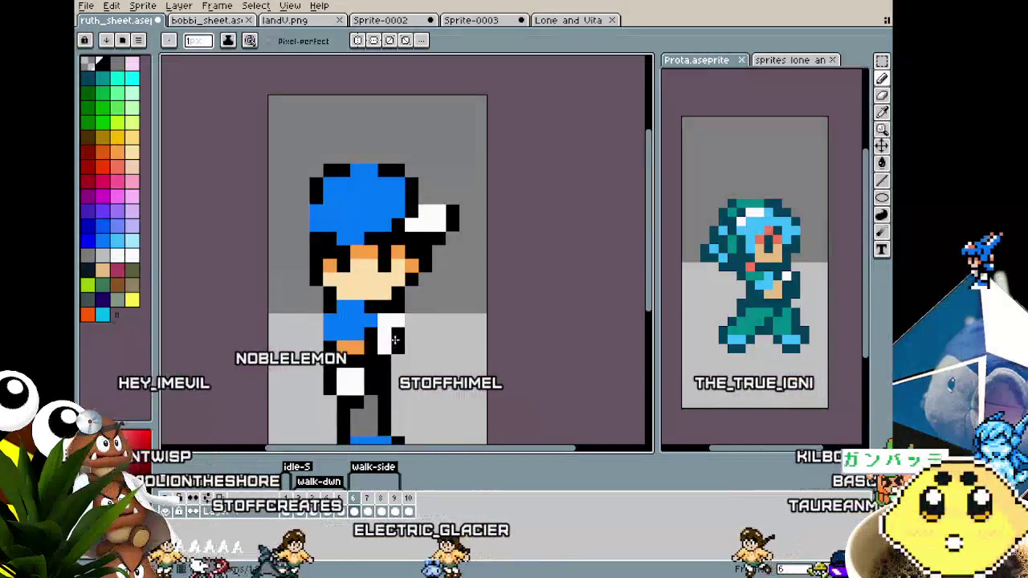
{"action": "scroll", "coordinate": [452, 420], "scroll_direction": "down", "scroll_amount": 3}
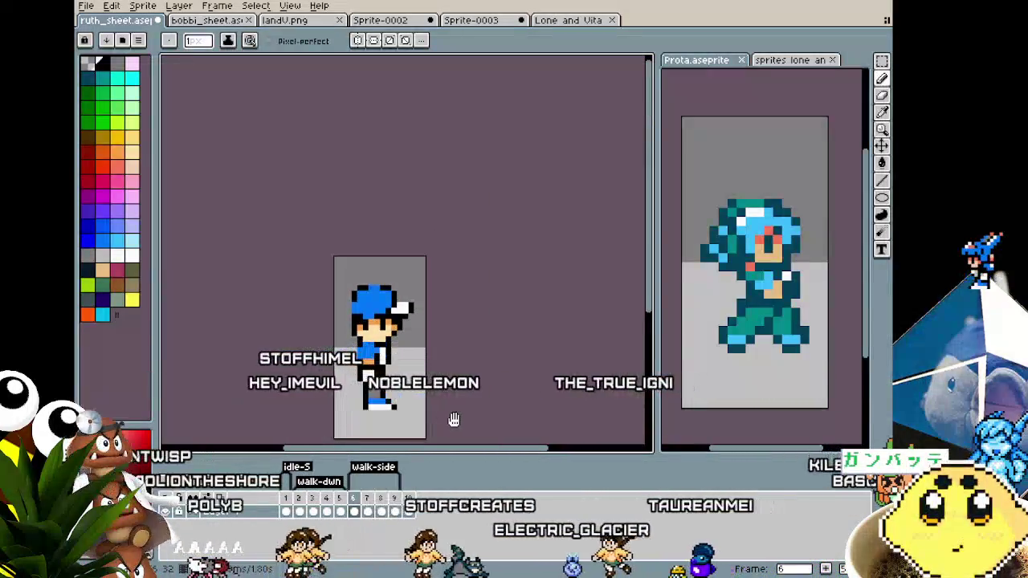
{"action": "mouse_move", "coordinate": [453, 420]}
{"action": "left_mouse_down"}
{"action": "mouse_move", "coordinate": [449, 332]}
{"action": "mouse_move", "coordinate": [461, 372]}
{"action": "left_mouse_up"}
{"action": "scroll", "coordinate": [449, 333], "scroll_direction": "up", "scroll_amount": 1}
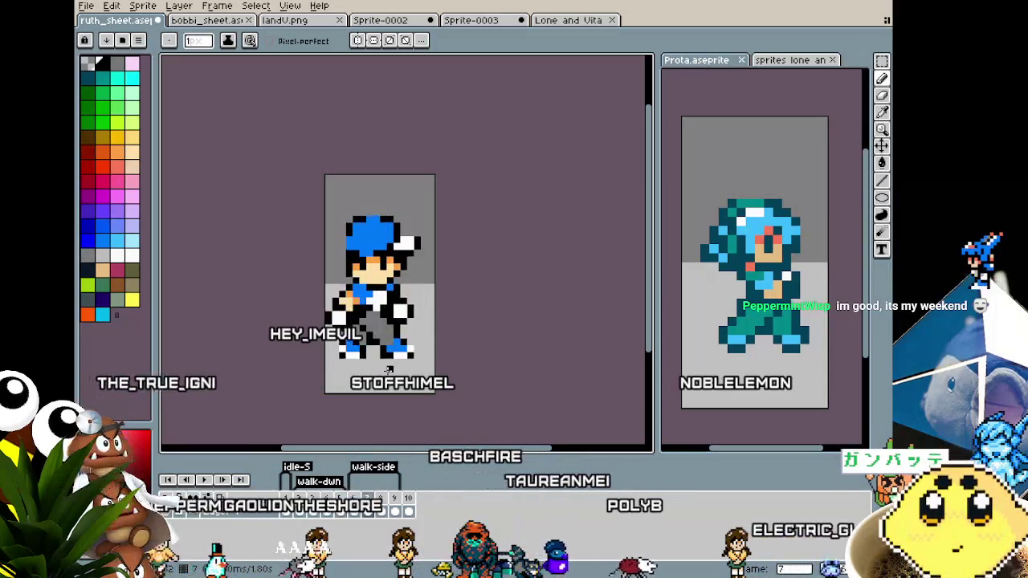
{"action": "scroll", "coordinate": [353, 351], "scroll_direction": "up", "scroll_amount": 3}
{"action": "scroll", "coordinate": [353, 351], "scroll_direction": "up", "scroll_amount": 1}
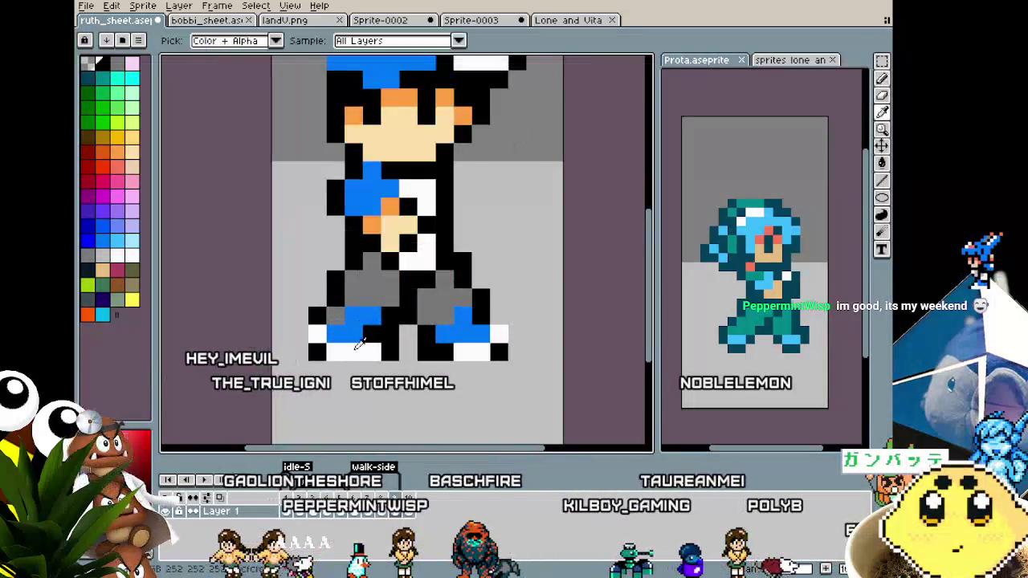
{"action": "scroll", "coordinate": [353, 351], "scroll_direction": "down", "scroll_amount": 4}
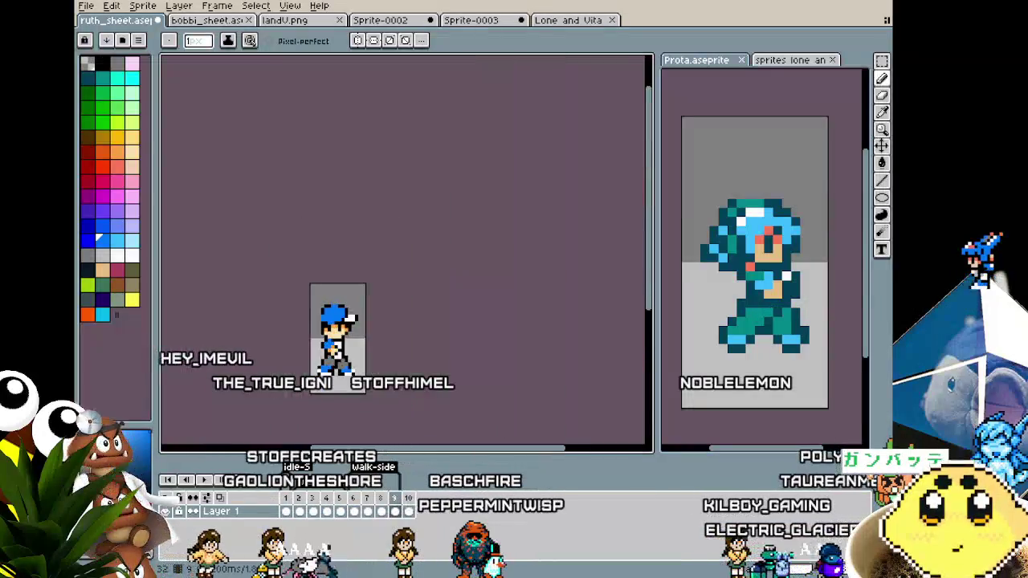
{"action": "scroll", "coordinate": [309, 393], "scroll_direction": "up", "scroll_amount": 1}
{"action": "scroll", "coordinate": [309, 394], "scroll_direction": "up", "scroll_amount": 1}
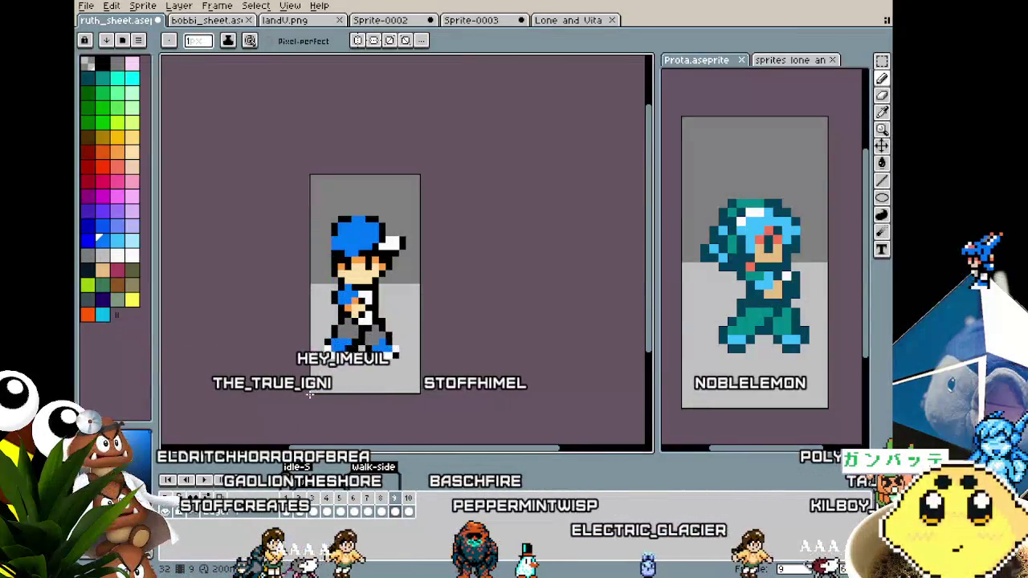
{"action": "scroll", "coordinate": [326, 372], "scroll_direction": "up", "scroll_amount": 1}
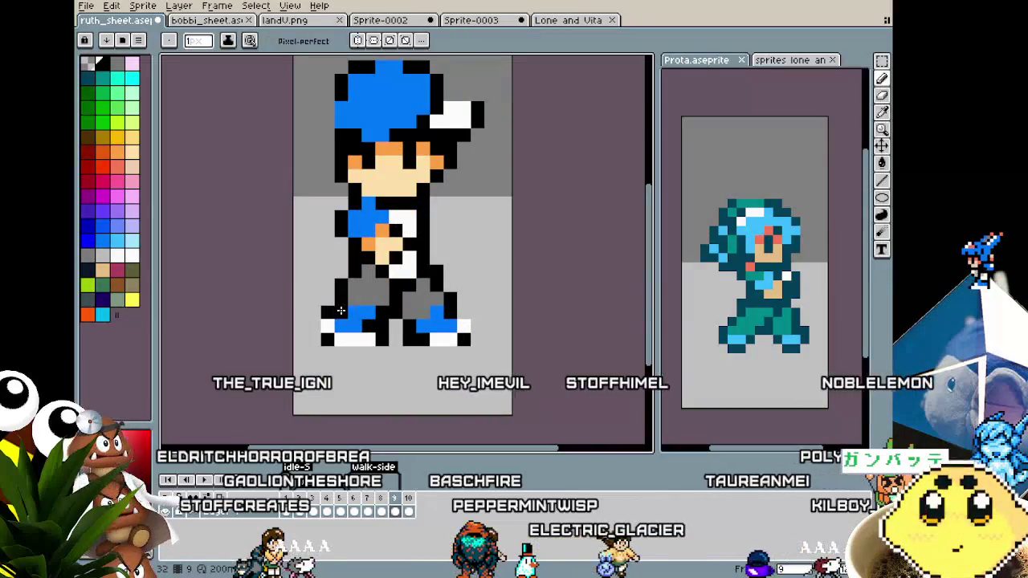
{"action": "scroll", "coordinate": [341, 310], "scroll_direction": "down", "scroll_amount": 4}
{"action": "scroll", "coordinate": [313, 362], "scroll_direction": "down", "scroll_amount": 3}
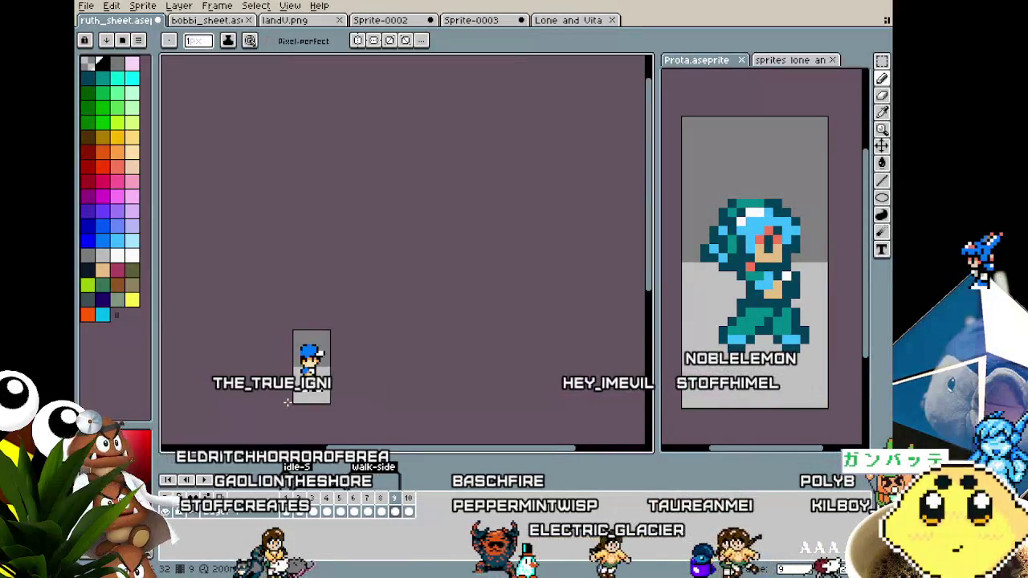
{"action": "scroll", "coordinate": [287, 402], "scroll_direction": "up", "scroll_amount": 2}
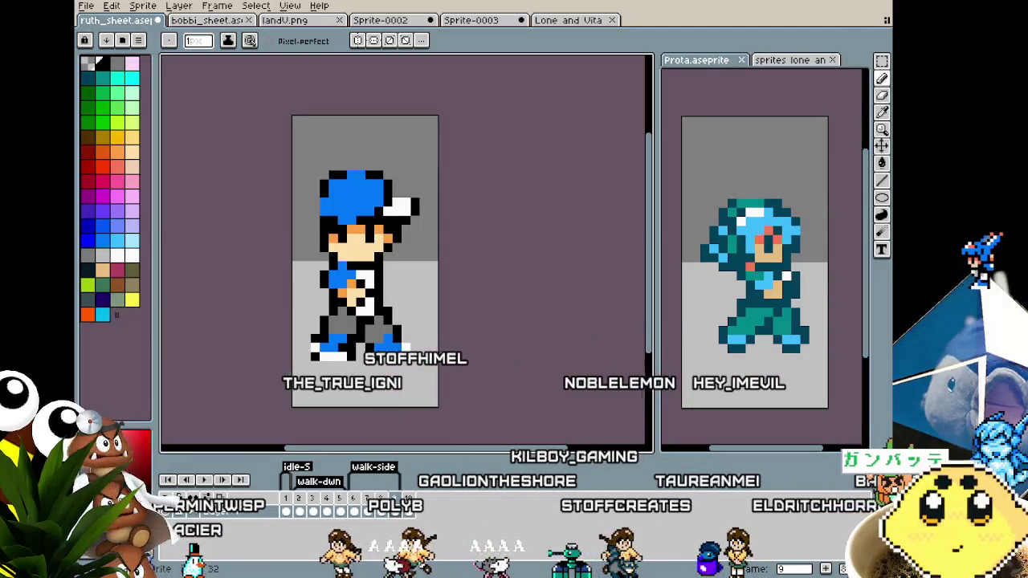
{"action": "left_click", "coordinate": [730, 429]}
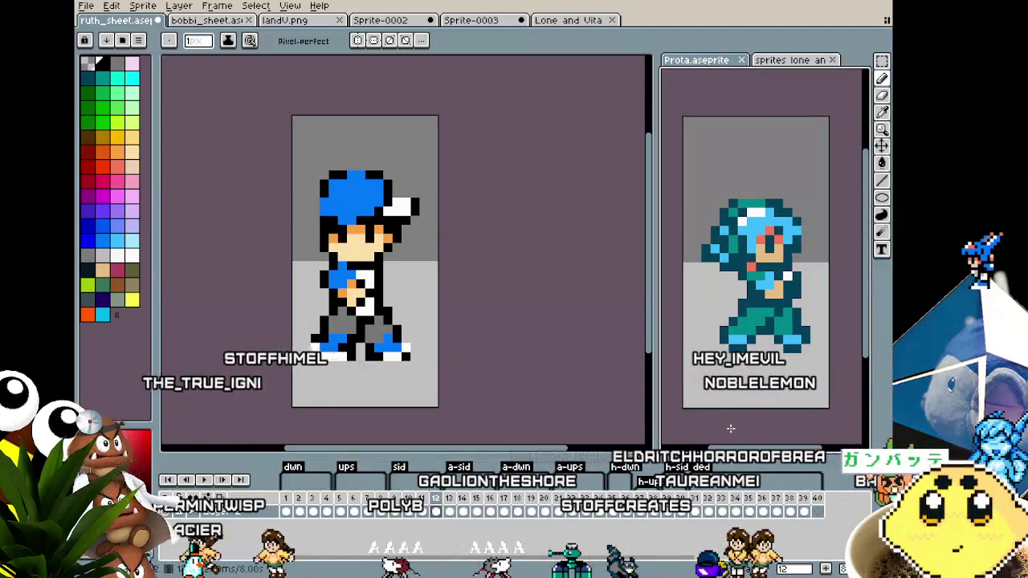
{"action": "left_click", "coordinate": [545, 404]}
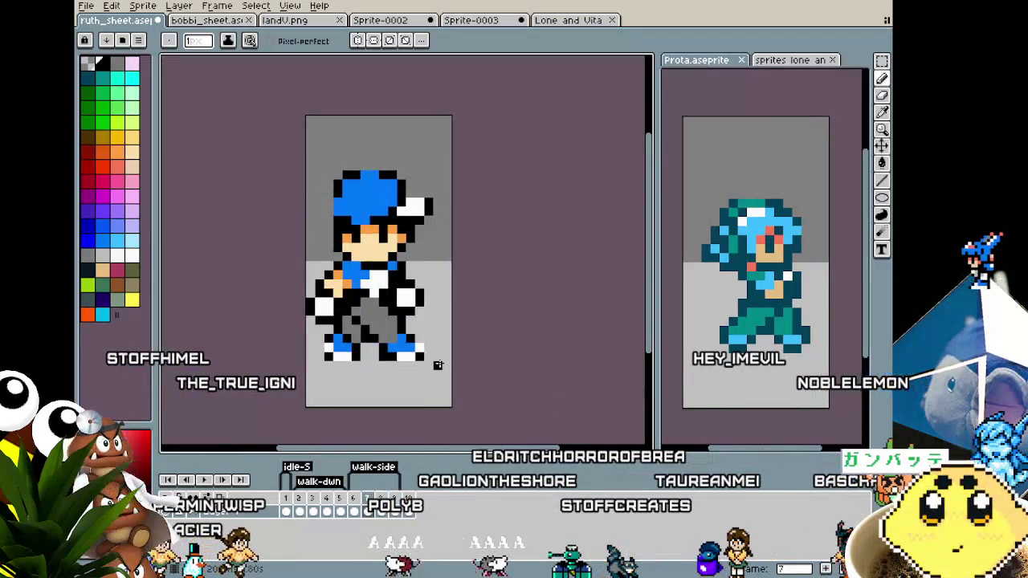
{"action": "key", "text": "Return"}
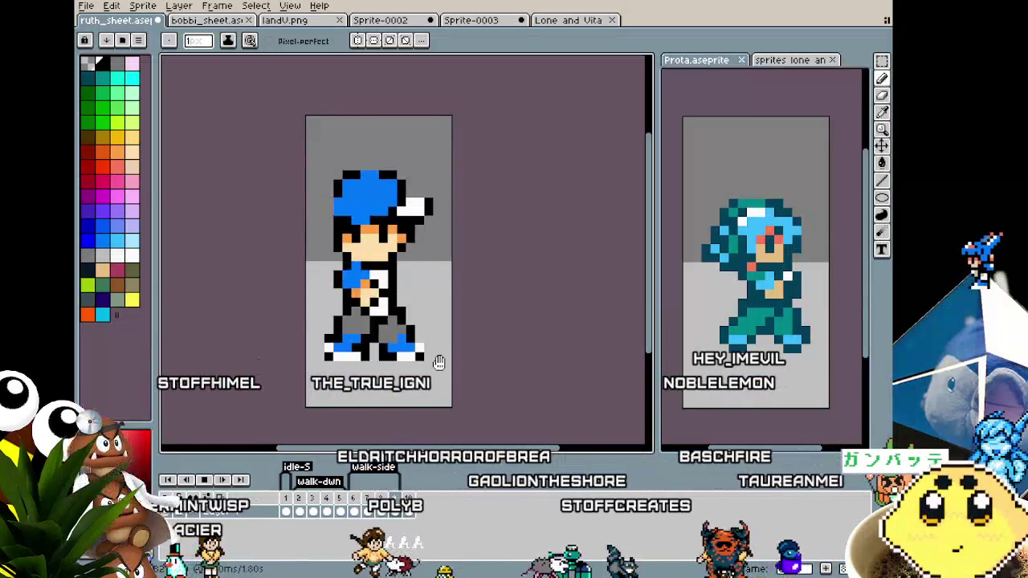
{"action": "scroll", "coordinate": [436, 361], "scroll_direction": "down", "scroll_amount": 2}
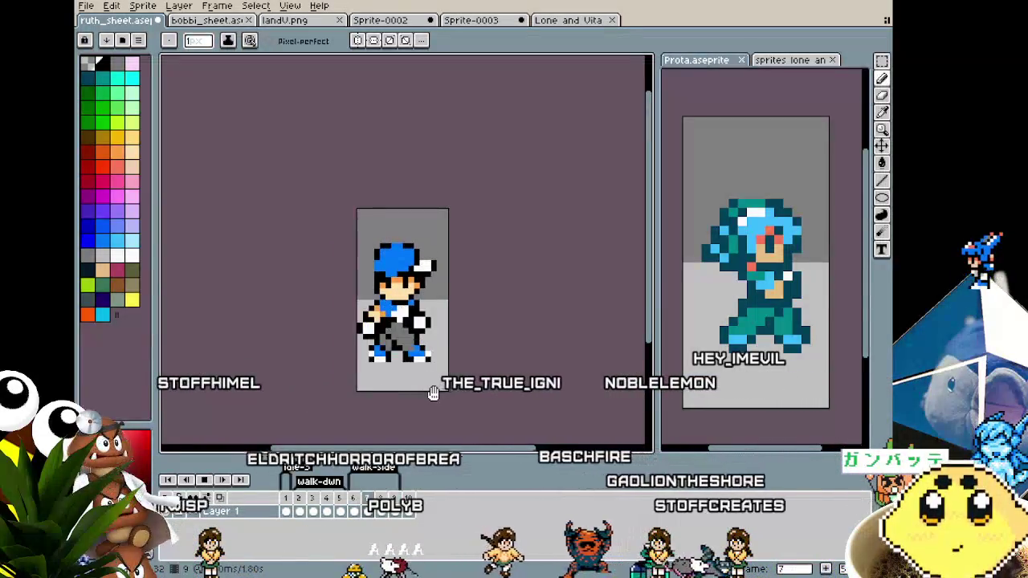
{"action": "left_click_drag", "start_coordinate": [420, 406], "coordinate": [374, 404]}
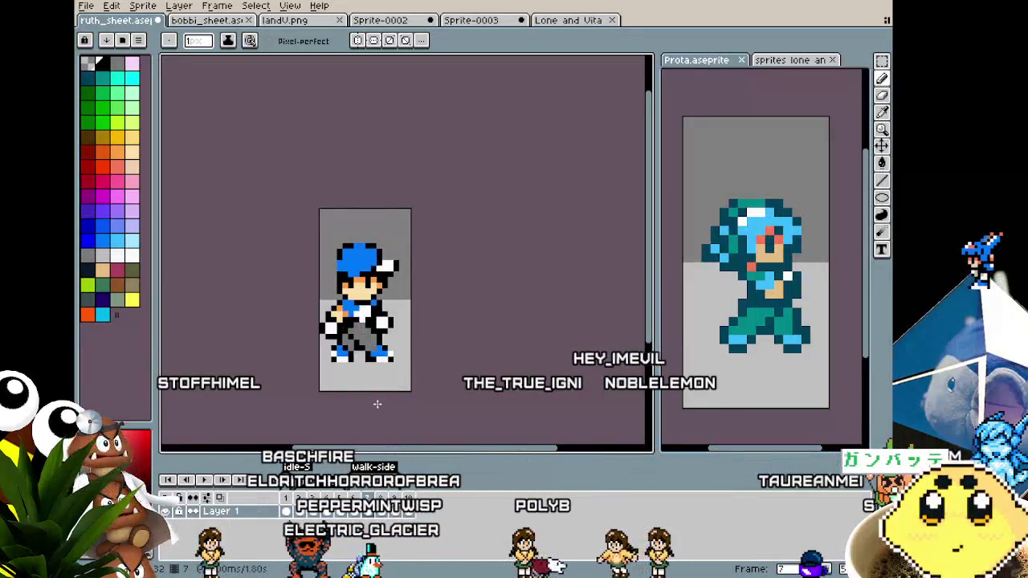
{"action": "scroll", "coordinate": [350, 315], "scroll_direction": "up", "scroll_amount": 2}
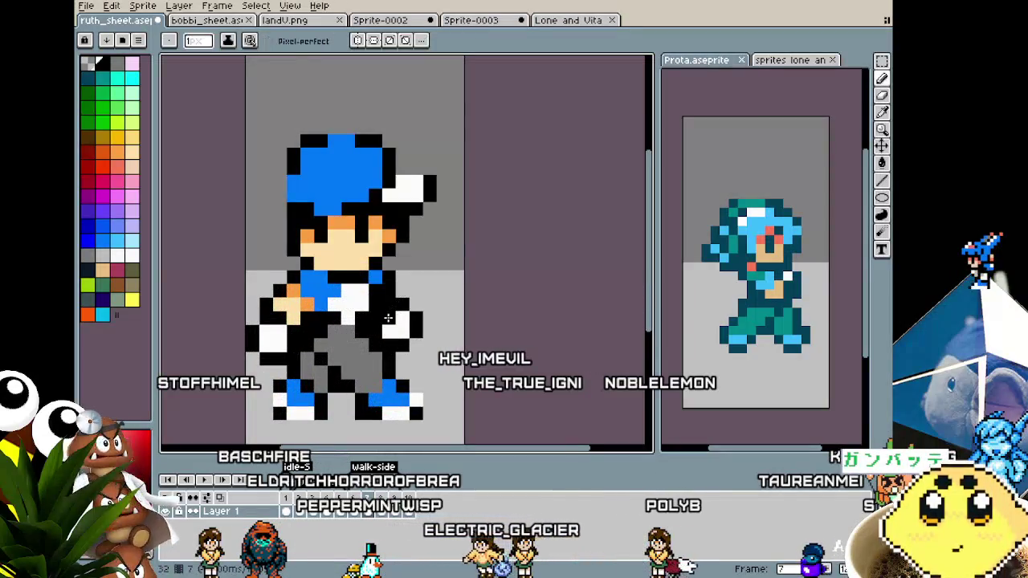
{"action": "scroll", "coordinate": [403, 384], "scroll_direction": "down", "scroll_amount": 2}
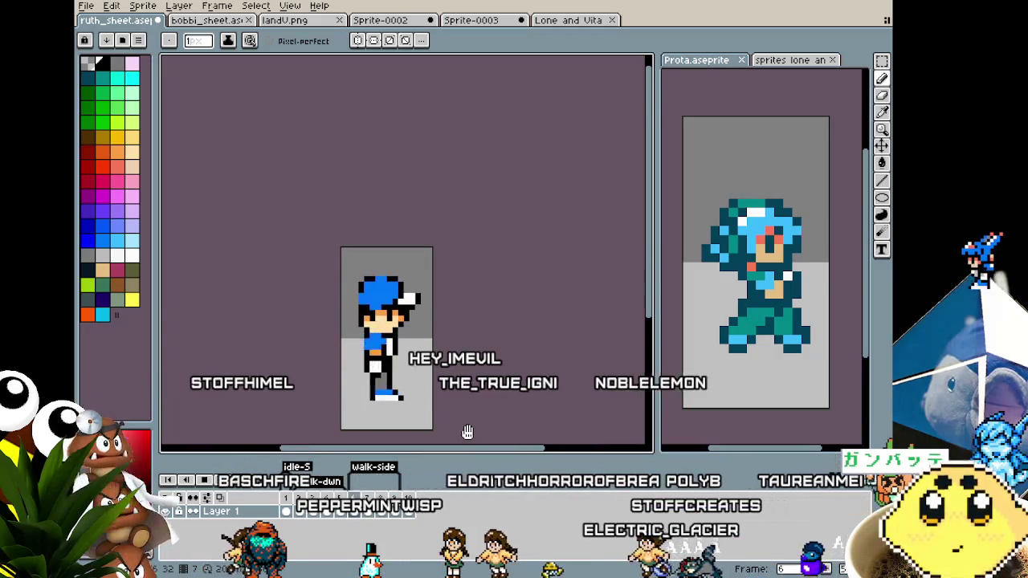
{"action": "scroll", "coordinate": [467, 432], "scroll_direction": "up", "scroll_amount": 1}
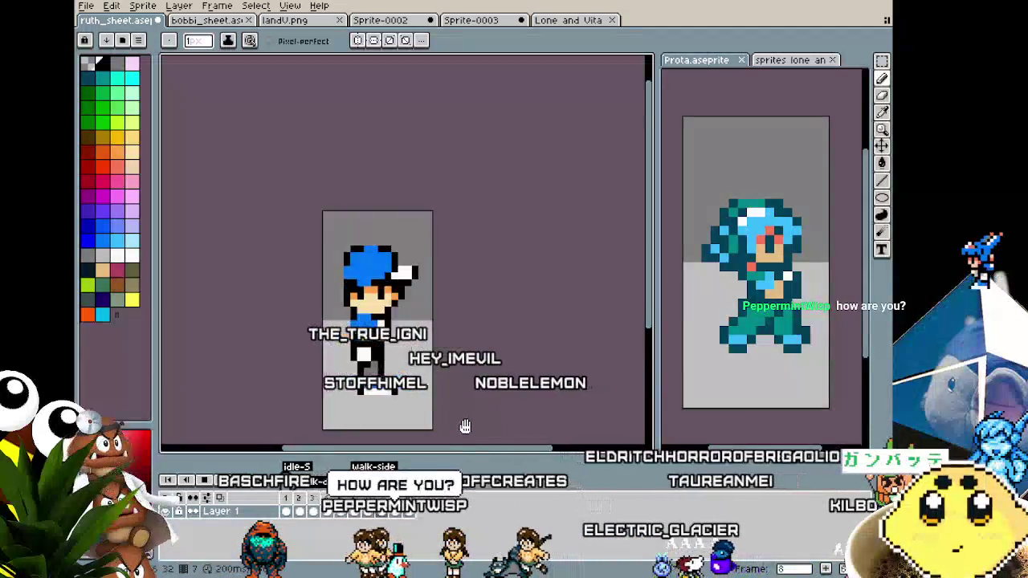
{"action": "scroll", "coordinate": [466, 428], "scroll_direction": "up", "scroll_amount": 1}
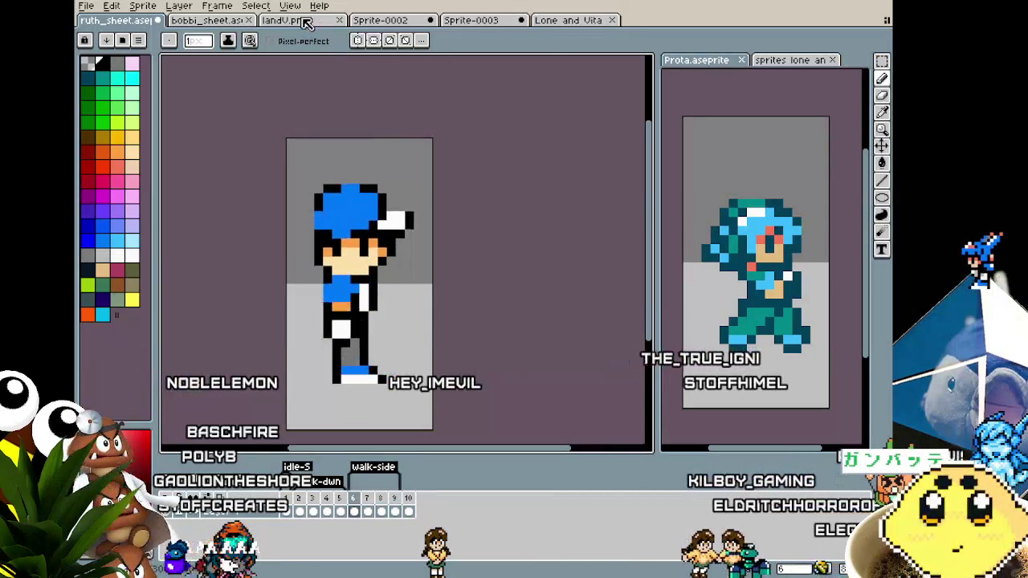
Step: Open bobbi_sheet, then dock the 'sprites lone an' two-character sheet into the main editor and centre it
{"action": "left_click", "coordinate": [222, 20]}
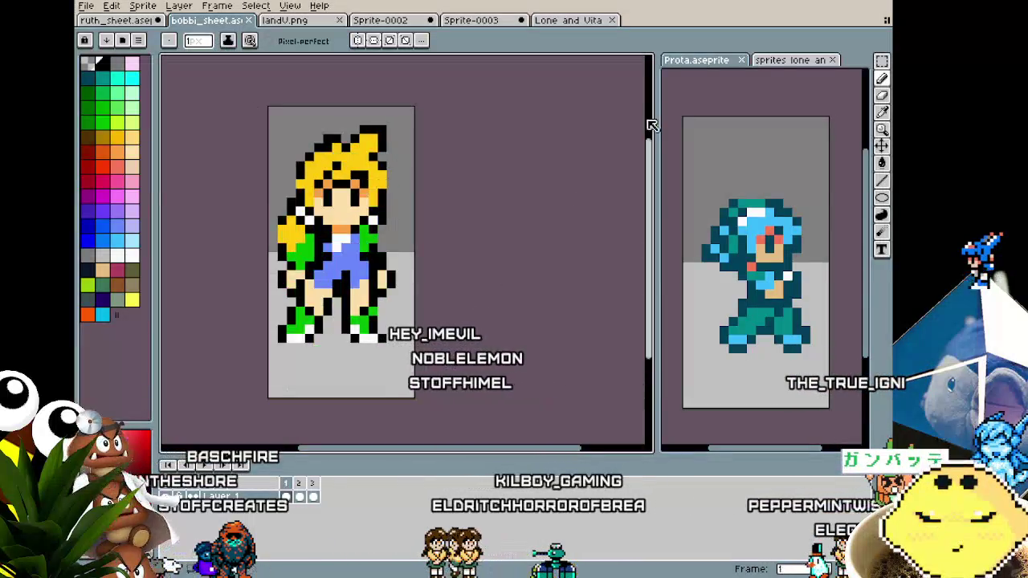
{"action": "left_click", "coordinate": [783, 62]}
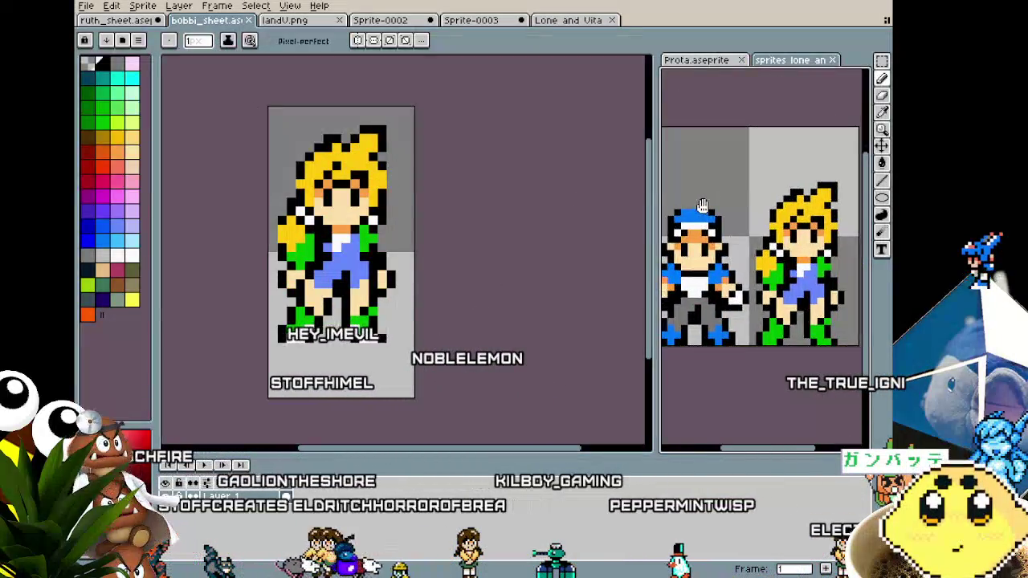
{"action": "mouse_move", "coordinate": [762, 59]}
{"action": "left_mouse_down"}
{"action": "mouse_move", "coordinate": [747, 26]}
{"action": "mouse_move", "coordinate": [723, 26]}
{"action": "left_mouse_up"}
{"action": "scroll", "coordinate": [482, 321], "scroll_direction": "up", "scroll_amount": 3}
{"action": "scroll", "coordinate": [482, 337], "scroll_direction": "down", "scroll_amount": 1}
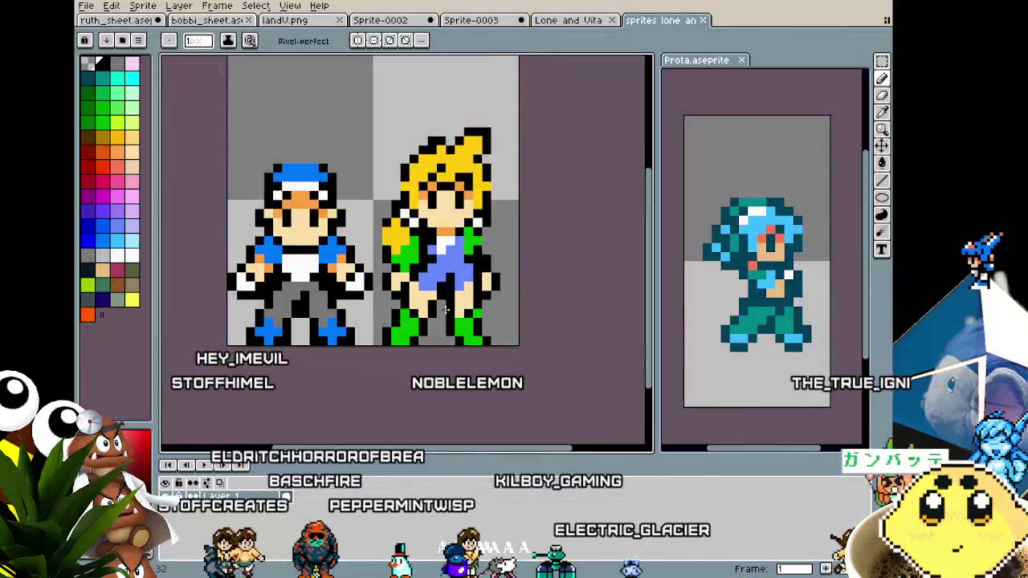
{"action": "scroll", "coordinate": [488, 348], "scroll_direction": "down", "scroll_amount": 1}
{"action": "left_click_drag", "start_coordinate": [488, 348], "coordinate": [484, 359]}
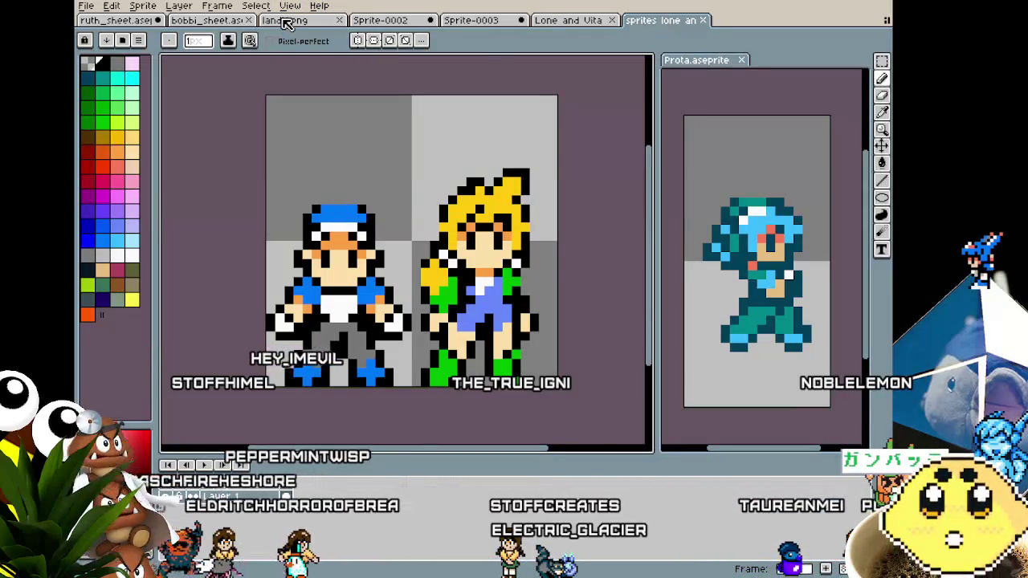
Step: Zoom and pan around the landV.png illustration, then switch to the Sprite-0002 document
{"action": "left_click", "coordinate": [285, 20]}
{"action": "scroll", "coordinate": [407, 249], "scroll_direction": "down", "scroll_amount": 1}
{"action": "scroll", "coordinate": [407, 248], "scroll_direction": "down", "scroll_amount": 1}
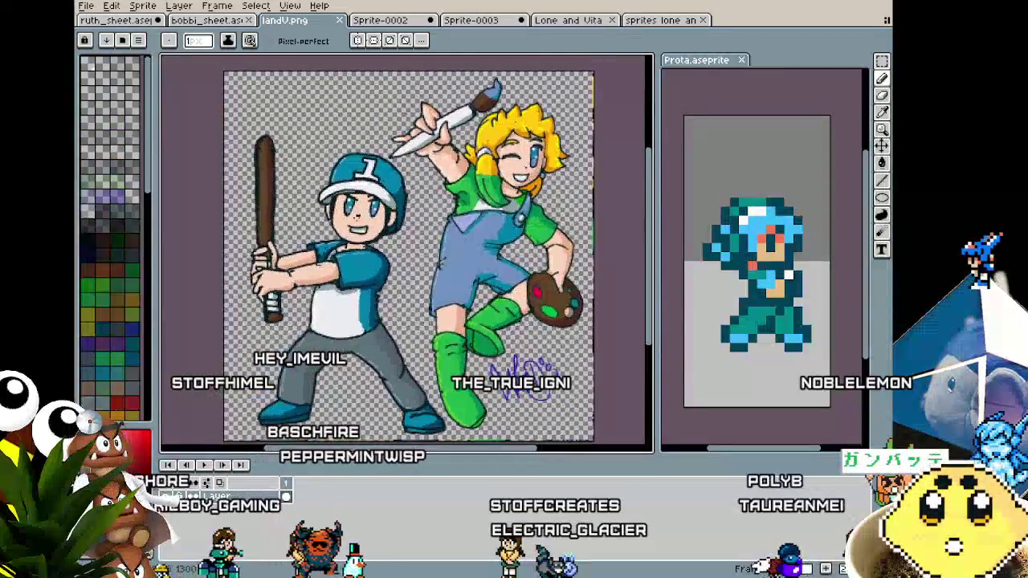
{"action": "scroll", "coordinate": [393, 303], "scroll_direction": "up", "scroll_amount": 2}
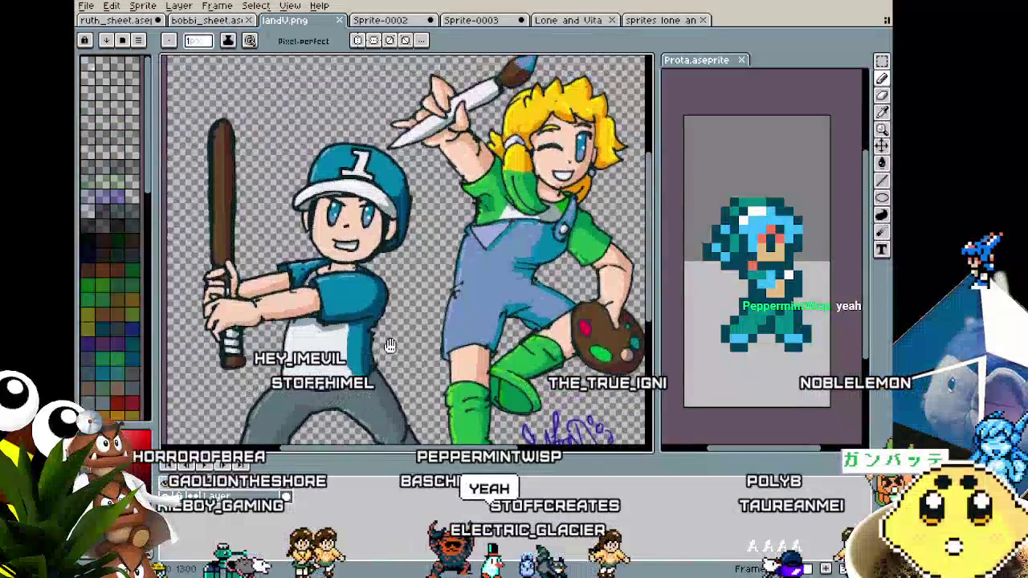
{"action": "left_click_drag", "start_coordinate": [389, 339], "coordinate": [390, 304]}
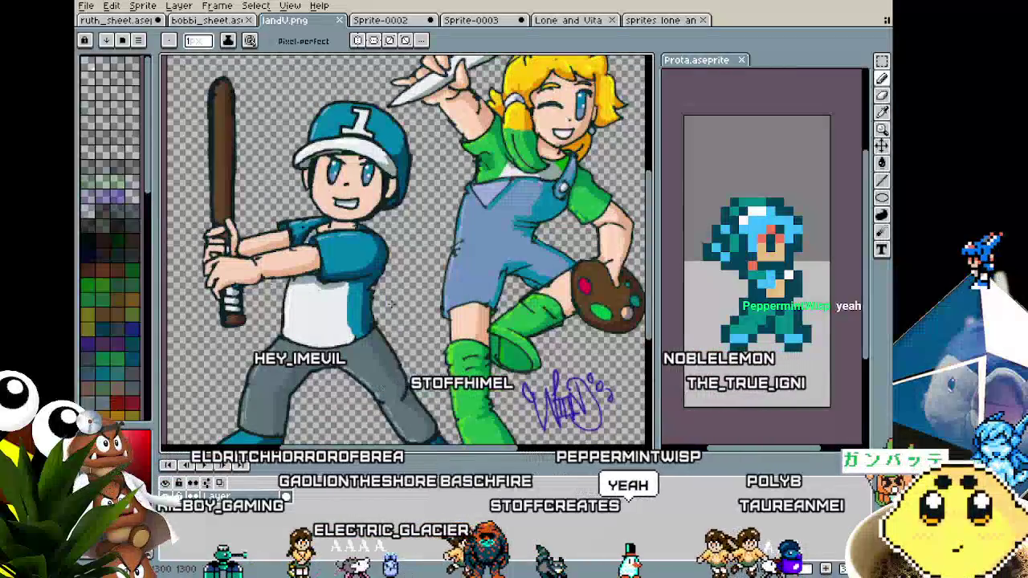
{"action": "mouse_move", "coordinate": [391, 302]}
{"action": "left_mouse_down"}
{"action": "mouse_move", "coordinate": [373, 302]}
{"action": "mouse_move", "coordinate": [363, 339]}
{"action": "left_mouse_up"}
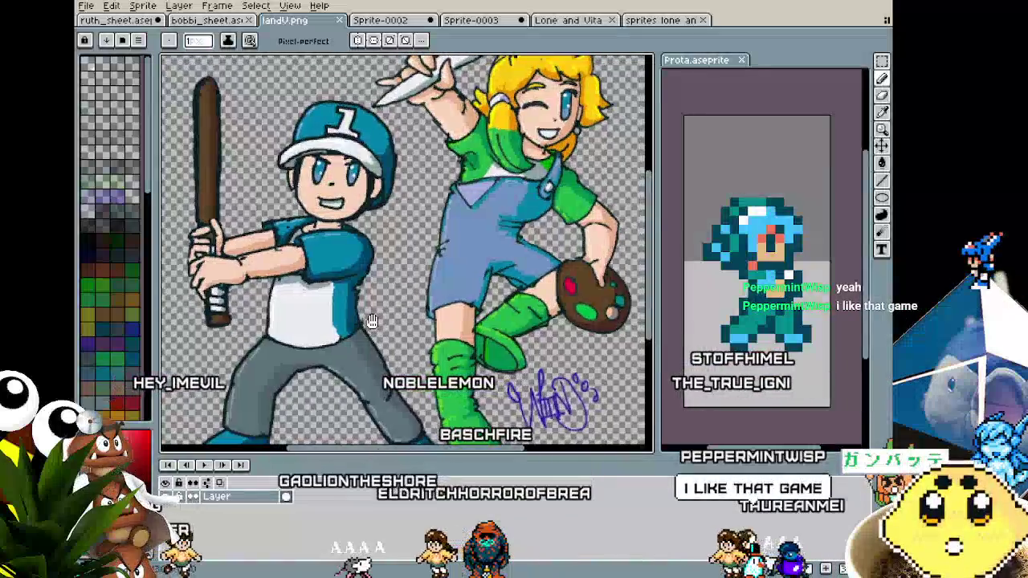
{"action": "scroll", "coordinate": [369, 327], "scroll_direction": "down", "scroll_amount": 2}
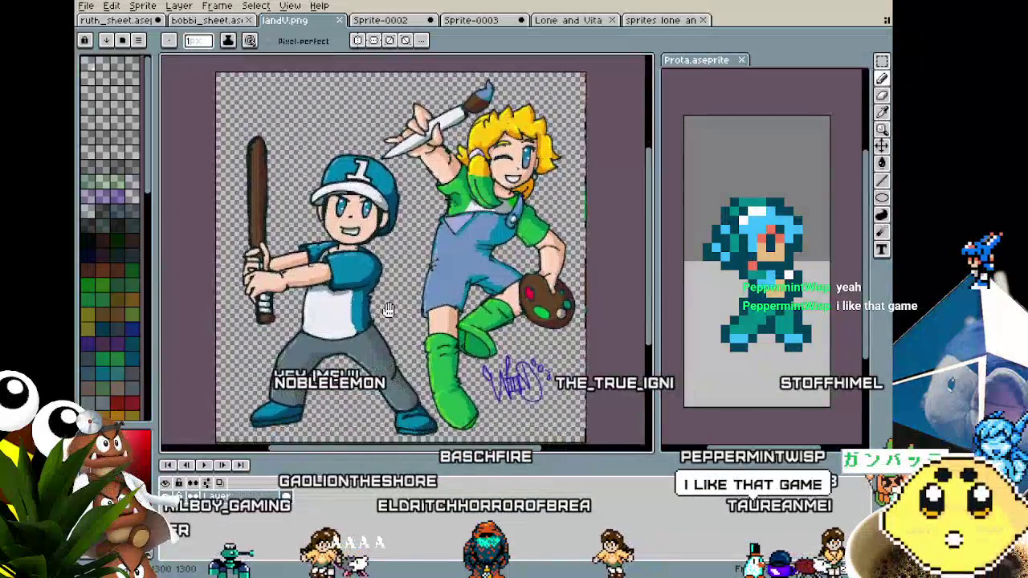
{"action": "left_click_drag", "start_coordinate": [386, 310], "coordinate": [384, 311]}
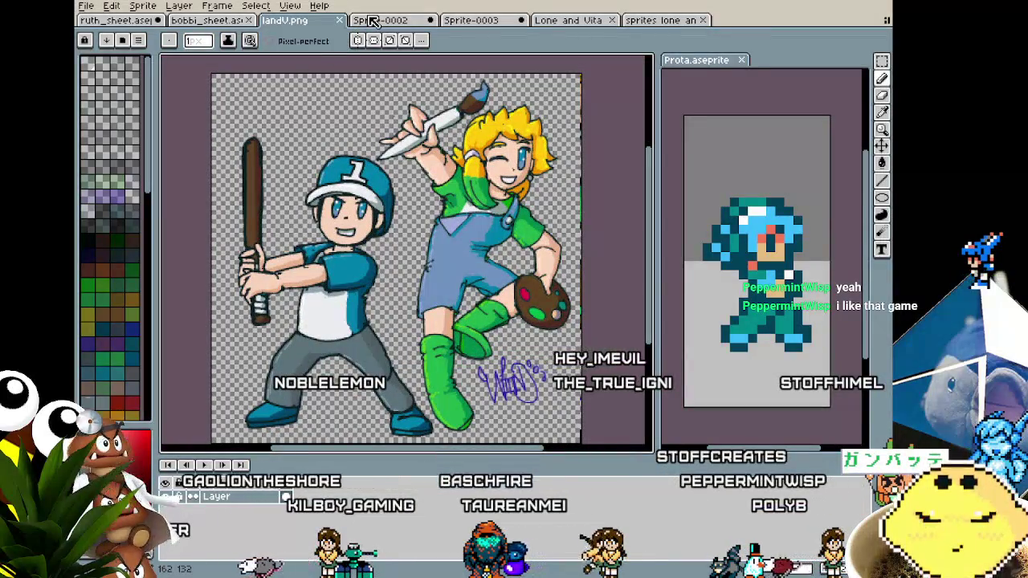
{"action": "left_click", "coordinate": [374, 20]}
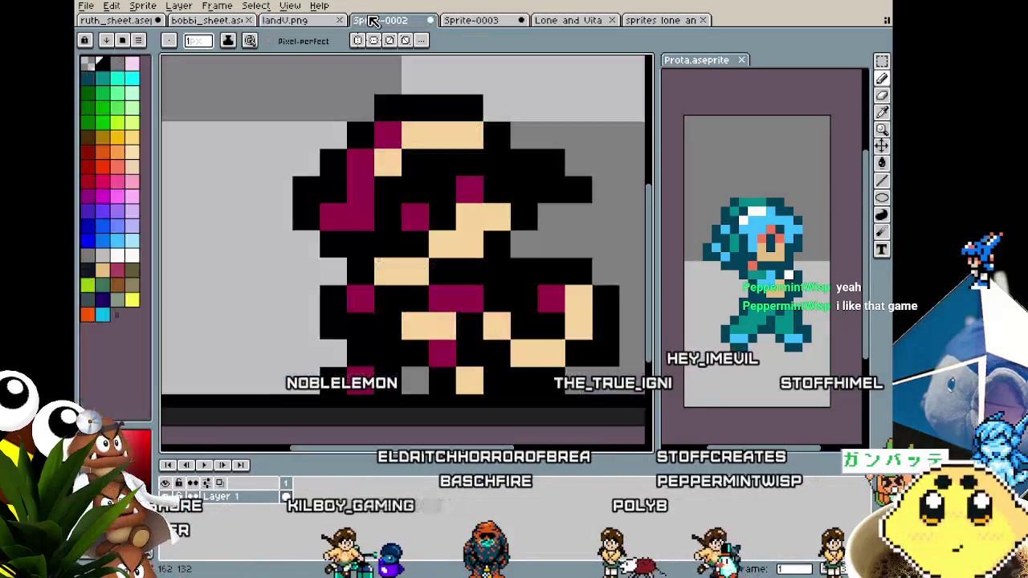
Step: View the whole Lone and Vita illustration centred, then return to ruth_sheet.aseprite
{"action": "left_click", "coordinate": [558, 20]}
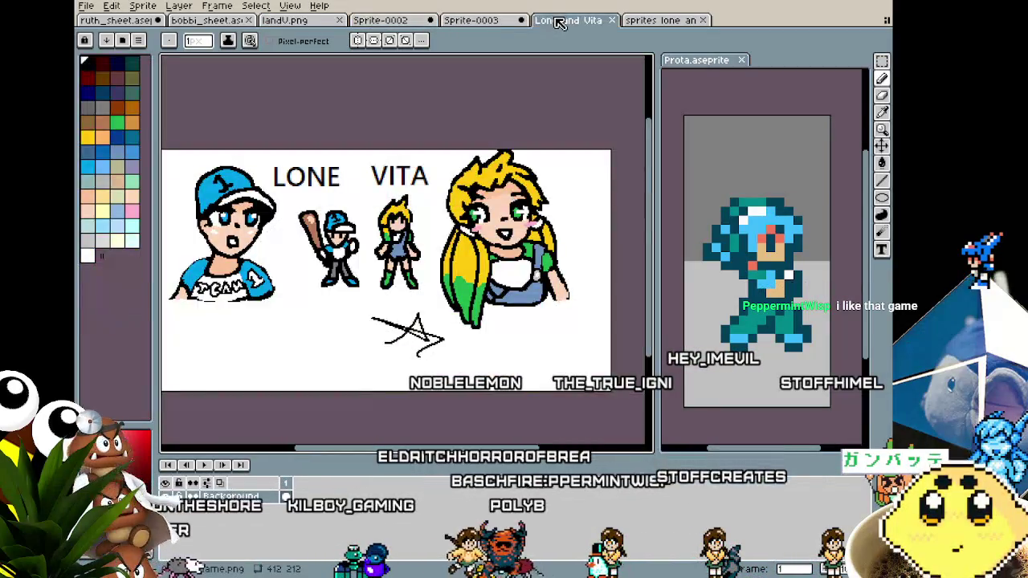
{"action": "scroll", "coordinate": [452, 306], "scroll_direction": "up", "scroll_amount": 2}
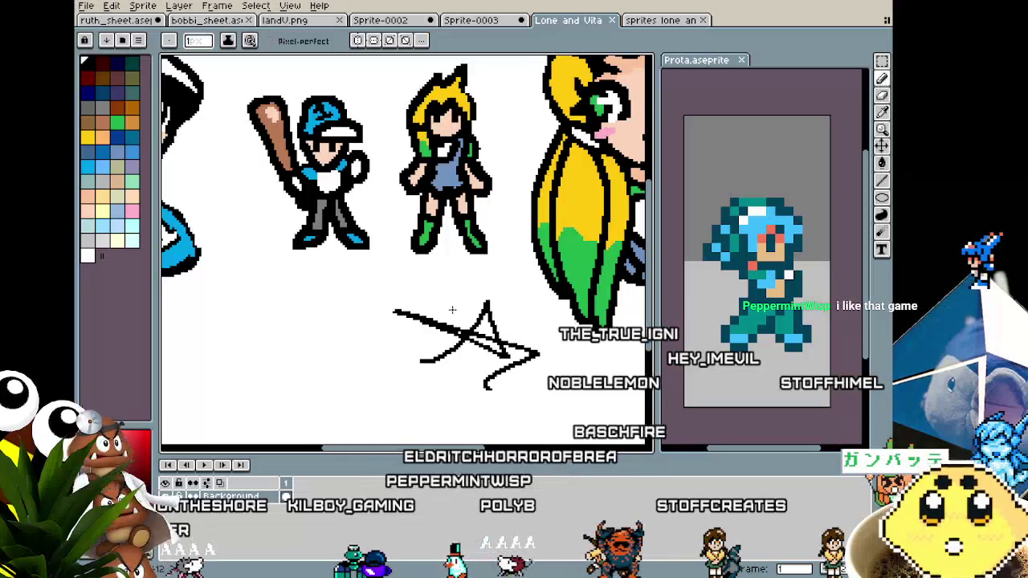
{"action": "scroll", "coordinate": [455, 310], "scroll_direction": "down", "scroll_amount": 2}
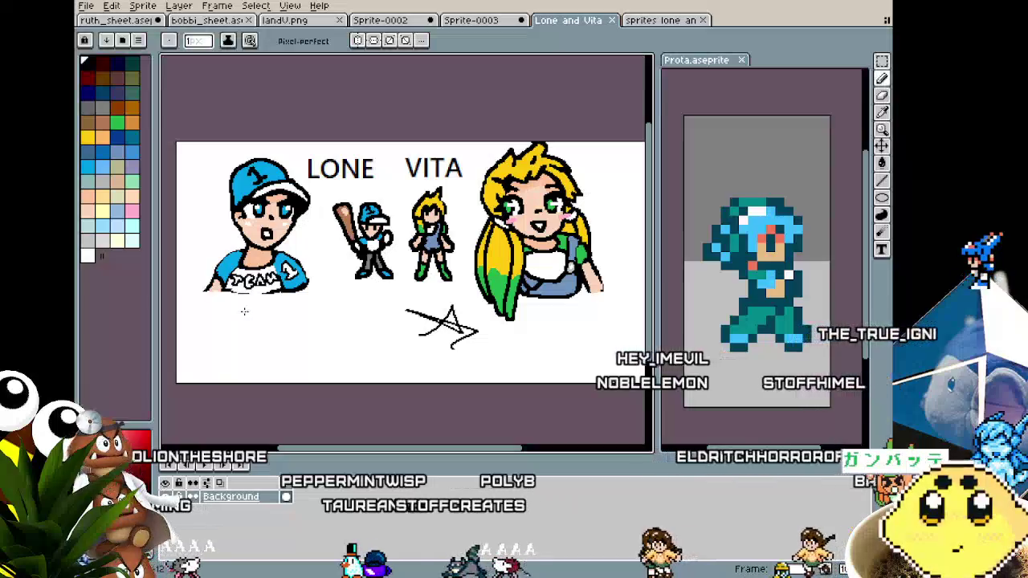
{"action": "scroll", "coordinate": [238, 308], "scroll_direction": "up", "scroll_amount": 2}
{"action": "scroll", "coordinate": [239, 308], "scroll_direction": "up", "scroll_amount": 1}
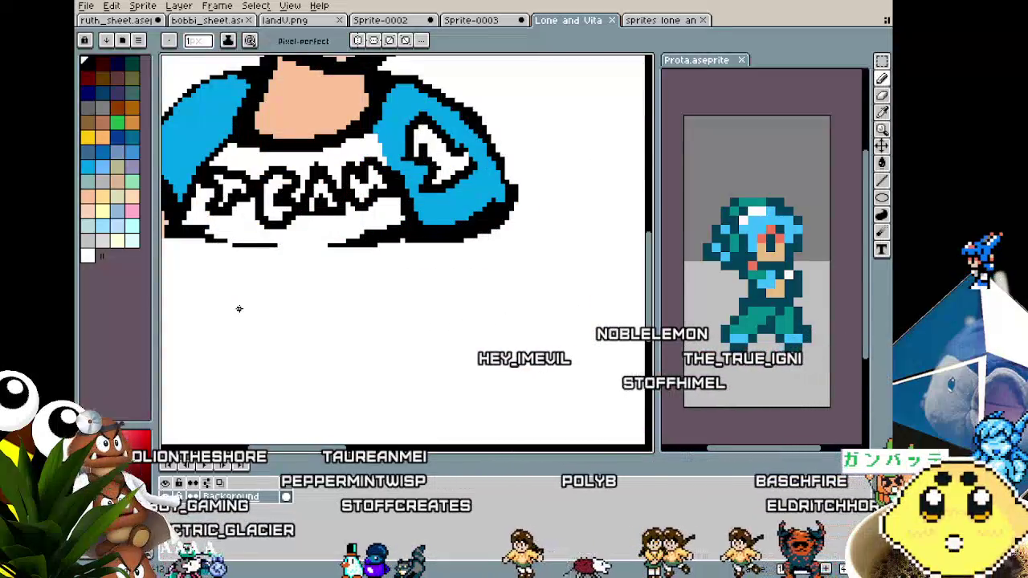
{"action": "scroll", "coordinate": [239, 308], "scroll_direction": "down", "scroll_amount": 2}
{"action": "scroll", "coordinate": [238, 308], "scroll_direction": "down", "scroll_amount": 1}
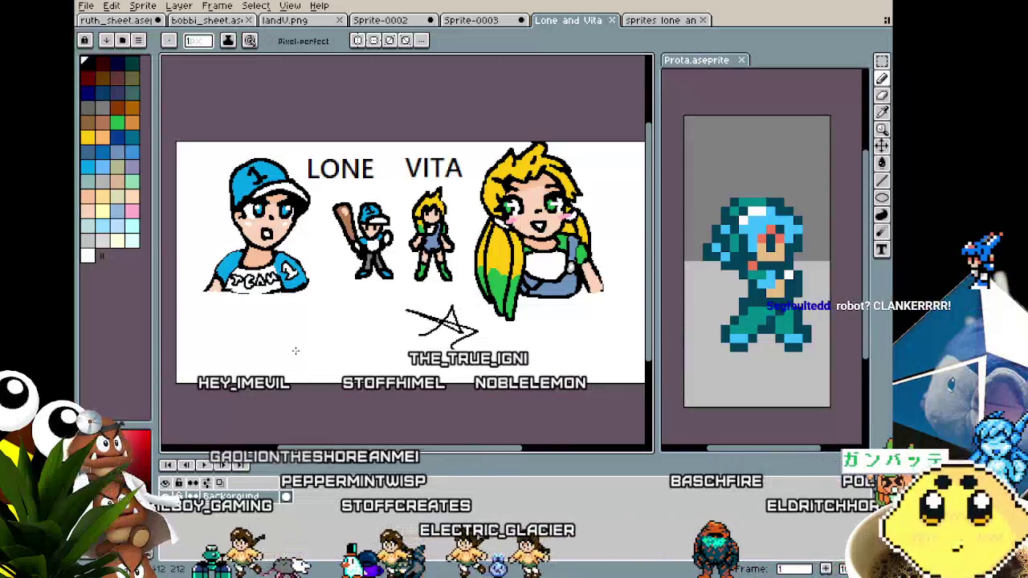
{"action": "mouse_move", "coordinate": [300, 358]}
{"action": "left_mouse_down"}
{"action": "mouse_move", "coordinate": [321, 336]}
{"action": "mouse_move", "coordinate": [297, 368]}
{"action": "left_mouse_up"}
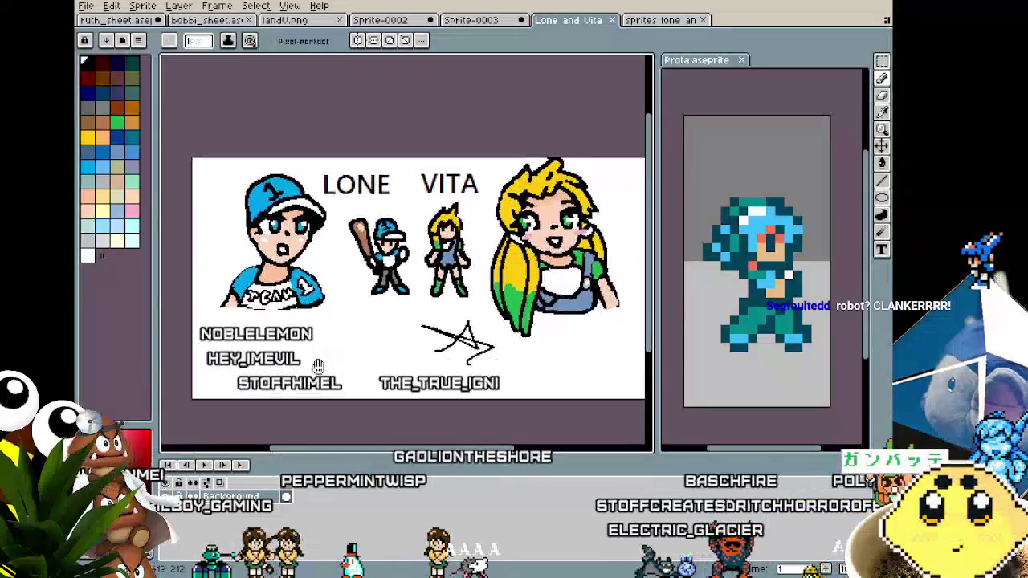
{"action": "left_click_drag", "start_coordinate": [515, 361], "coordinate": [515, 350]}
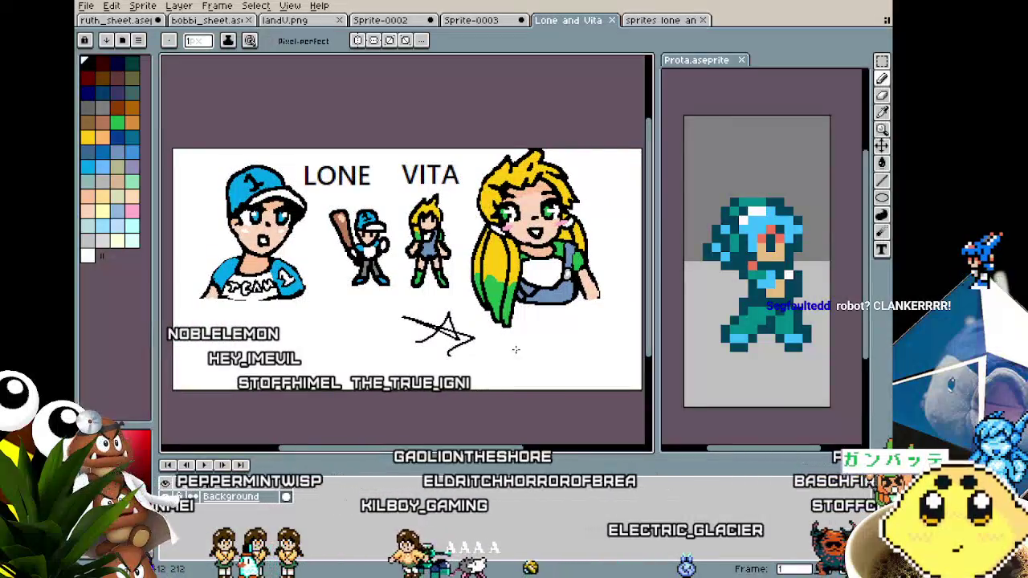
{"action": "left_click", "coordinate": [119, 22]}
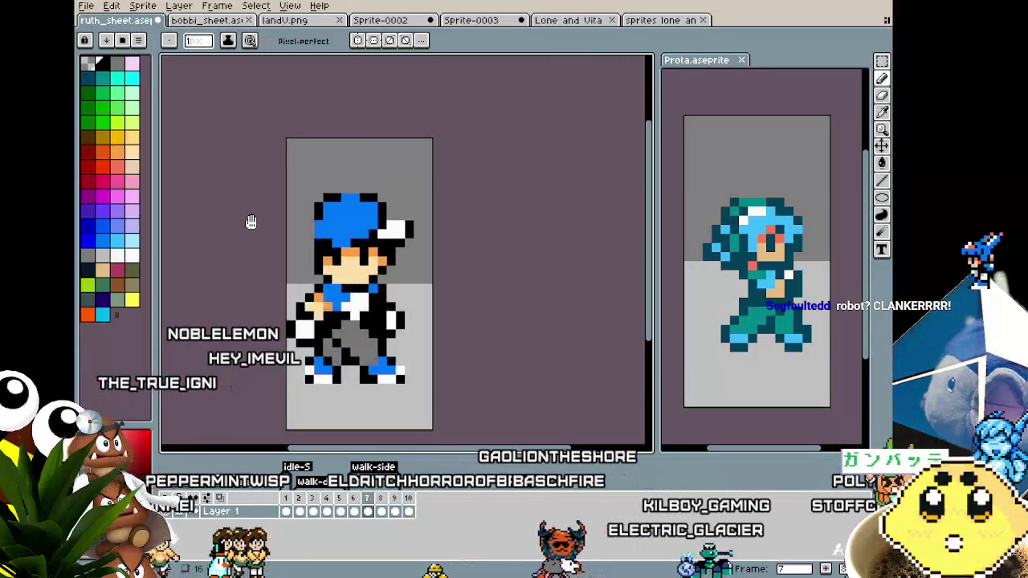
Step: Save ruth_sheet.aseprite and bring up a walk-side frame of the boy, ready to draw
{"action": "key", "text": "ctrl+s"}
{"action": "key", "text": "b"}
{"action": "key", "text": "Return"}
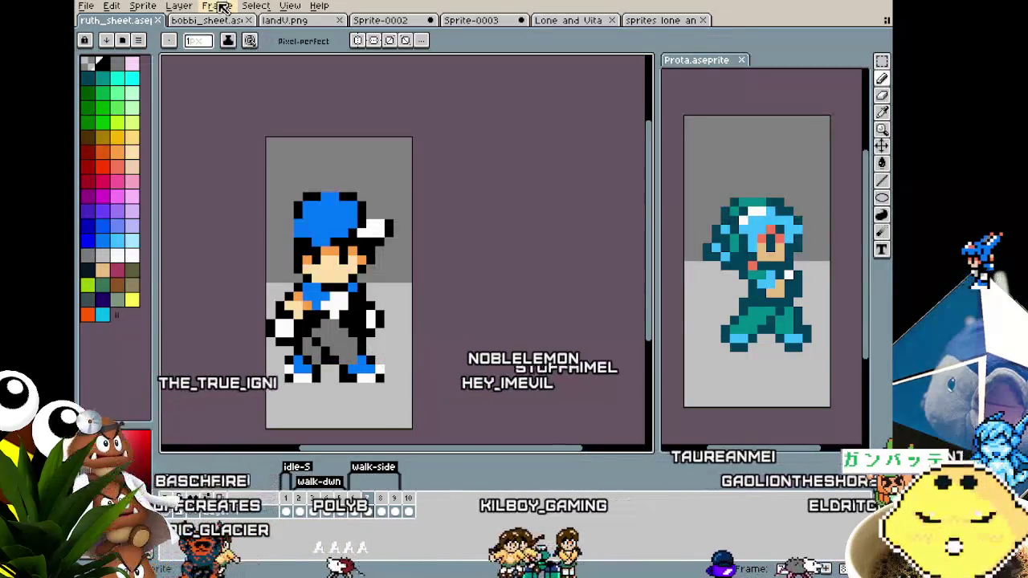
Step: Show the landV.png illustration, zooming in and panning, then zooming back out to fit it
{"action": "left_click", "coordinate": [293, 19]}
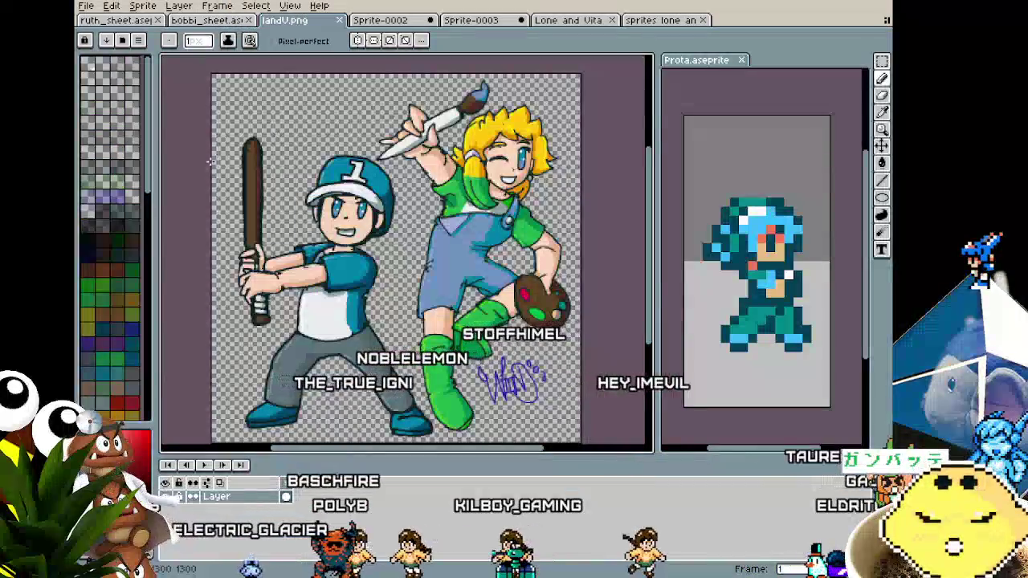
{"action": "scroll", "coordinate": [205, 163], "scroll_direction": "up", "scroll_amount": 2}
{"action": "left_click_drag", "start_coordinate": [205, 163], "coordinate": [161, 153]}
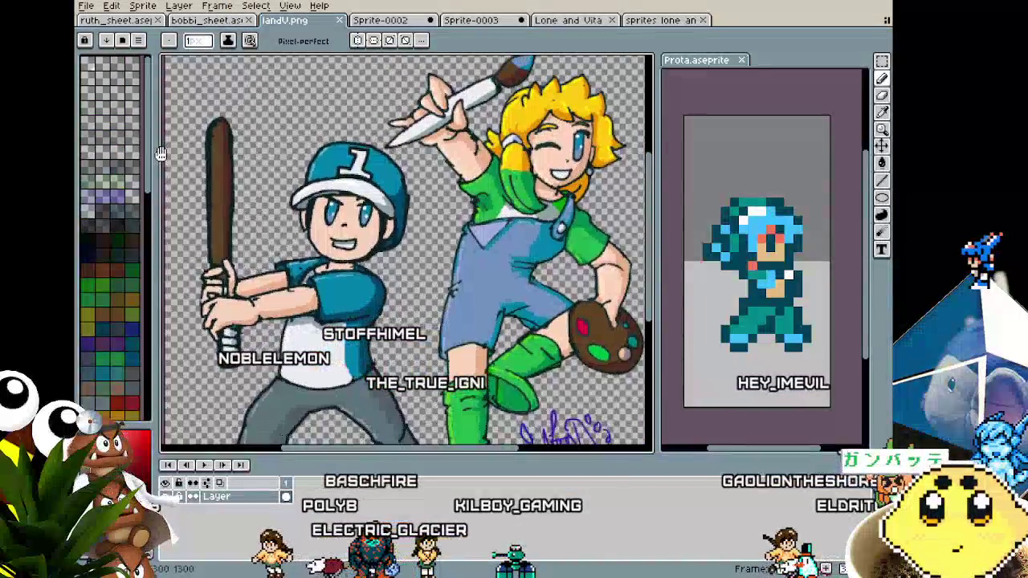
{"action": "scroll", "coordinate": [226, 178], "scroll_direction": "down", "scroll_amount": 1}
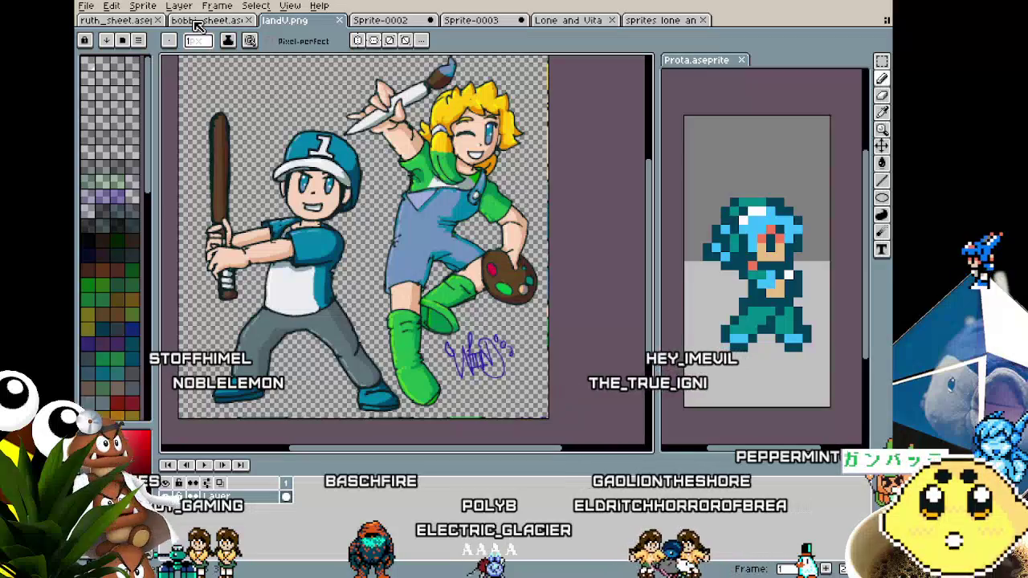
{"action": "left_click", "coordinate": [195, 24]}
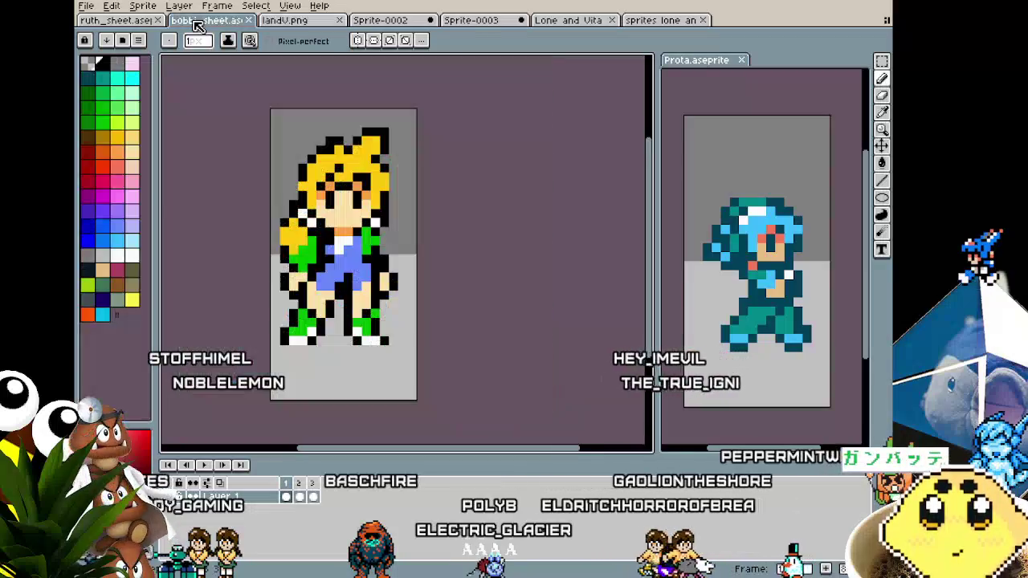
Step: Go from bobbi_sheet back to the boy's ruth_sheet with its walk animation cycling
{"action": "left_click", "coordinate": [117, 20]}
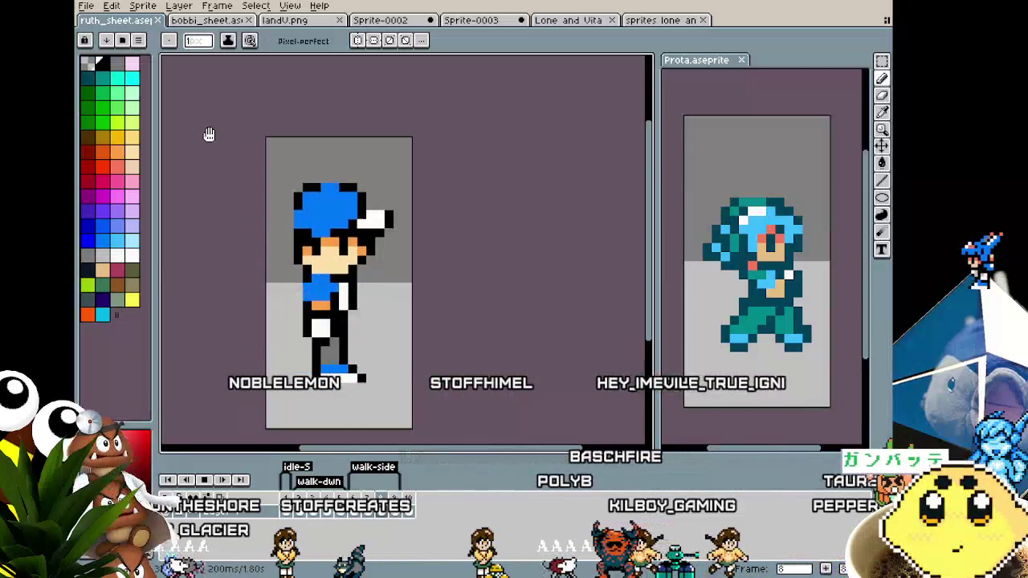
{"action": "mouse_move", "coordinate": [255, 260]}
{"action": "left_mouse_down"}
{"action": "mouse_move", "coordinate": [305, 230]}
{"action": "mouse_move", "coordinate": [244, 250]}
{"action": "mouse_move", "coordinate": [294, 266]}
{"action": "mouse_move", "coordinate": [415, 252]}
{"action": "mouse_move", "coordinate": [321, 257]}
{"action": "mouse_move", "coordinate": [233, 222]}
{"action": "mouse_move", "coordinate": [291, 223]}
{"action": "left_mouse_up"}
{"action": "scroll", "coordinate": [301, 233], "scroll_direction": "up", "scroll_amount": 1}
{"action": "scroll", "coordinate": [233, 223], "scroll_direction": "down", "scroll_amount": 1}
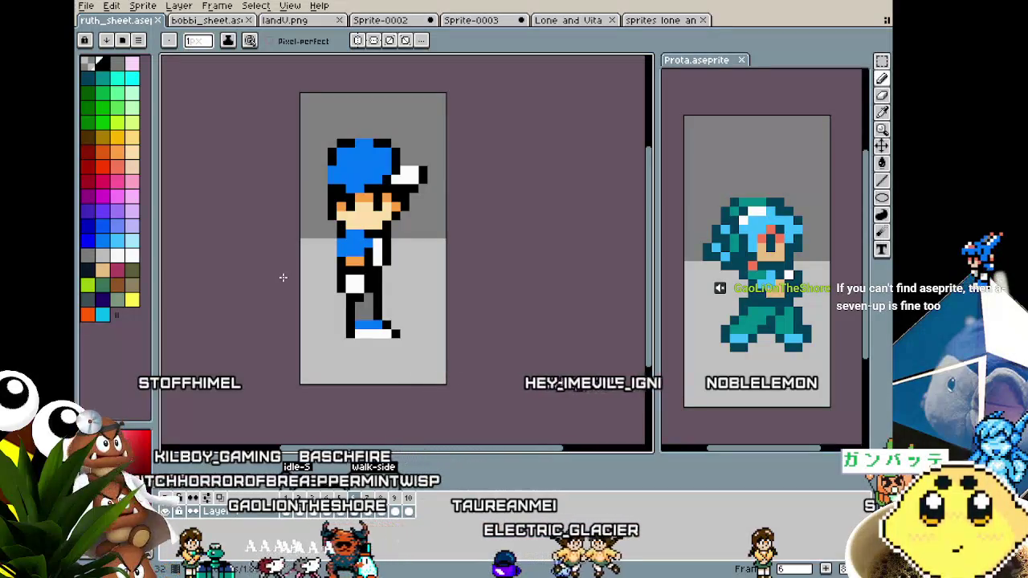
{"action": "left_click", "coordinate": [210, 21]}
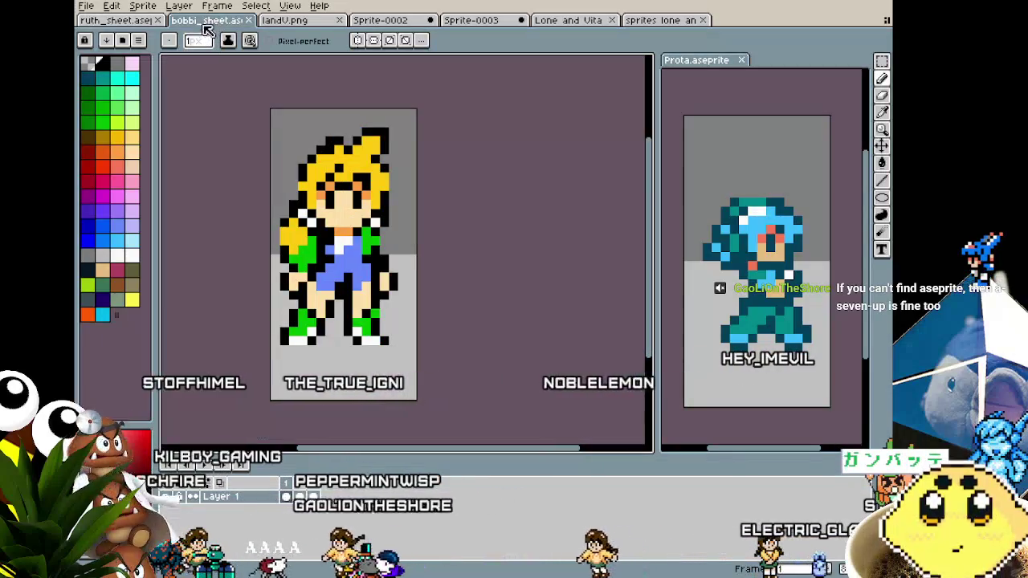
{"action": "left_click", "coordinate": [122, 21]}
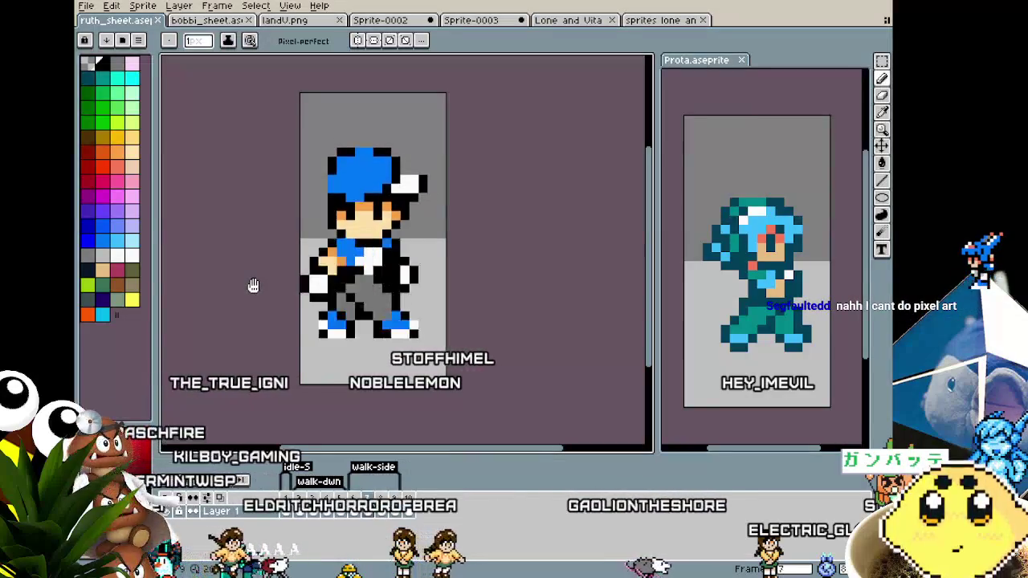
{"action": "scroll", "coordinate": [253, 286], "scroll_direction": "down", "scroll_amount": 1}
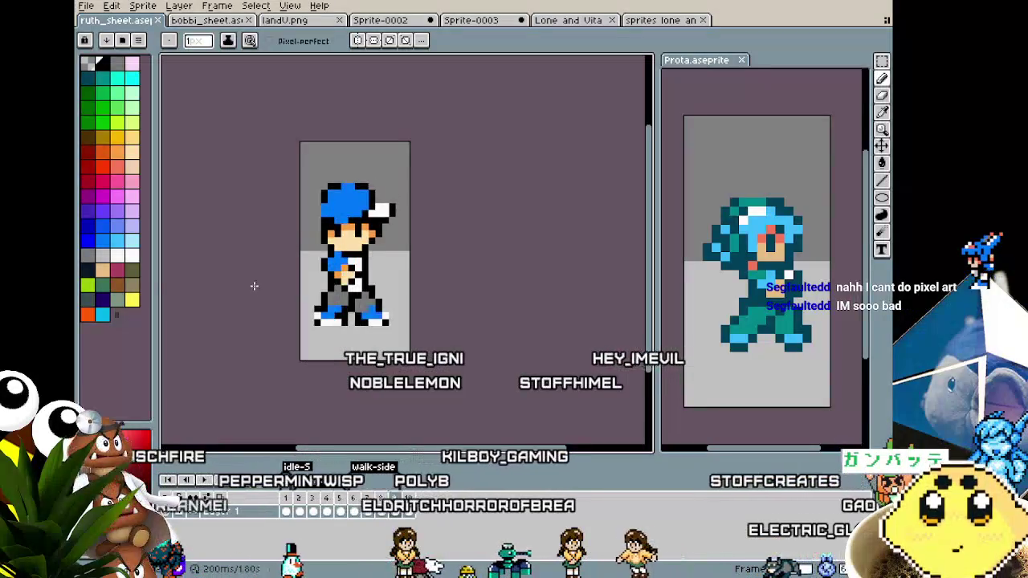
{"action": "scroll", "coordinate": [343, 267], "scroll_direction": "up", "scroll_amount": 1}
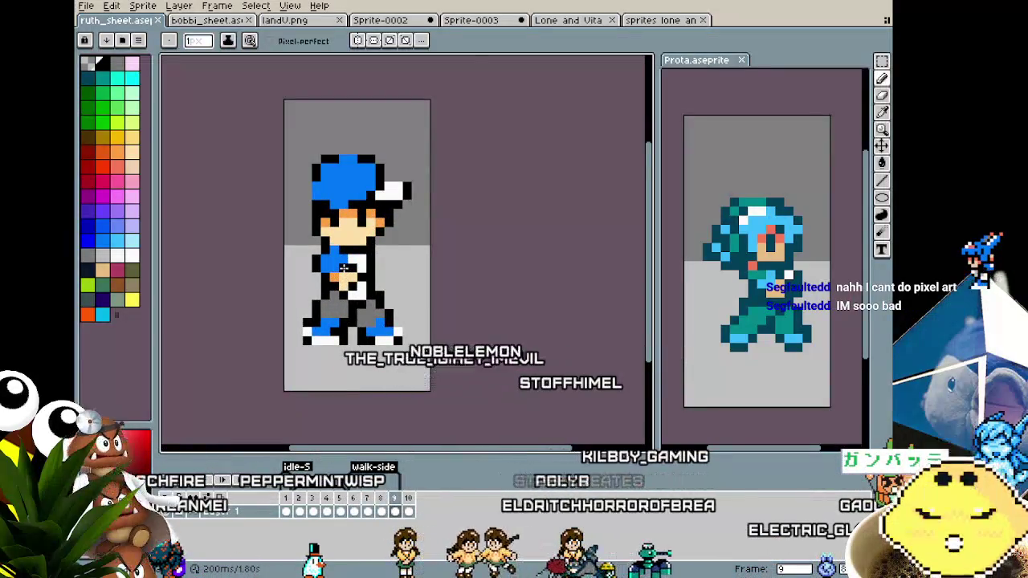
{"action": "scroll", "coordinate": [343, 267], "scroll_direction": "up", "scroll_amount": 1}
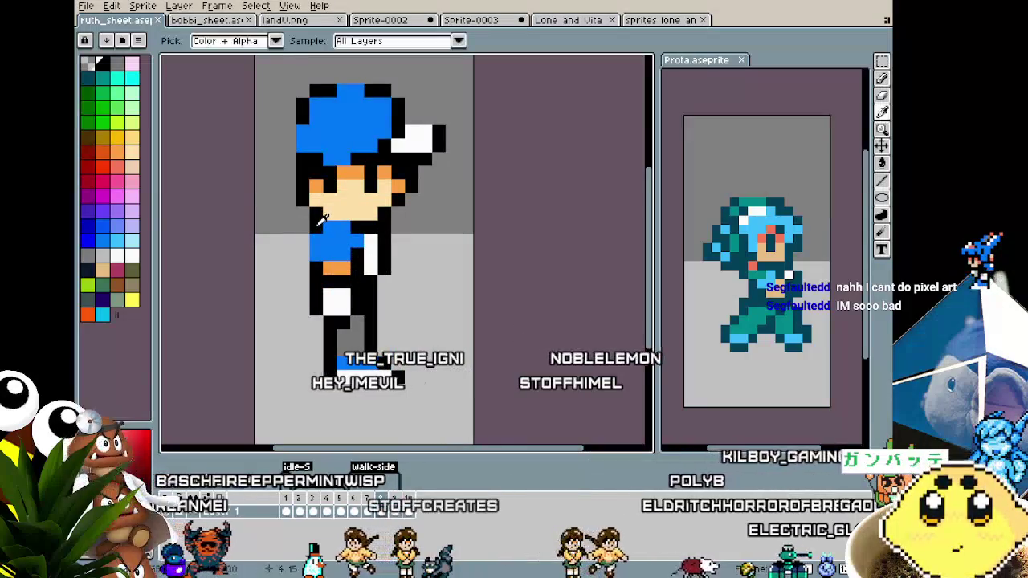
{"action": "scroll", "coordinate": [302, 323], "scroll_direction": "down", "scroll_amount": 2}
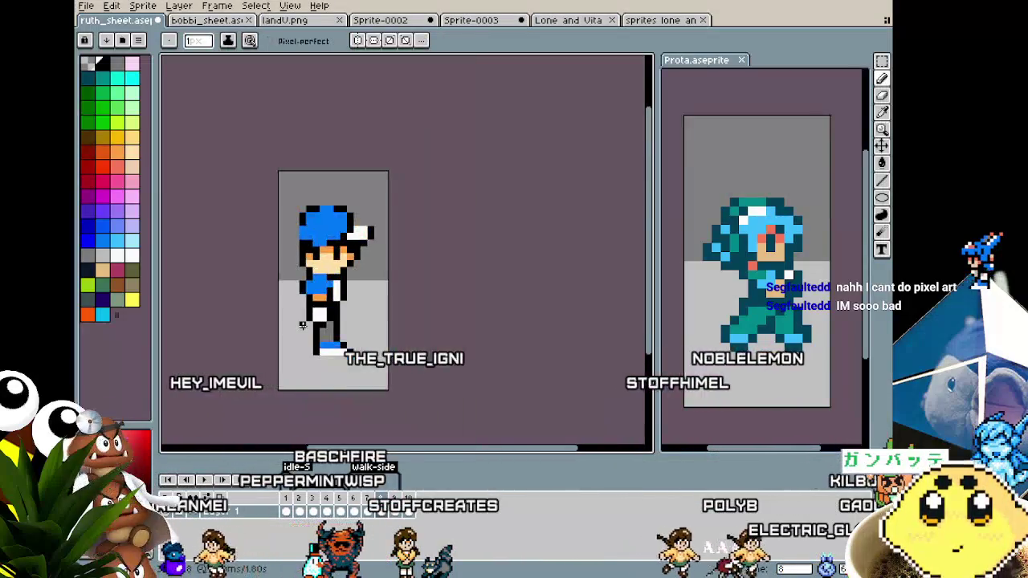
{"action": "scroll", "coordinate": [289, 337], "scroll_direction": "down", "scroll_amount": 1}
{"action": "scroll", "coordinate": [281, 350], "scroll_direction": "down", "scroll_amount": 1}
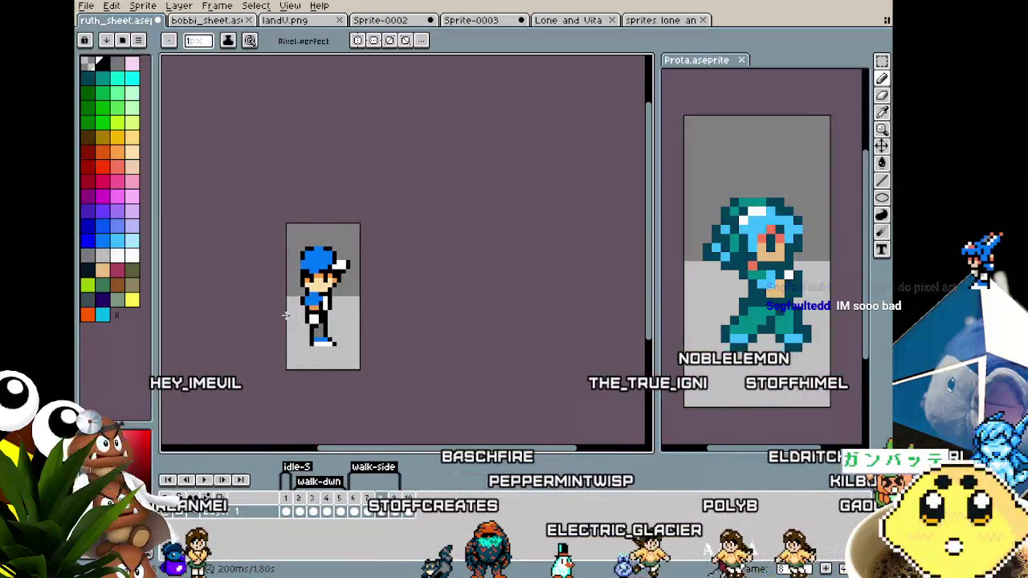
{"action": "scroll", "coordinate": [297, 301], "scroll_direction": "up", "scroll_amount": 1}
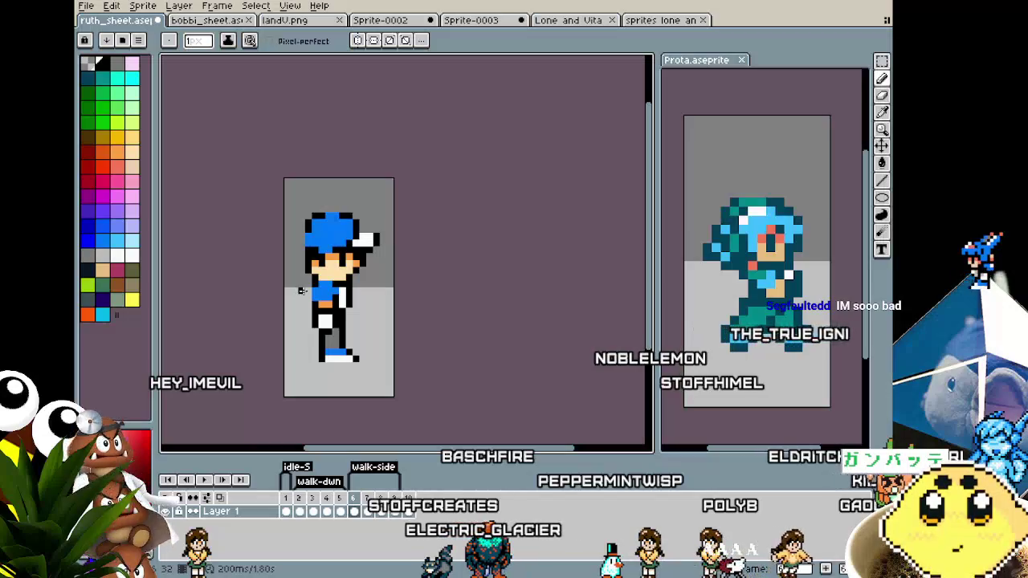
{"action": "scroll", "coordinate": [278, 353], "scroll_direction": "down", "scroll_amount": 1}
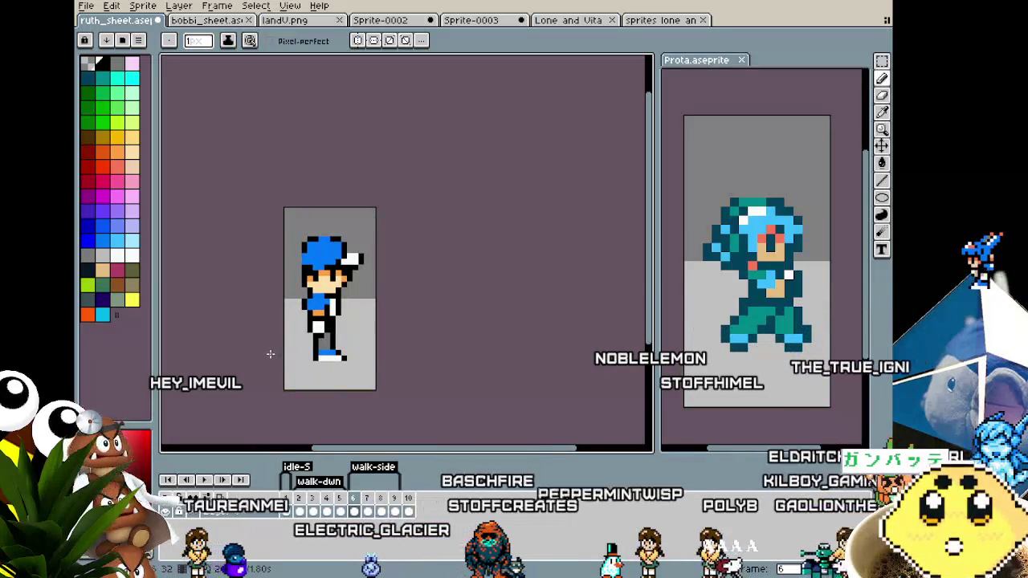
Step: Switch to the Move tool and zoom in and out on the 'me when' image
{"action": "key", "text": "v"}
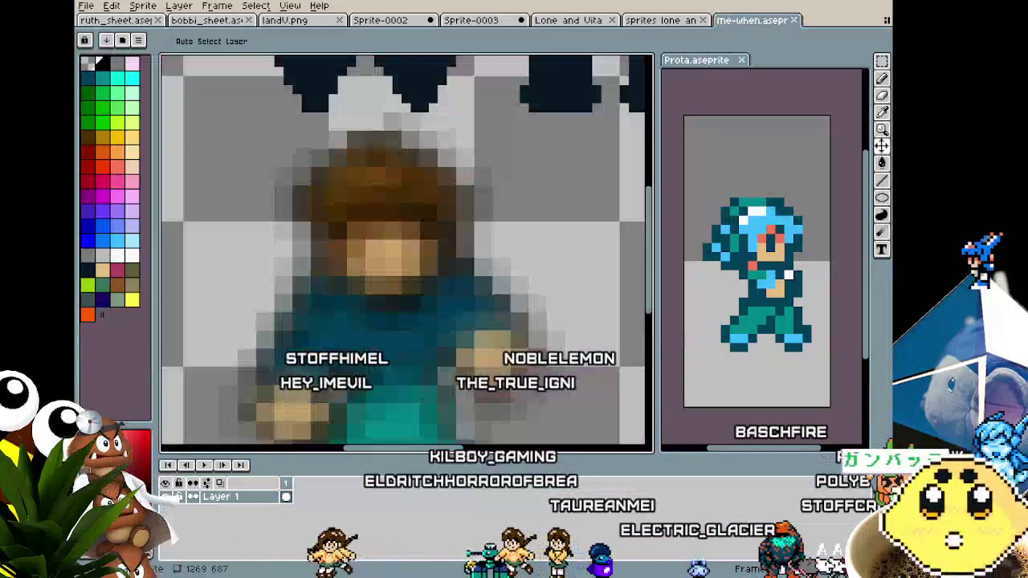
{"action": "scroll", "coordinate": [602, 392], "scroll_direction": "down", "scroll_amount": 4}
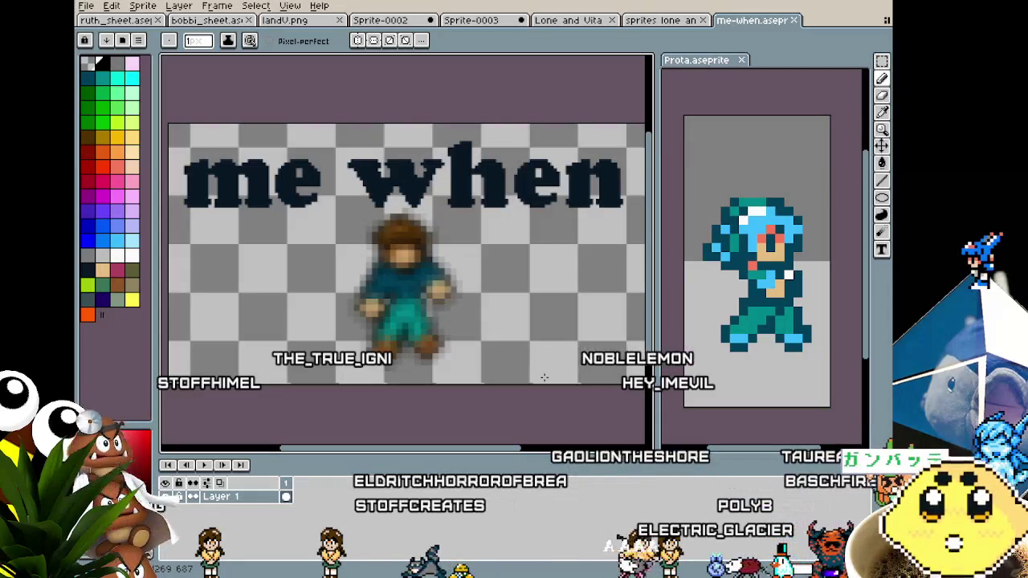
{"action": "scroll", "coordinate": [544, 376], "scroll_direction": "up", "scroll_amount": 1}
{"action": "scroll", "coordinate": [436, 338], "scroll_direction": "up", "scroll_amount": 1}
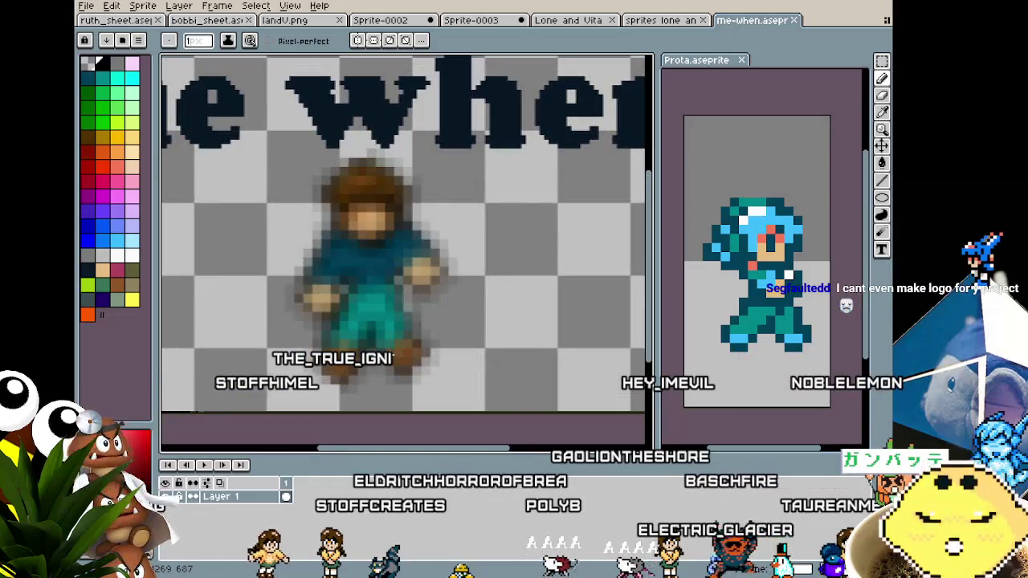
{"action": "scroll", "coordinate": [394, 330], "scroll_direction": "down", "scroll_amount": 1}
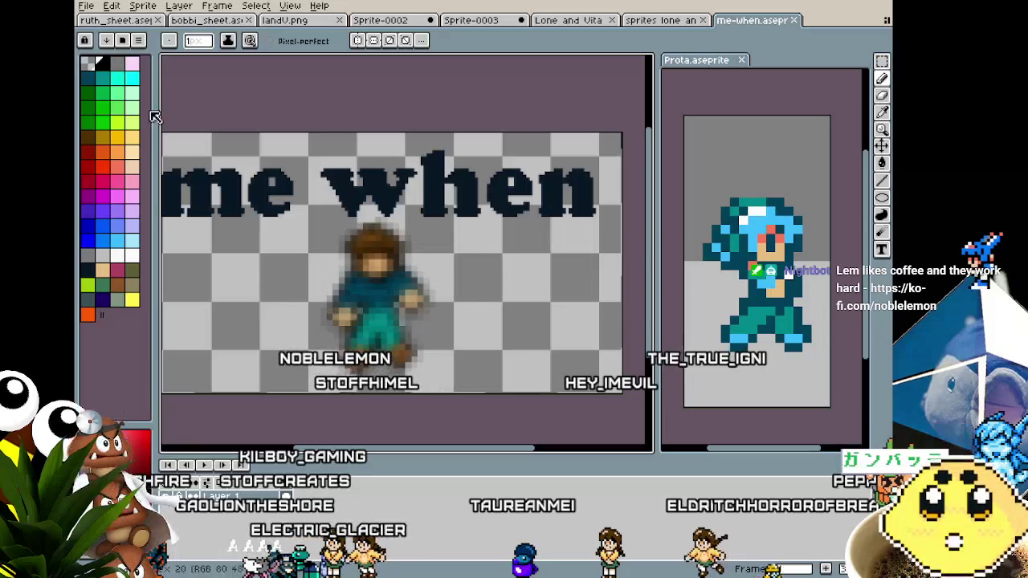
{"action": "left_click", "coordinate": [89, 8]}
Step: Open Gelapin-PREVIEW.gif and centre the blue slime sprite in view
{"action": "left_click", "coordinate": [100, 35]}
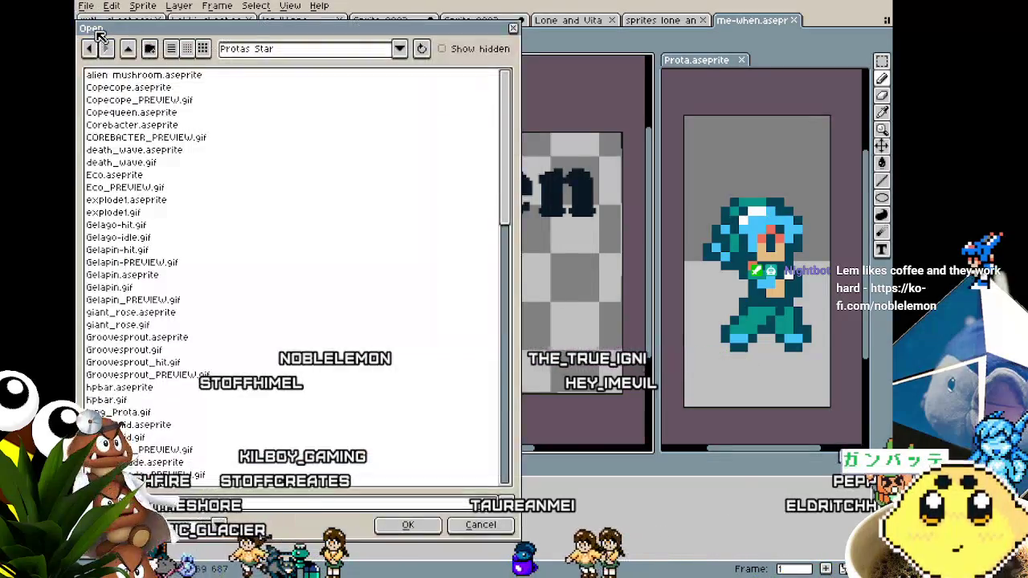
{"action": "left_click", "coordinate": [152, 263]}
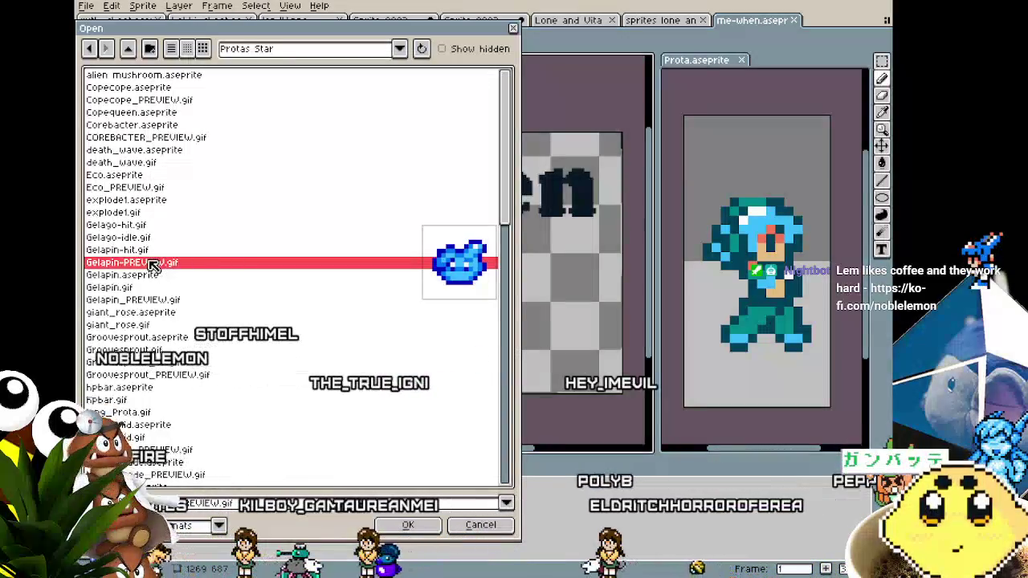
{"action": "left_click", "coordinate": [401, 524]}
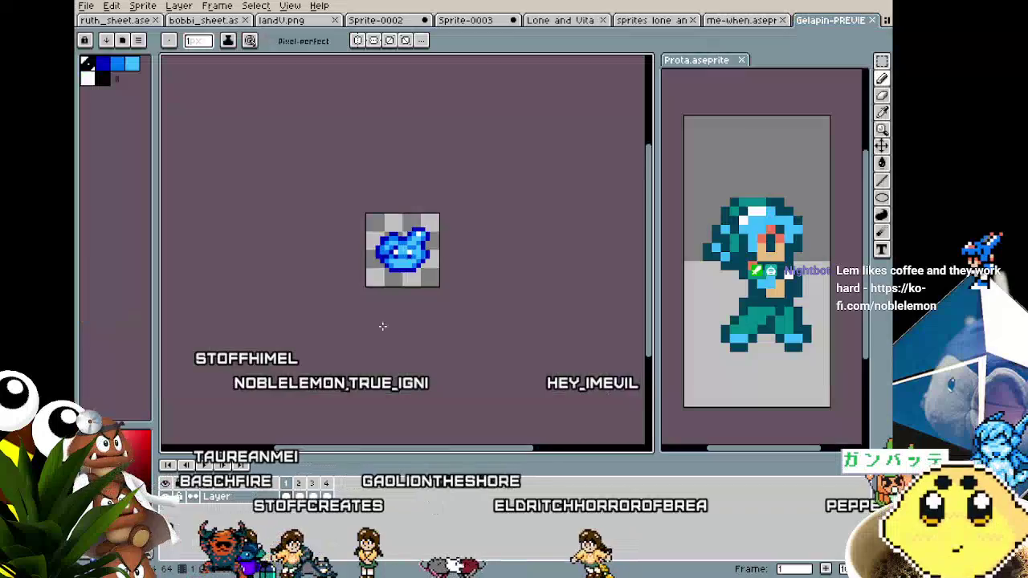
{"action": "mouse_move", "coordinate": [348, 337]}
{"action": "left_mouse_down"}
{"action": "mouse_move", "coordinate": [259, 386]}
{"action": "mouse_move", "coordinate": [320, 322]}
{"action": "mouse_move", "coordinate": [419, 383]}
{"action": "mouse_move", "coordinate": [298, 422]}
{"action": "mouse_move", "coordinate": [298, 332]}
{"action": "mouse_move", "coordinate": [380, 323]}
{"action": "mouse_move", "coordinate": [381, 367]}
{"action": "mouse_move", "coordinate": [294, 394]}
{"action": "mouse_move", "coordinate": [305, 338]}
{"action": "mouse_move", "coordinate": [382, 343]}
{"action": "mouse_move", "coordinate": [404, 404]}
{"action": "mouse_move", "coordinate": [300, 417]}
{"action": "mouse_move", "coordinate": [305, 332]}
{"action": "mouse_move", "coordinate": [371, 336]}
{"action": "mouse_move", "coordinate": [387, 394]}
{"action": "mouse_move", "coordinate": [286, 386]}
{"action": "left_mouse_up"}
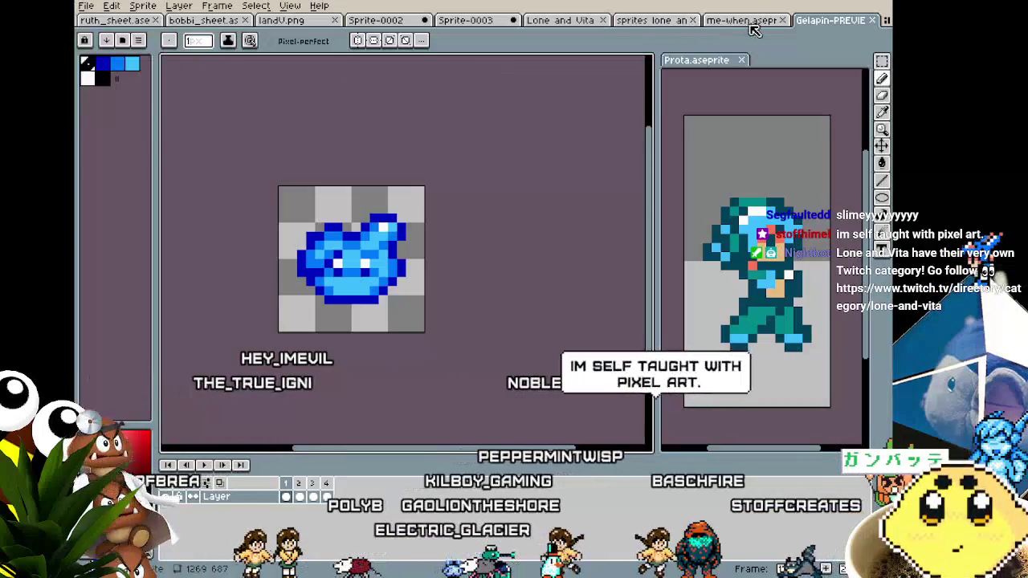
Step: Close the Gelapin preview, then pan and zoom around the 'me when' character and words
{"action": "left_click", "coordinate": [872, 20]}
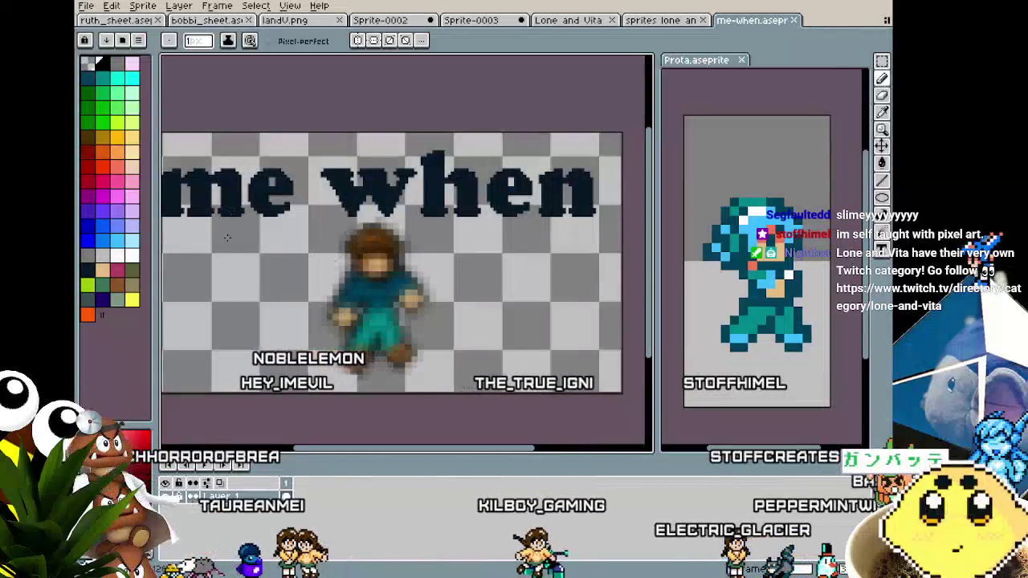
{"action": "scroll", "coordinate": [224, 232], "scroll_direction": "down", "scroll_amount": 1}
{"action": "mouse_move", "coordinate": [308, 370]}
{"action": "left_mouse_down"}
{"action": "mouse_move", "coordinate": [326, 371]}
{"action": "mouse_move", "coordinate": [283, 371]}
{"action": "mouse_move", "coordinate": [240, 407]}
{"action": "left_mouse_up"}
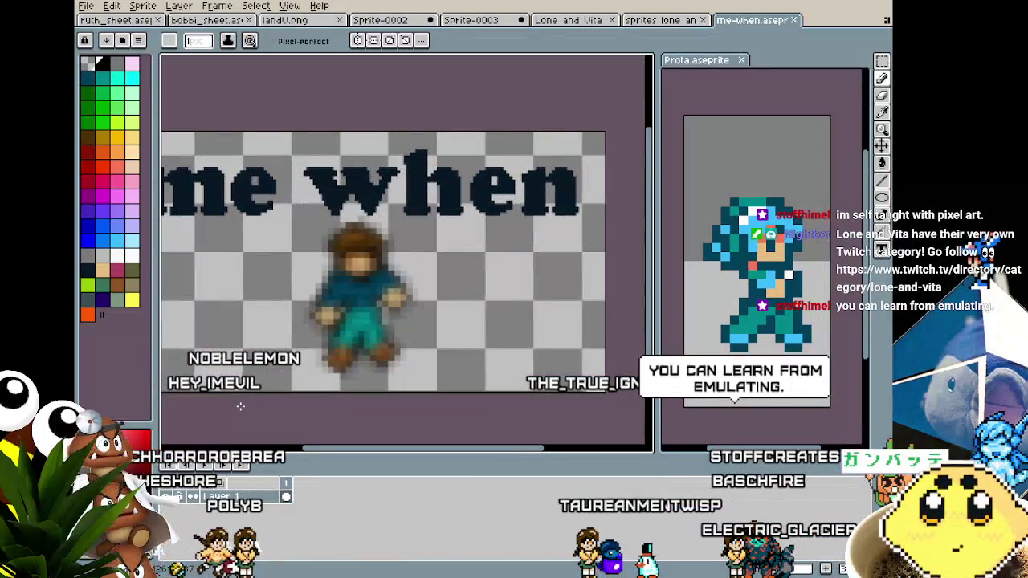
{"action": "scroll", "coordinate": [247, 407], "scroll_direction": "right", "scroll_amount": 1}
{"action": "scroll", "coordinate": [253, 409], "scroll_direction": "right", "scroll_amount": 1}
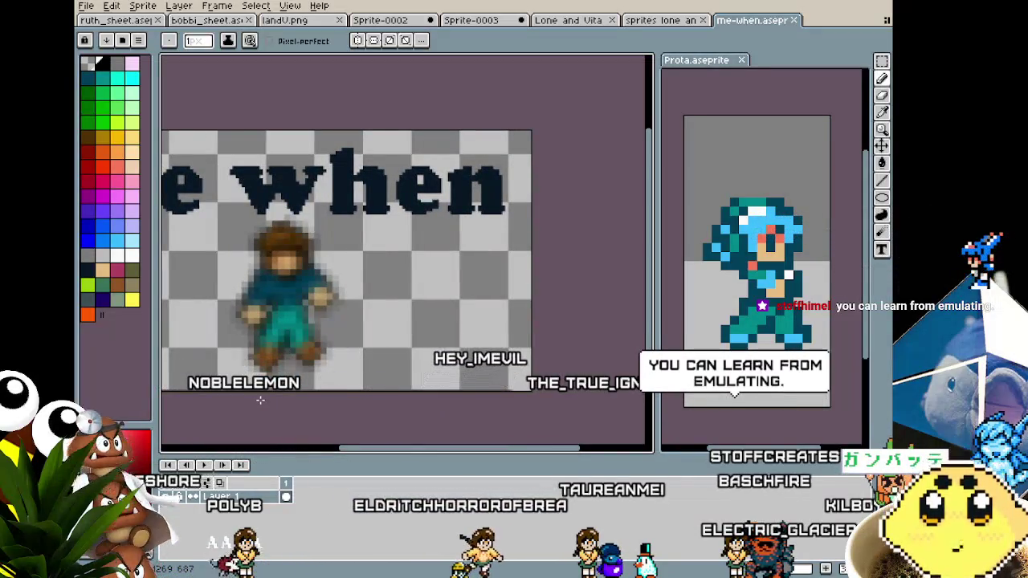
{"action": "left_click_drag", "start_coordinate": [260, 400], "coordinate": [208, 442]}
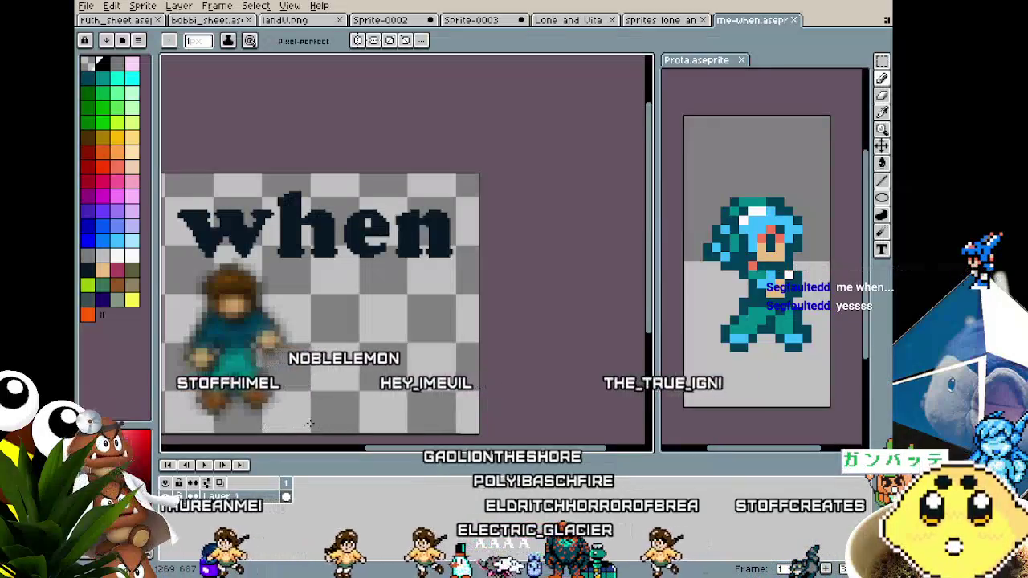
{"action": "mouse_move", "coordinate": [254, 425]}
{"action": "left_mouse_down"}
{"action": "mouse_move", "coordinate": [499, 315]}
{"action": "mouse_move", "coordinate": [569, 434]}
{"action": "left_mouse_up"}
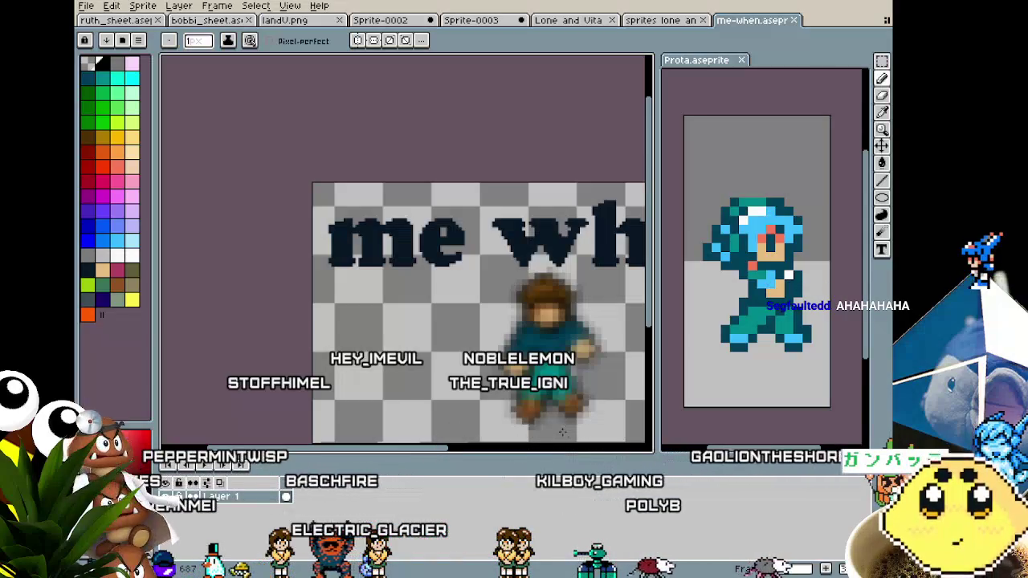
{"action": "scroll", "coordinate": [564, 433], "scroll_direction": "up", "scroll_amount": 2}
{"action": "mouse_move", "coordinate": [564, 432]}
{"action": "left_mouse_down"}
{"action": "mouse_move", "coordinate": [522, 328]}
{"action": "mouse_move", "coordinate": [371, 270]}
{"action": "mouse_move", "coordinate": [230, 436]}
{"action": "mouse_move", "coordinate": [240, 402]}
{"action": "left_mouse_up"}
{"action": "scroll", "coordinate": [362, 350], "scroll_direction": "down", "scroll_amount": 2}
{"action": "left_click_drag", "start_coordinate": [367, 349], "coordinate": [499, 347]}
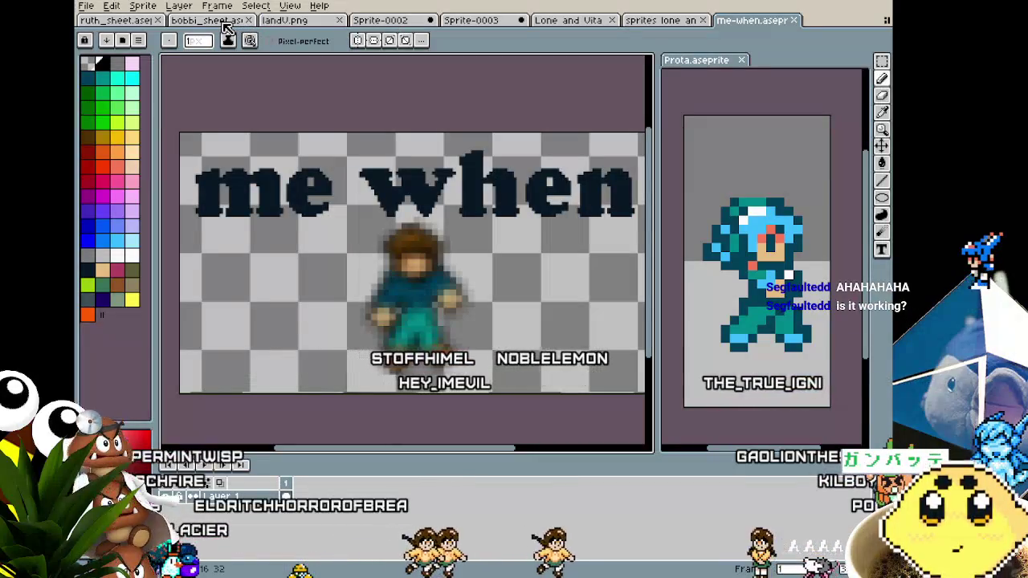
{"action": "left_click", "coordinate": [226, 23]}
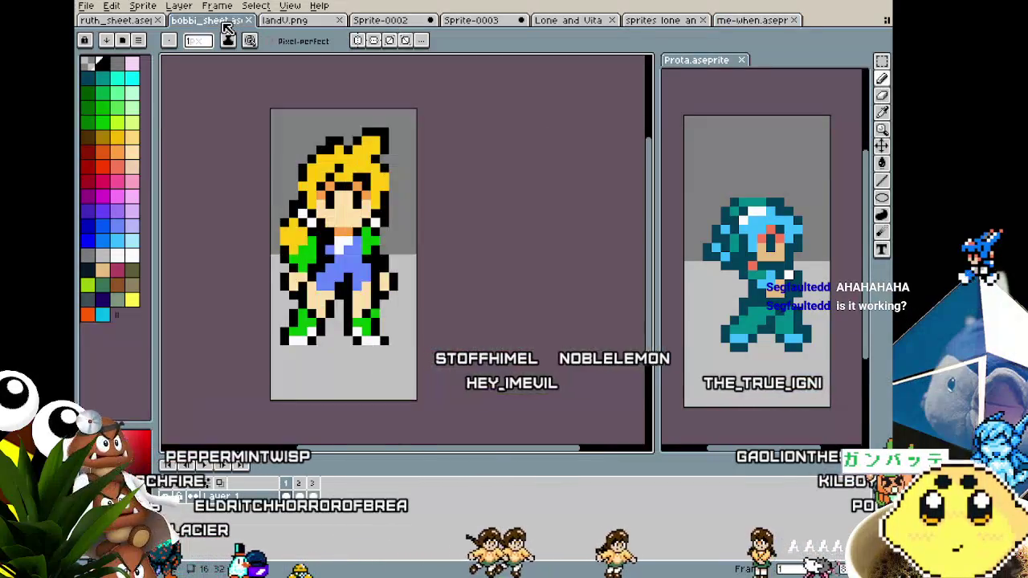
Step: Switch to ruth_sheet, zoom in on the boy and show front-facing idle frame 1
{"action": "left_click", "coordinate": [122, 20]}
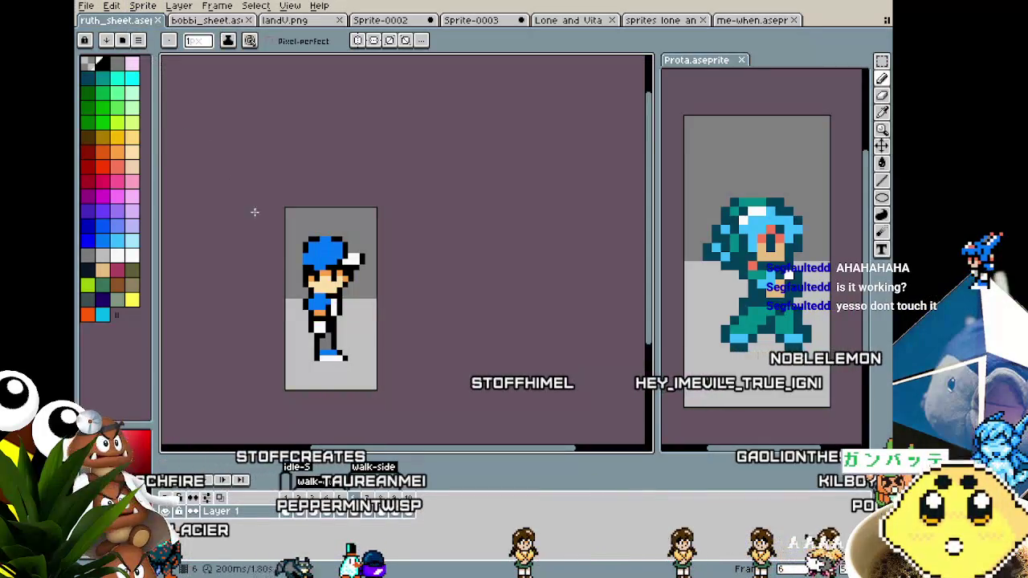
{"action": "scroll", "coordinate": [288, 353], "scroll_direction": "up", "scroll_amount": 1}
{"action": "scroll", "coordinate": [288, 353], "scroll_direction": "up", "scroll_amount": 1}
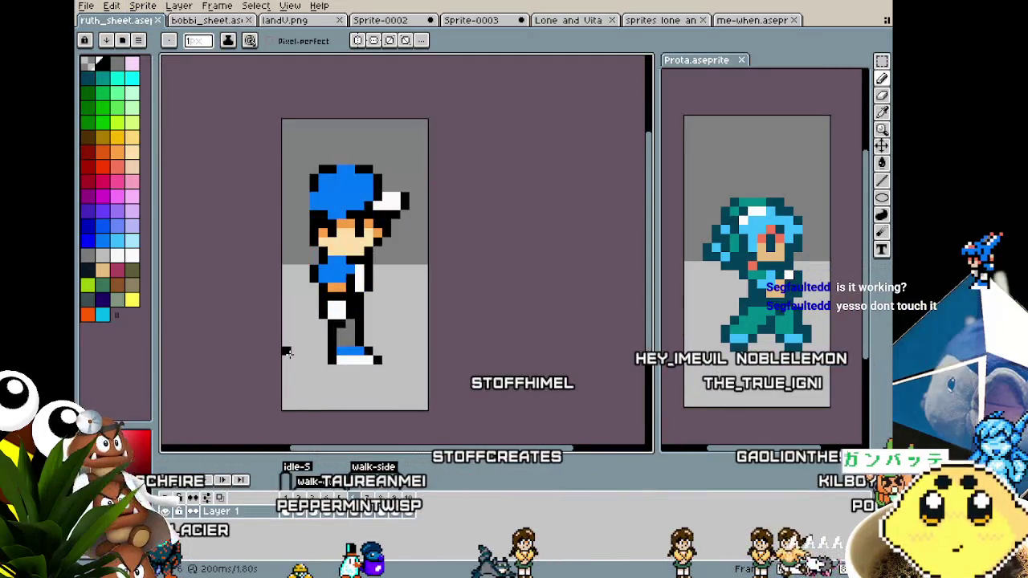
{"action": "scroll", "coordinate": [277, 357], "scroll_direction": "up", "scroll_amount": 1}
{"action": "scroll", "coordinate": [265, 361], "scroll_direction": "down", "scroll_amount": 1}
{"action": "left_click_drag", "start_coordinate": [250, 365], "coordinate": [238, 368]}
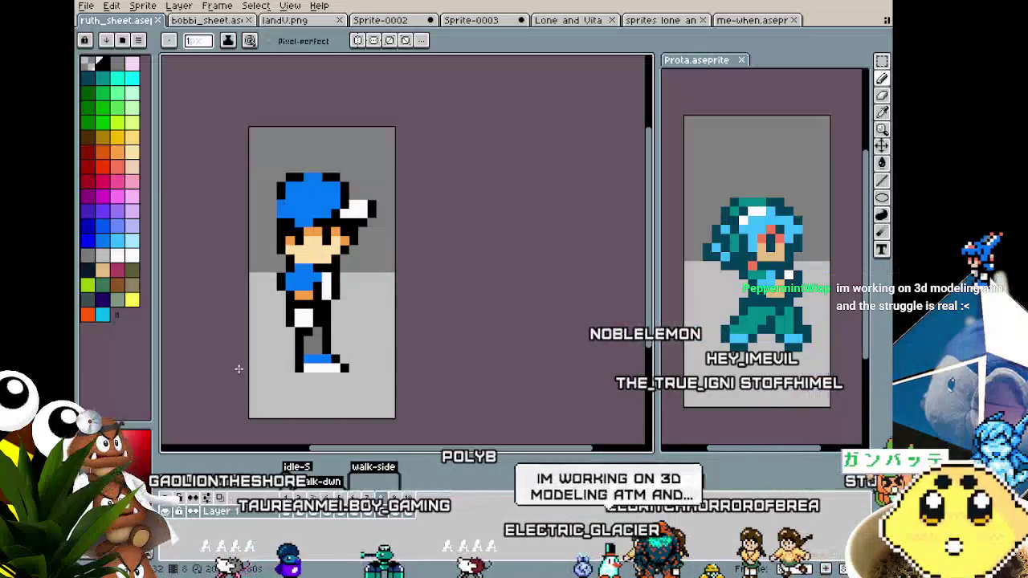
{"action": "left_click", "coordinate": [288, 503]}
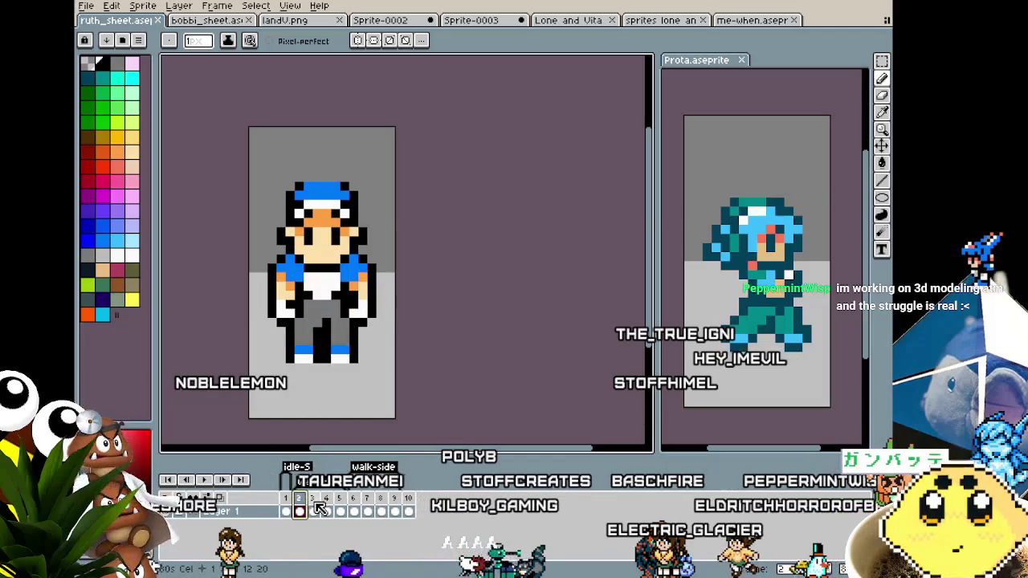
Step: Compare the boy's front idle, front, side and back walk frames, ending on side-walk frame 6
{"action": "left_click", "coordinate": [355, 506]}
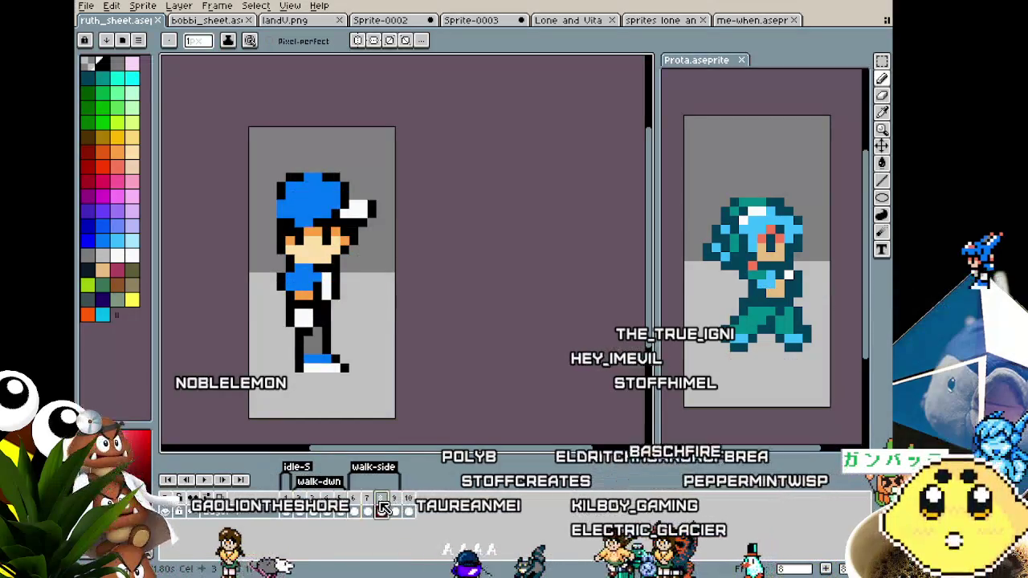
{"action": "left_click", "coordinate": [409, 504]}
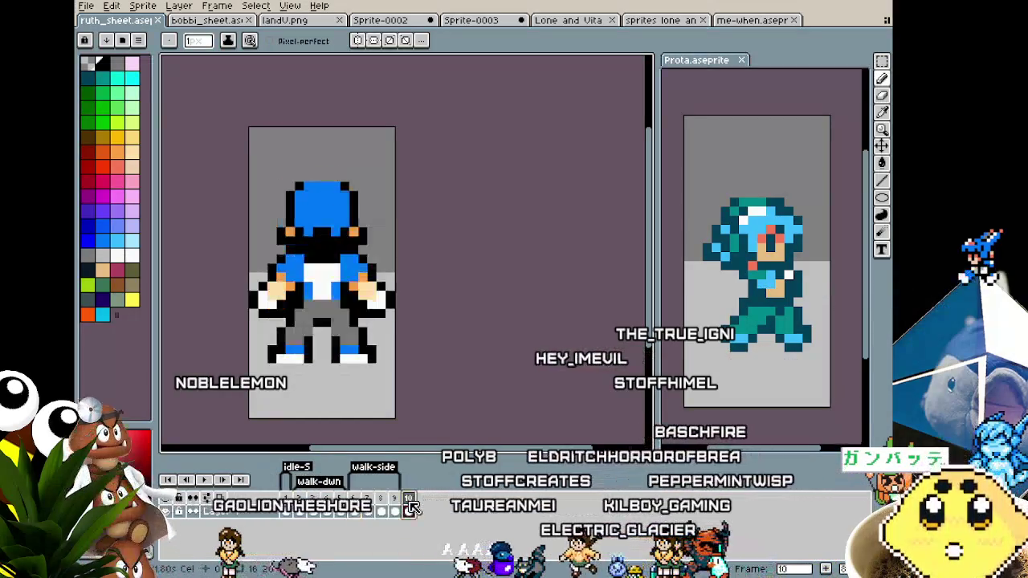
{"action": "left_click", "coordinate": [354, 506]}
{"action": "left_click", "coordinate": [299, 505]}
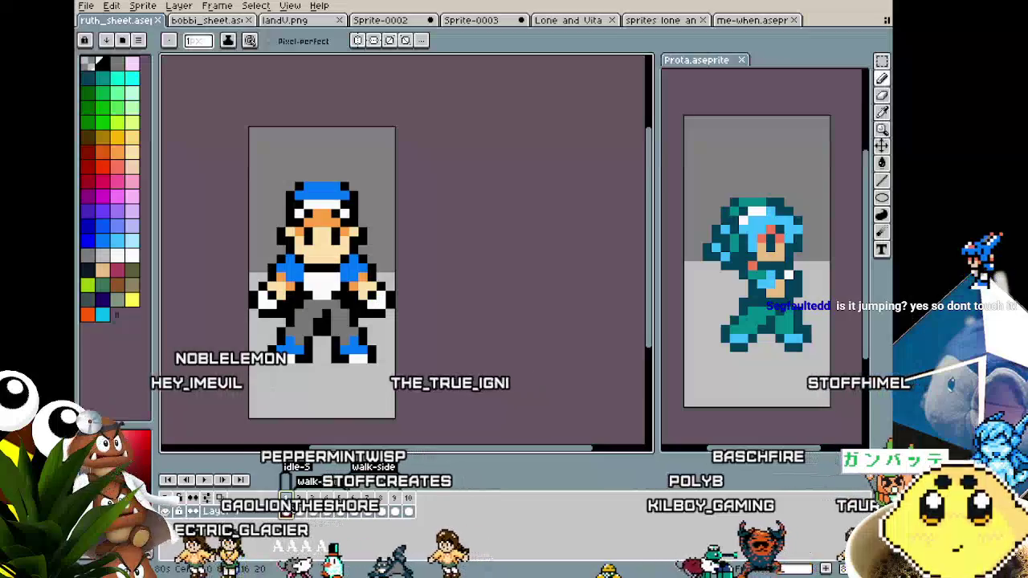
{"action": "left_click", "coordinate": [410, 504]}
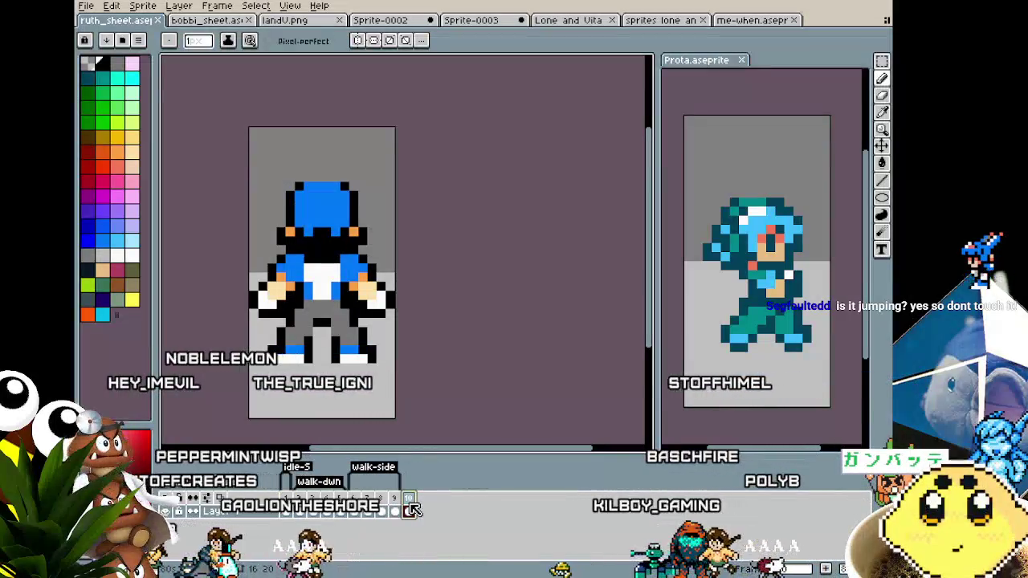
{"action": "left_click", "coordinate": [287, 503]}
{"action": "left_click", "coordinate": [354, 511]}
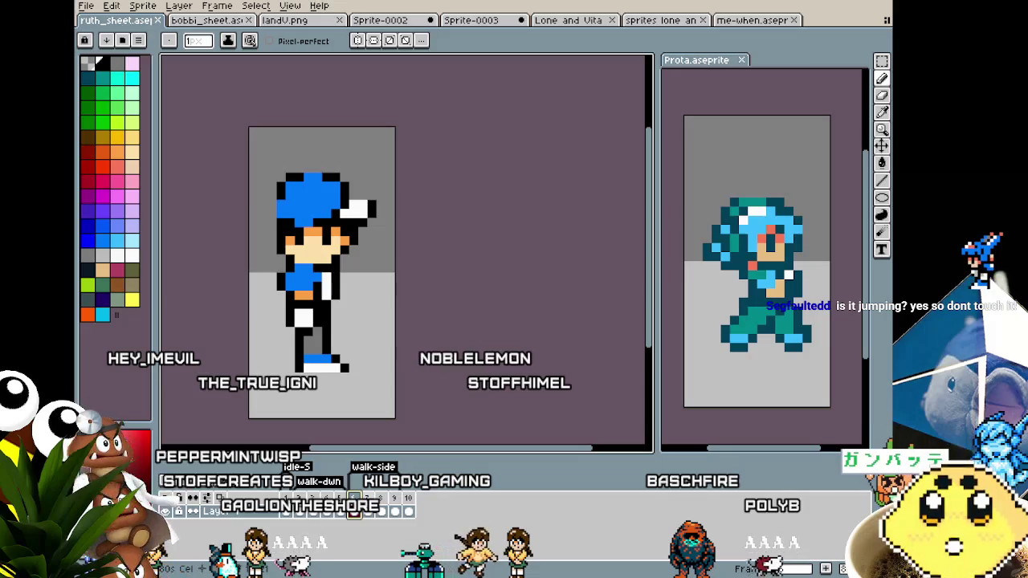
{"action": "left_click", "coordinate": [286, 512]}
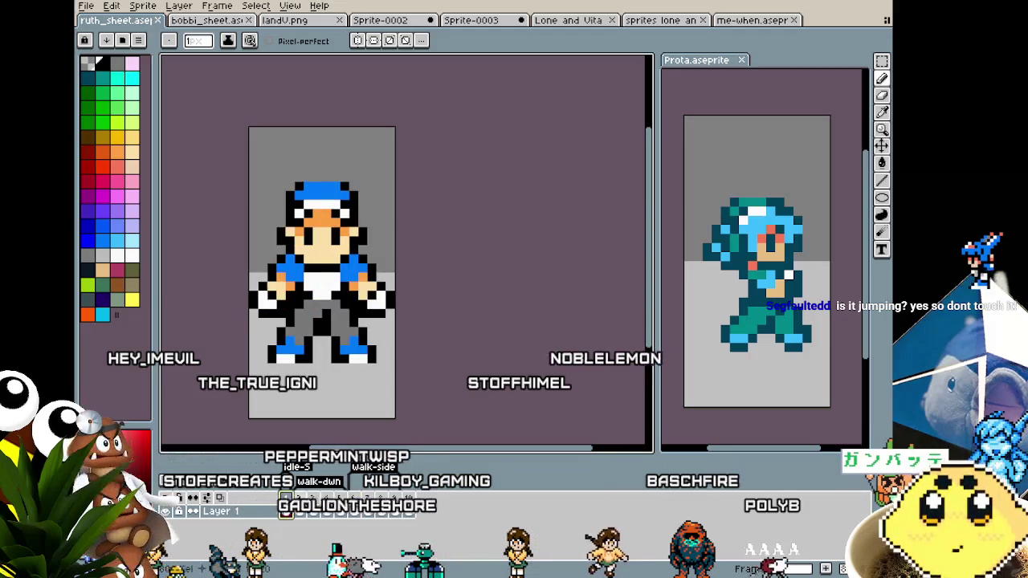
{"action": "left_click", "coordinate": [354, 510]}
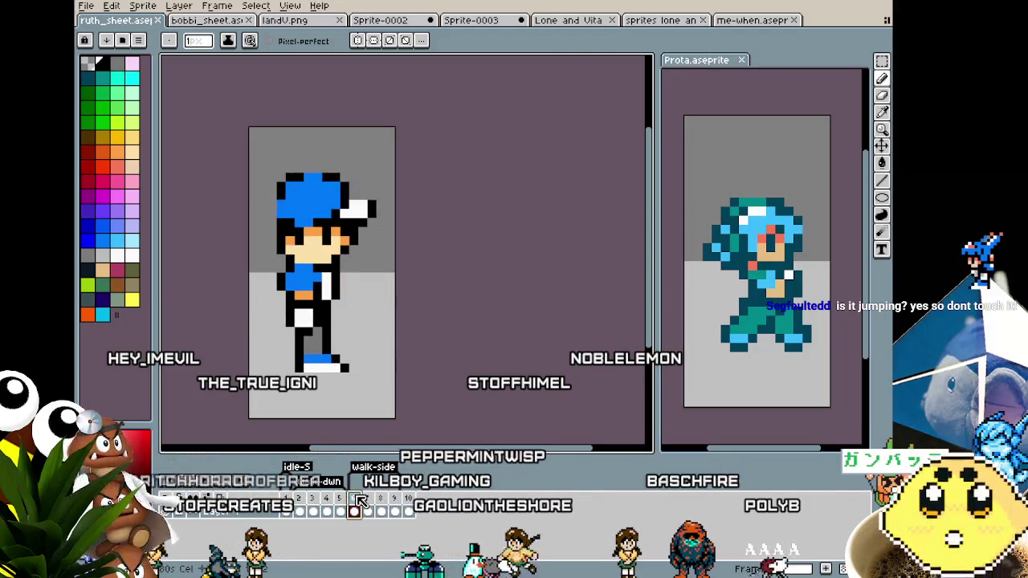
{"action": "left_click", "coordinate": [292, 508]}
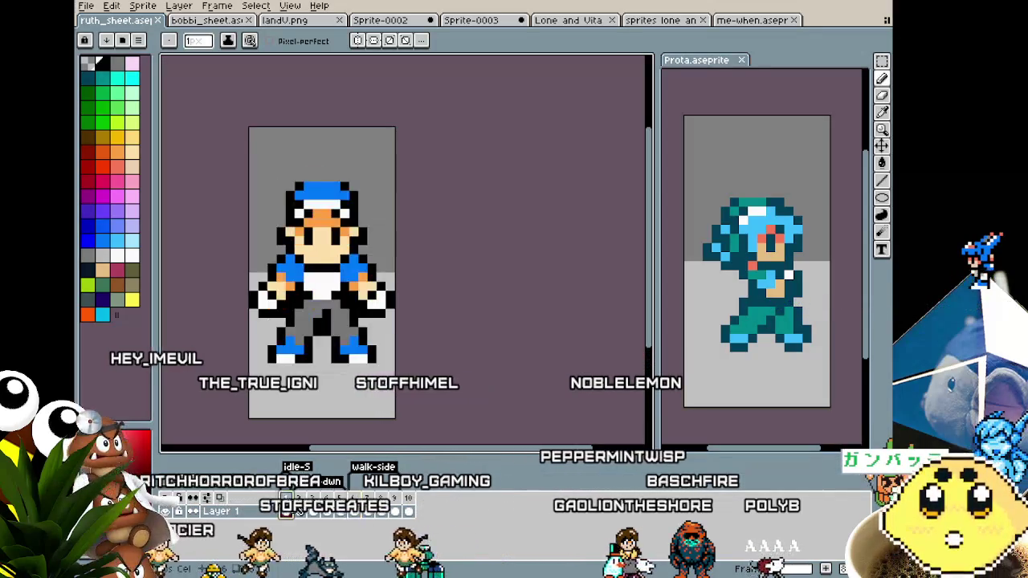
{"action": "left_click", "coordinate": [360, 499]}
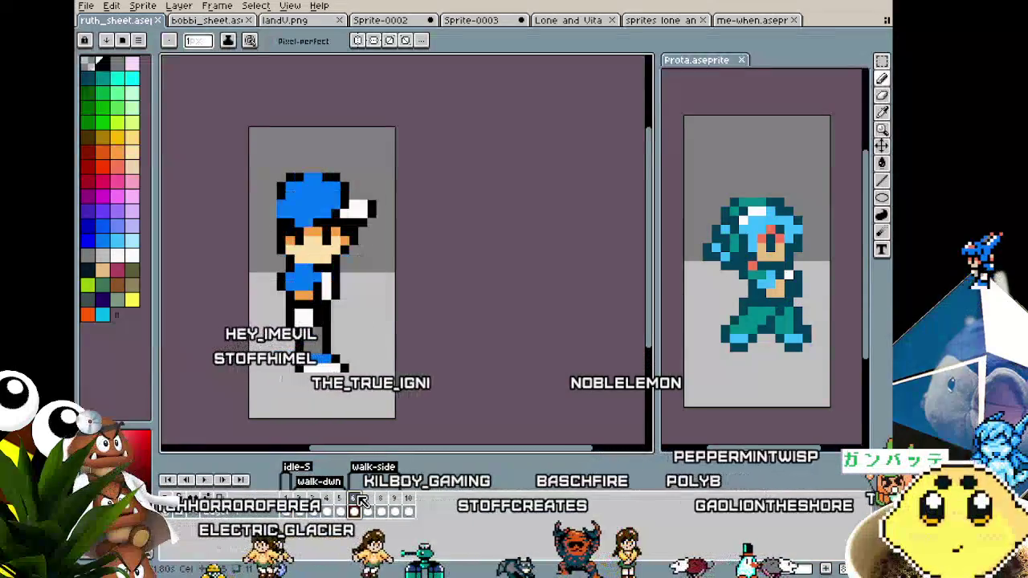
{"action": "left_click", "coordinate": [361, 499]}
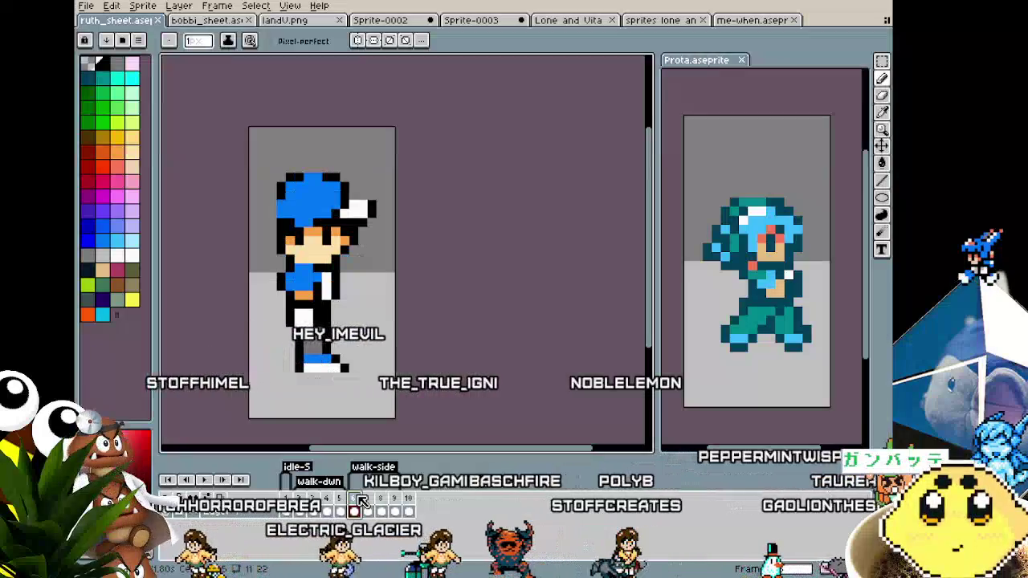
{"action": "left_click", "coordinate": [306, 513]}
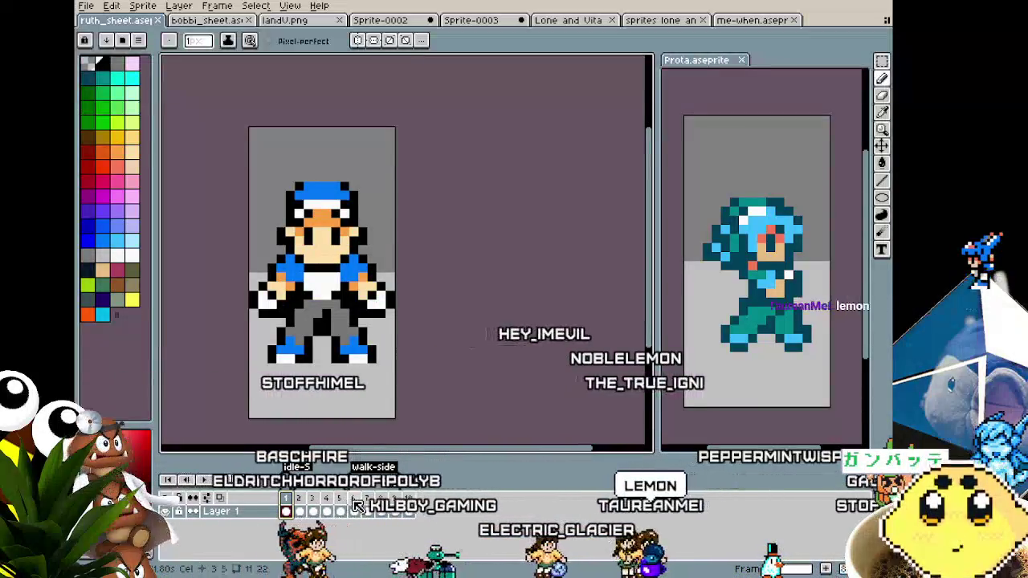
{"action": "left_click", "coordinate": [355, 499]}
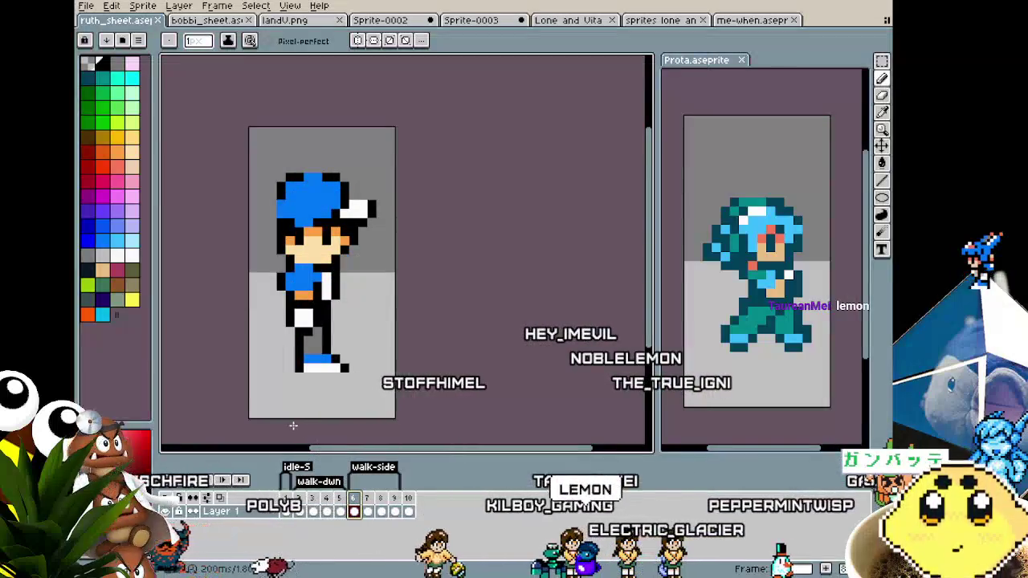
Step: Box the boy's feet and legs on side-walk frames 6 to 8, then play the walk animation
{"action": "key", "text": "m"}
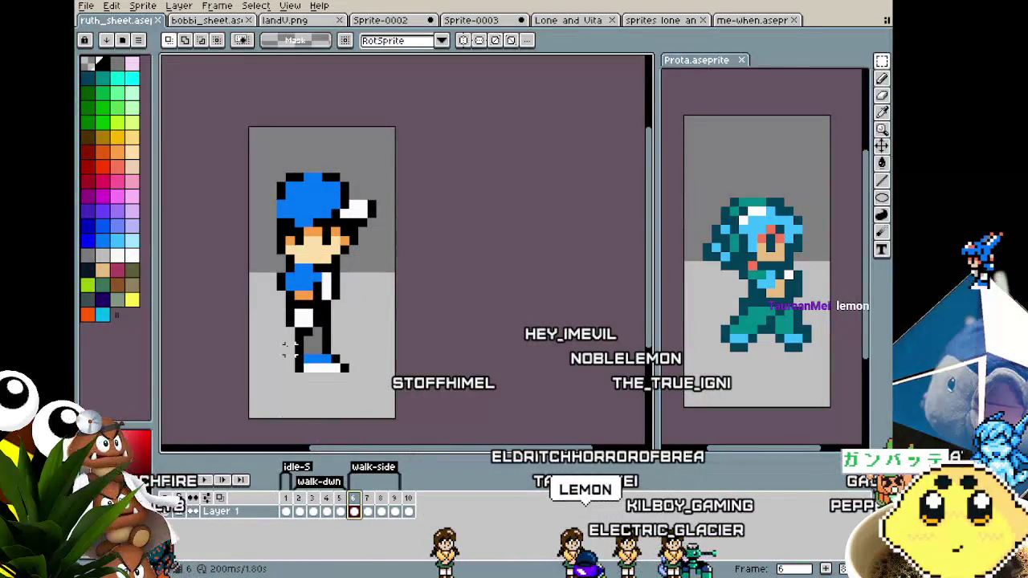
{"action": "left_click_drag", "start_coordinate": [285, 335], "coordinate": [388, 375]}
{"action": "key", "text": "ctrl+d"}
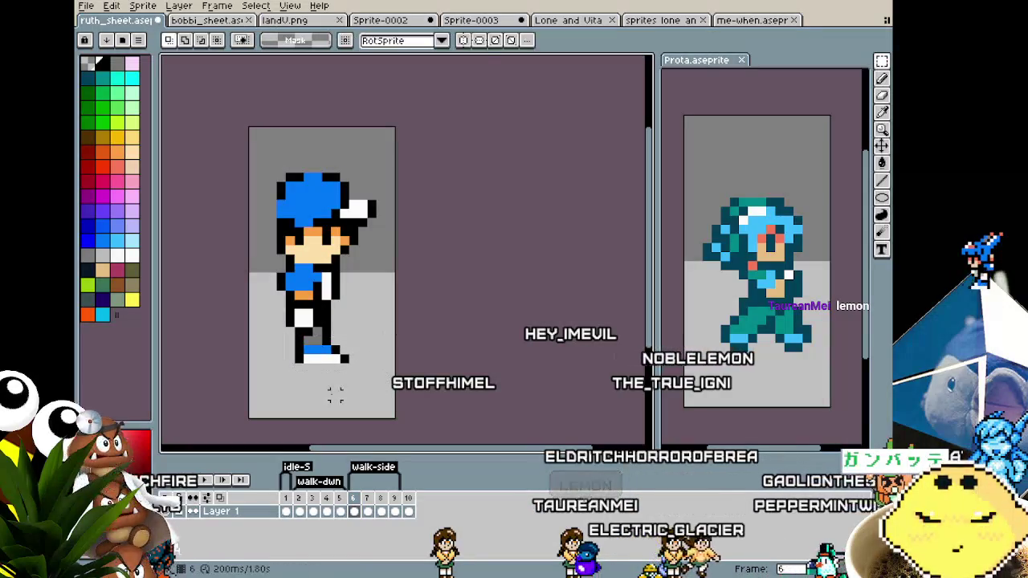
{"action": "key", "text": "period"}
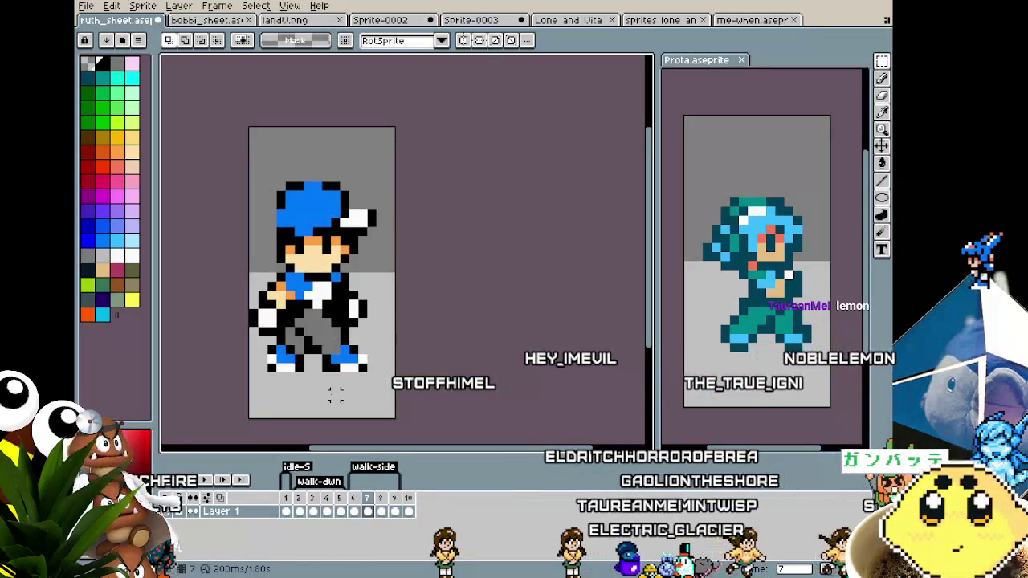
{"action": "key", "text": "period"}
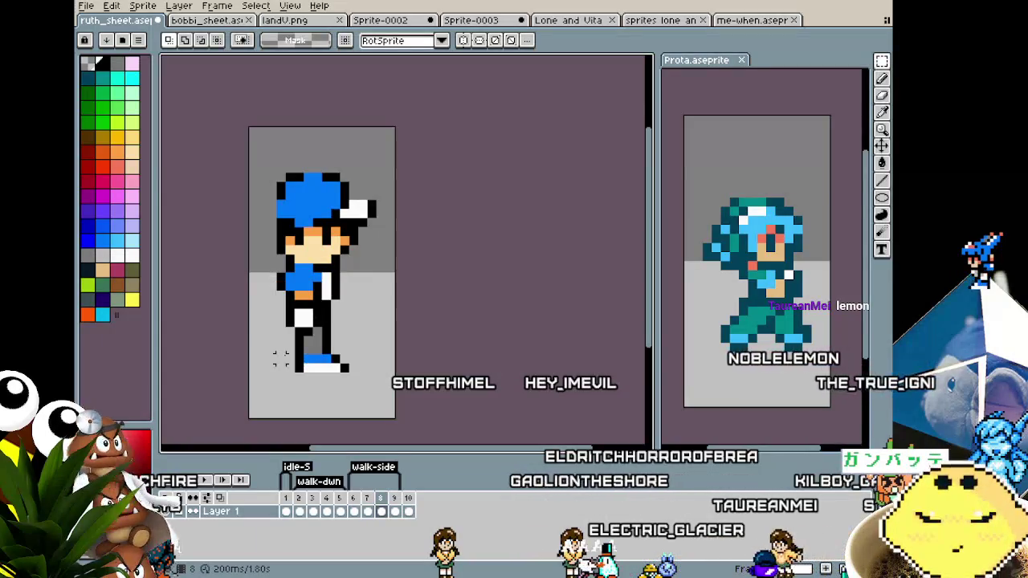
{"action": "left_click_drag", "start_coordinate": [388, 406], "coordinate": [395, 403]}
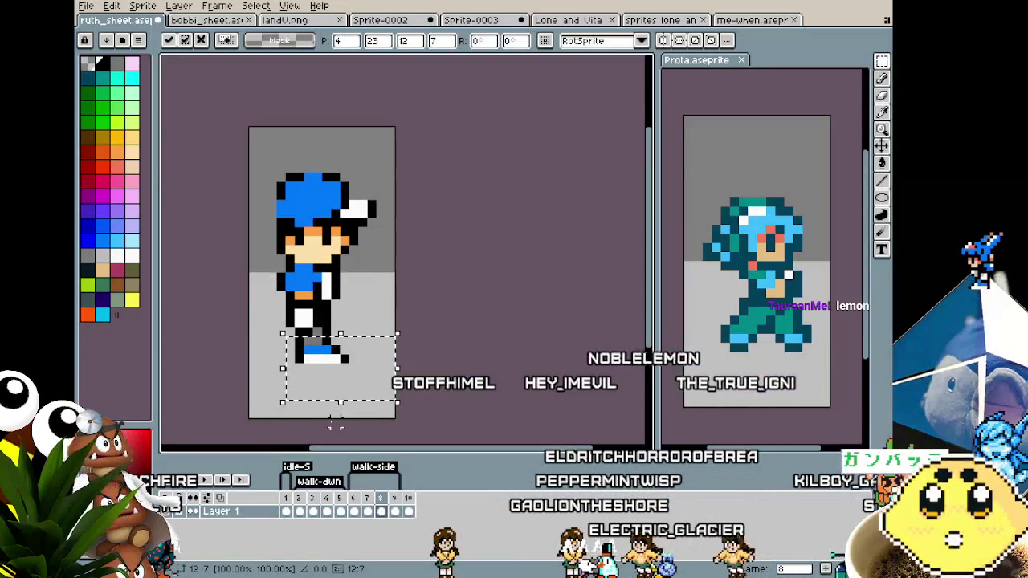
{"action": "left_click", "coordinate": [207, 375]}
{"action": "key", "text": "Return"}
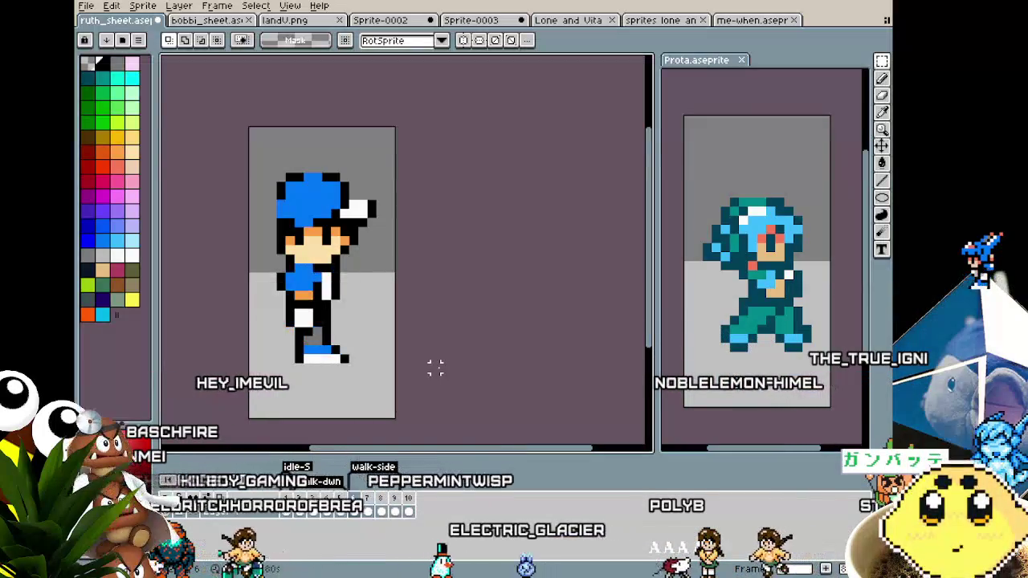
Step: Nudge the side-walk frame's boy up one pixel so he bobs, then clear the selection
{"action": "left_click", "coordinate": [382, 347]}
{"action": "key", "text": "ctrl+d"}
{"action": "key", "text": "ctrl+a"}
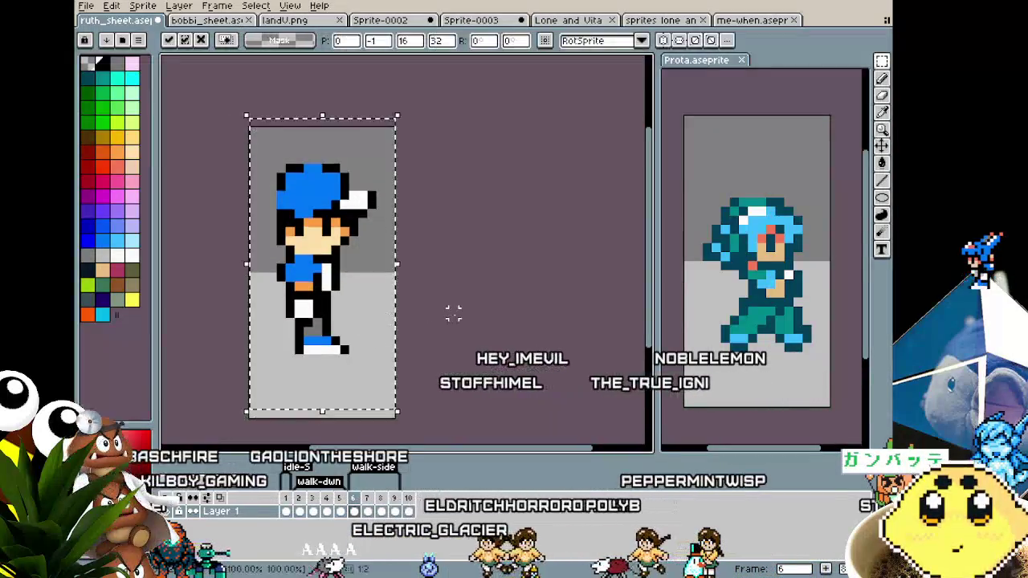
{"action": "left_click", "coordinate": [453, 321]}
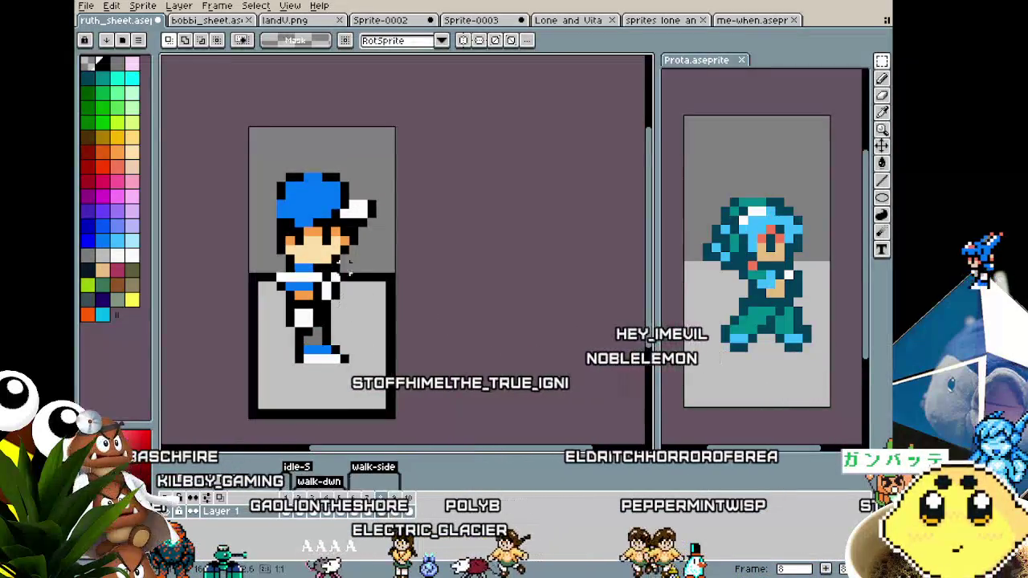
{"action": "key", "text": "ctrl+a"}
{"action": "key", "text": "ctrl+d"}
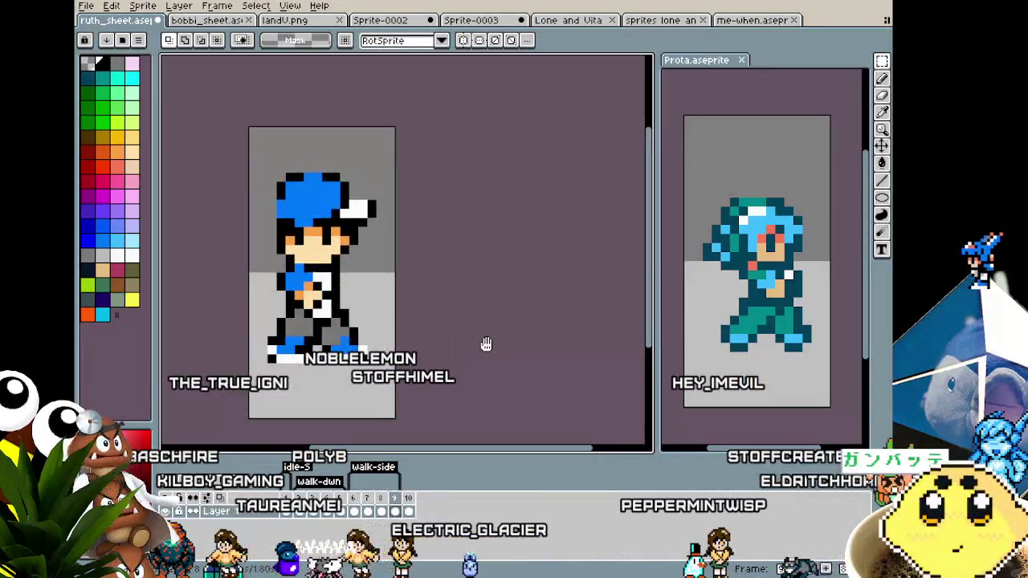
{"action": "left_click_drag", "start_coordinate": [485, 344], "coordinate": [438, 354]}
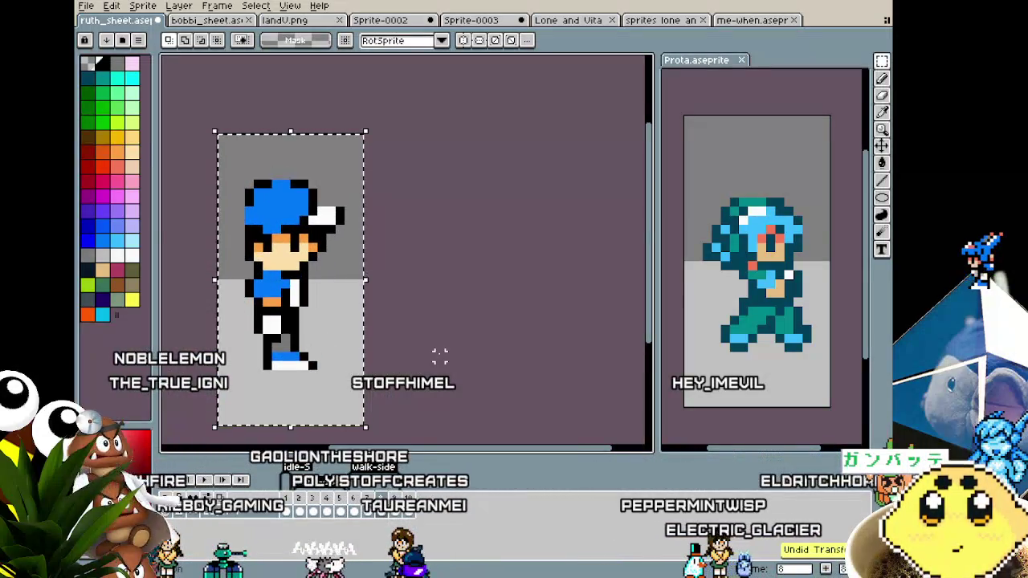
{"action": "key", "text": "ctrl+a"}
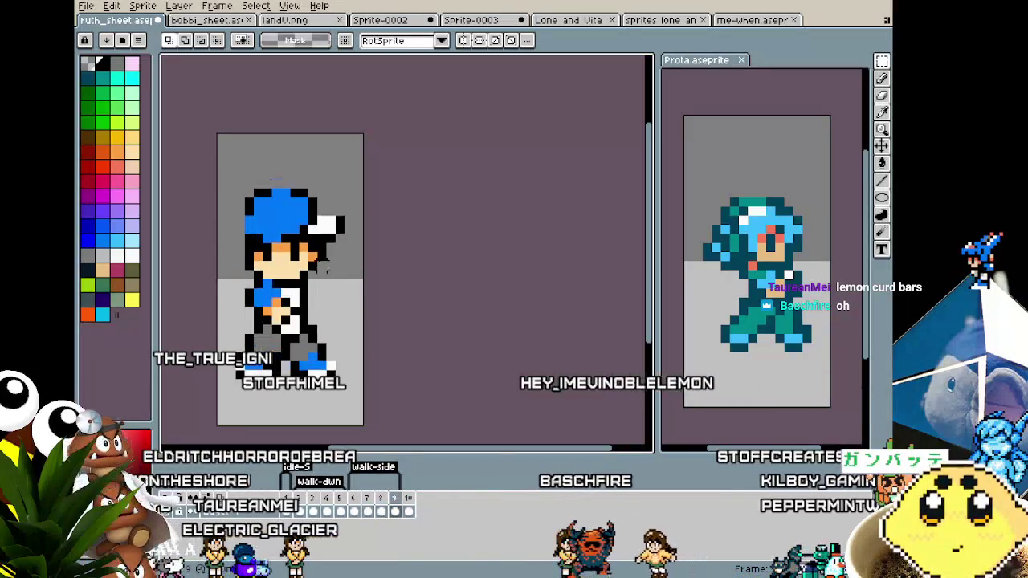
Step: Raise two more side-walk frames of the boy up one pixel each for the walking bob
{"action": "key", "text": "ctrl+a"}
{"action": "key", "text": "Up"}
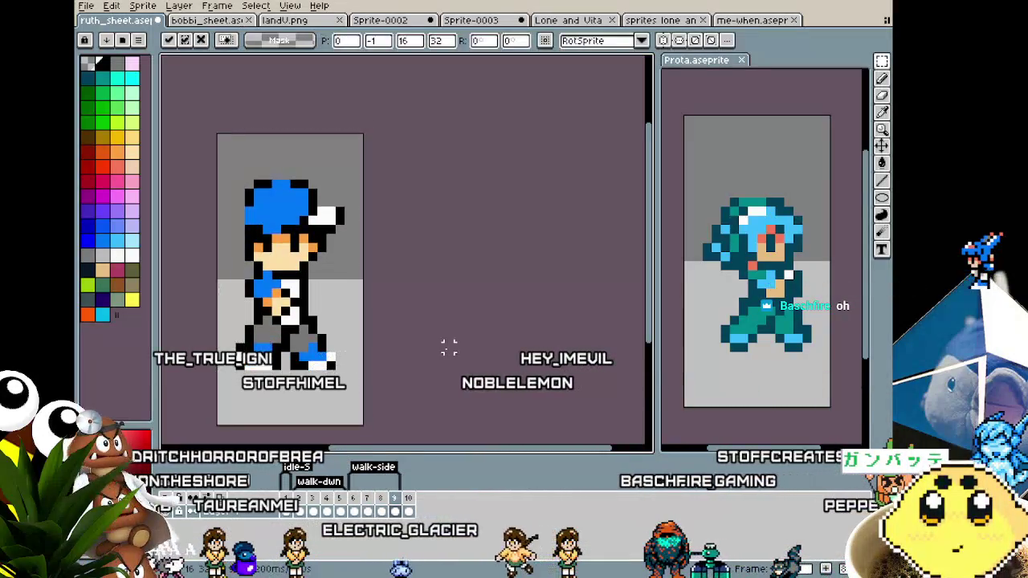
{"action": "key", "text": "Return"}
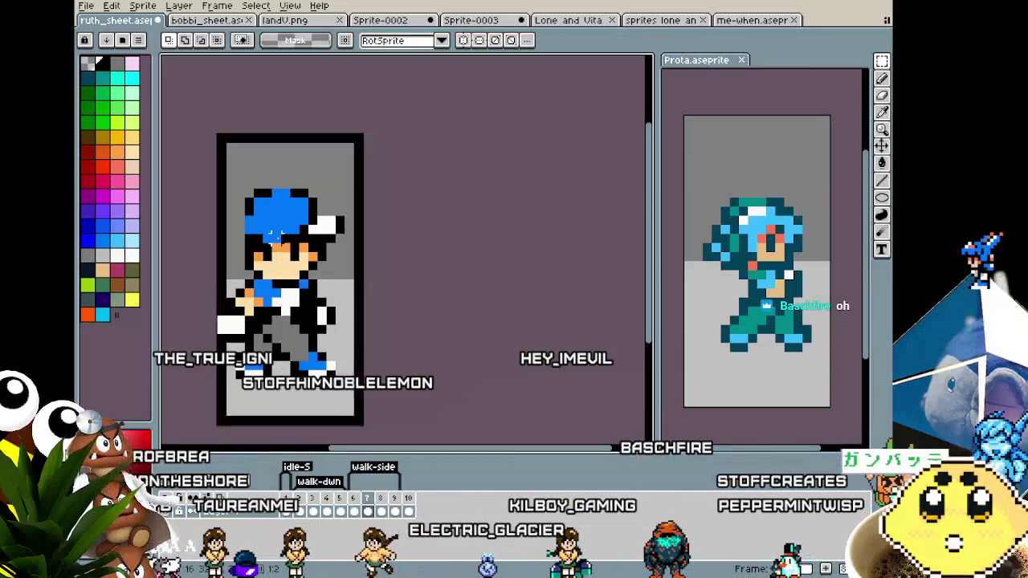
{"action": "key", "text": "ctrl+a"}
{"action": "key", "text": "Up"}
{"action": "key", "text": "Return"}
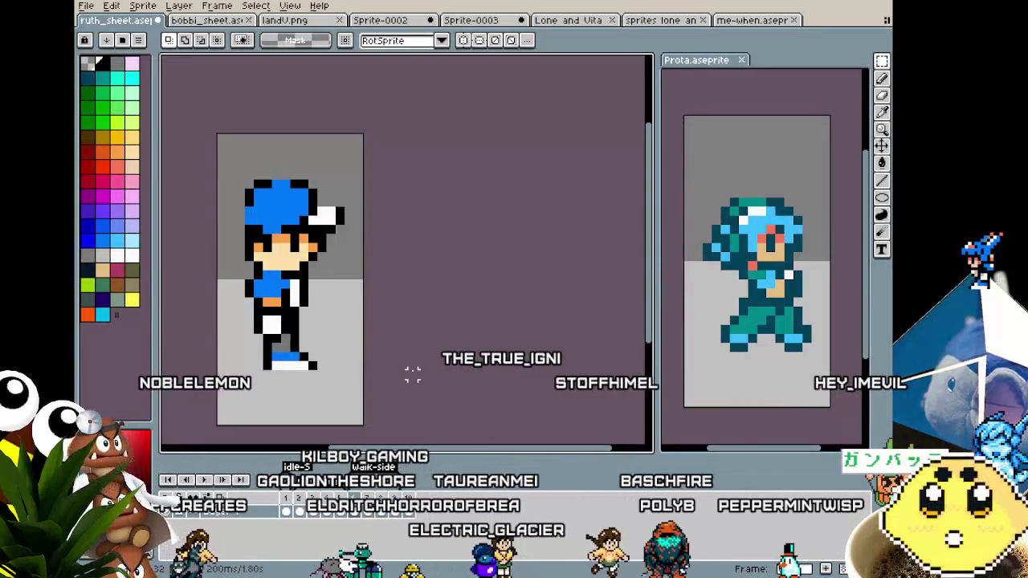
{"action": "key", "text": "ctrl+a"}
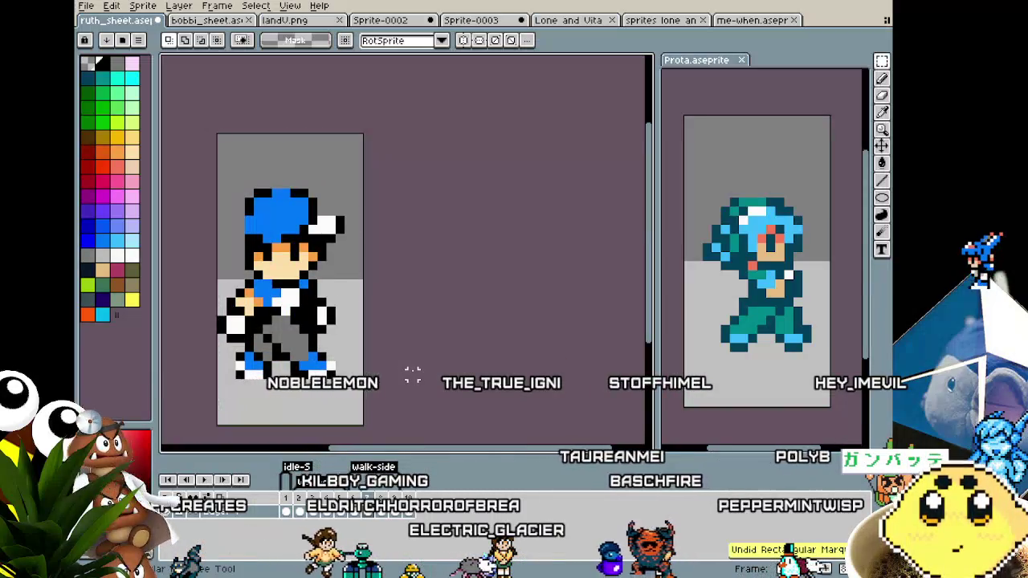
{"action": "key", "text": "ctrl+a"}
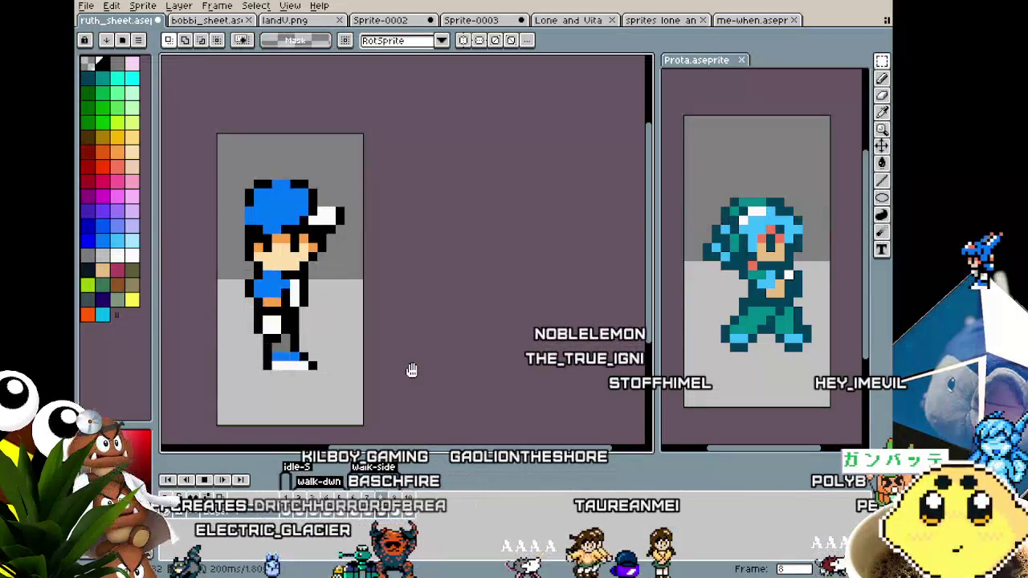
{"action": "left_click_drag", "start_coordinate": [411, 370], "coordinate": [461, 366]}
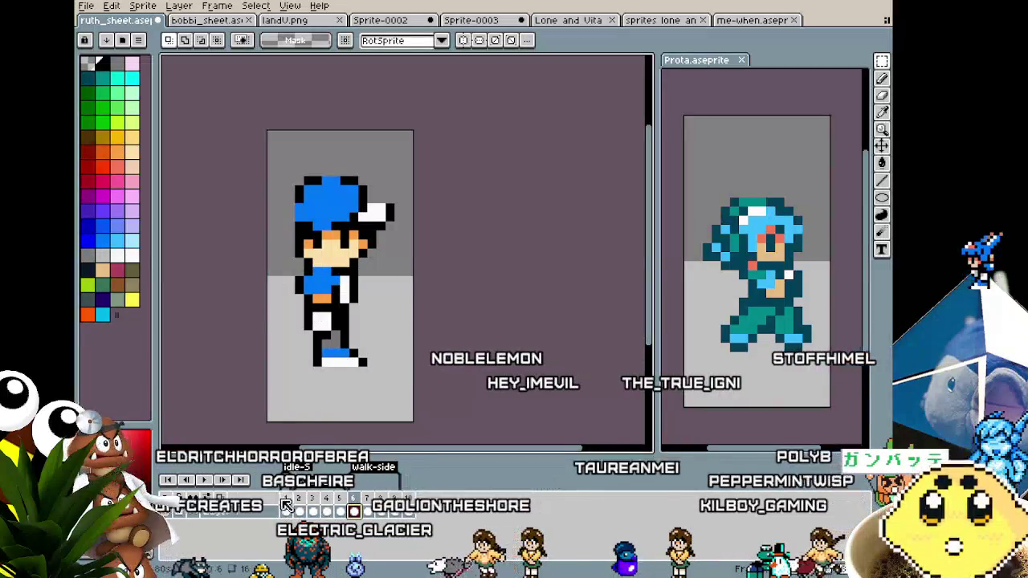
{"action": "left_click", "coordinate": [286, 510]}
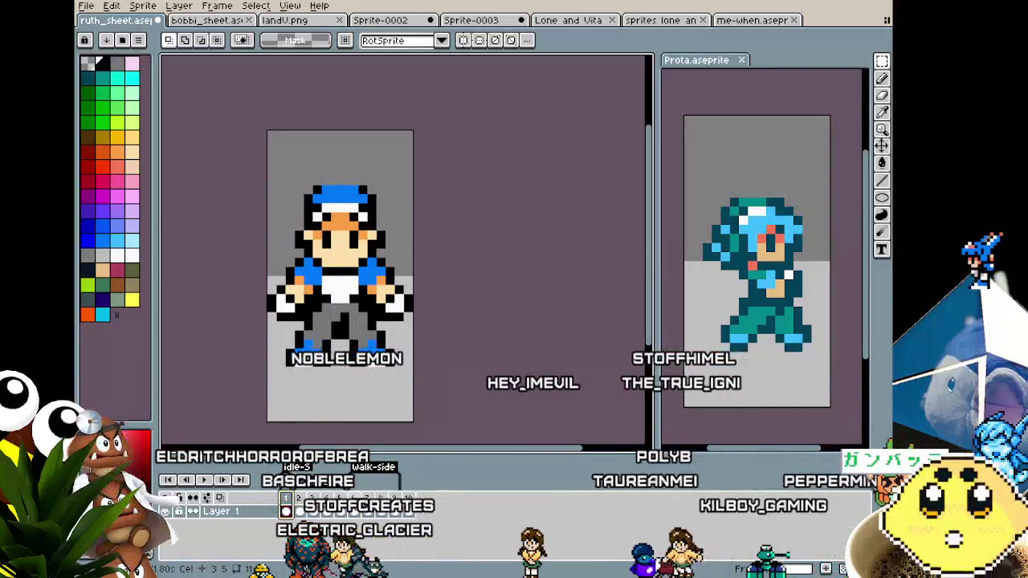
{"action": "left_click", "coordinate": [354, 511]}
{"action": "left_click", "coordinate": [299, 511]}
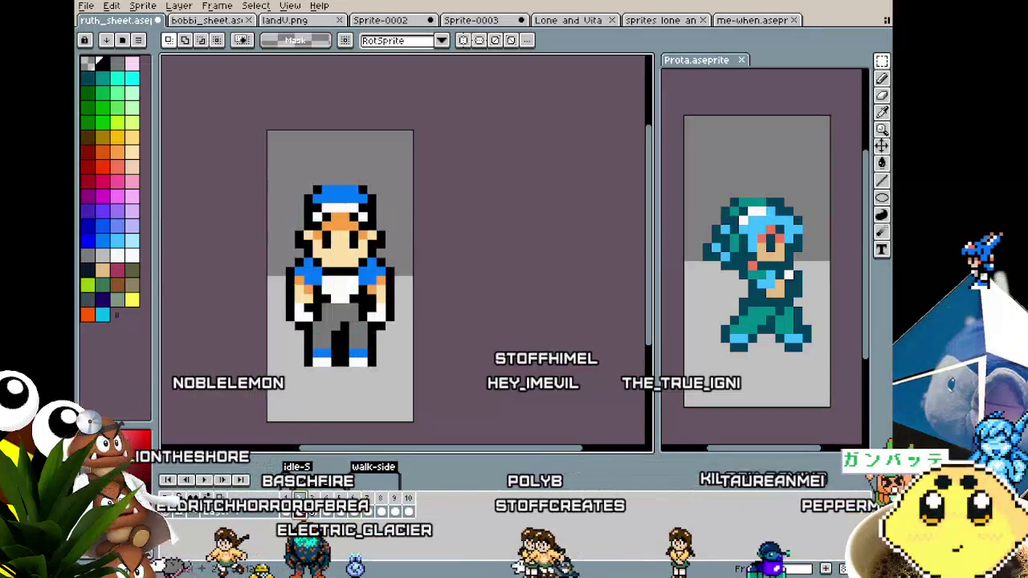
{"action": "left_click", "coordinate": [287, 498]}
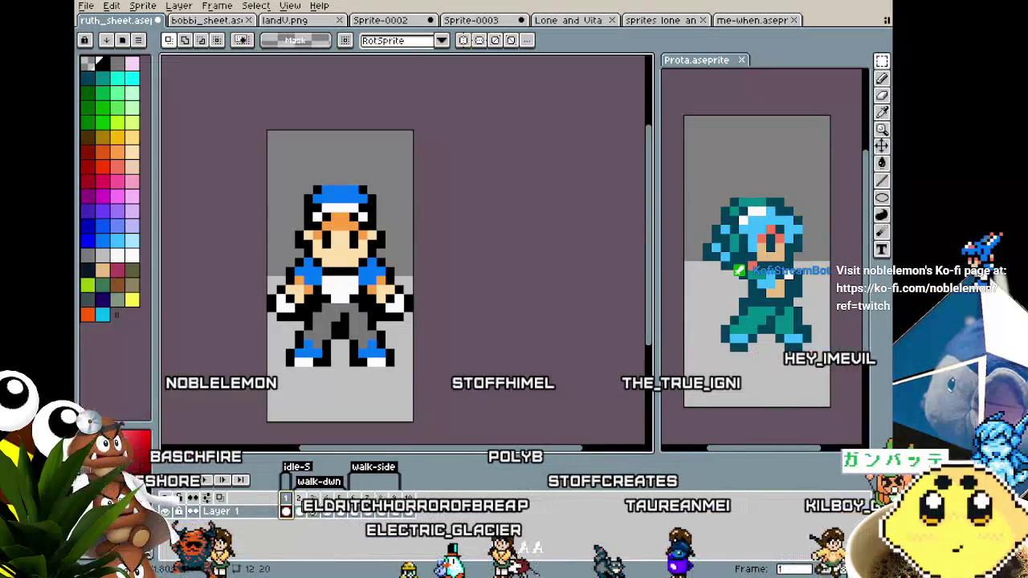
{"action": "left_click", "coordinate": [344, 511]}
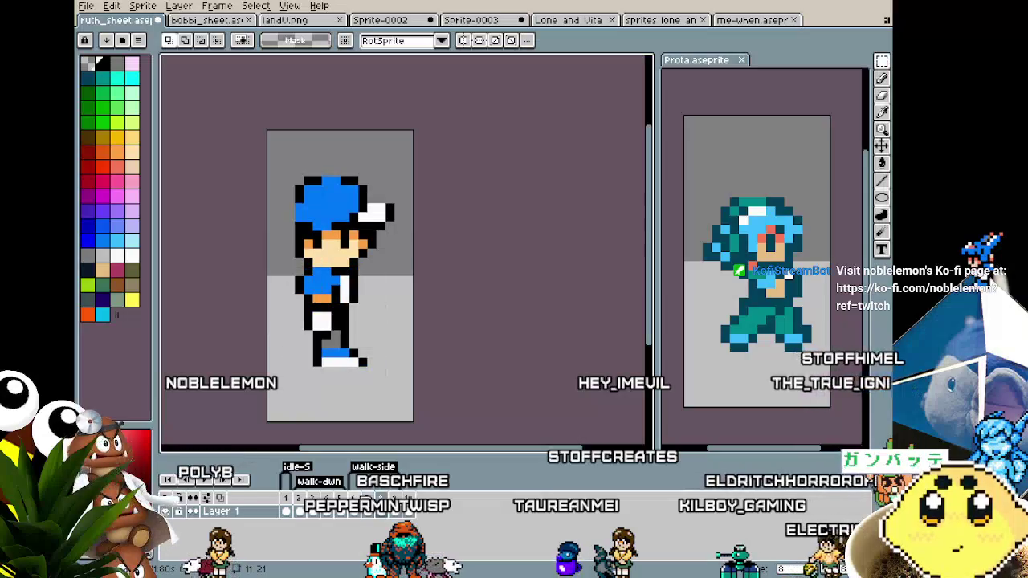
{"action": "left_click_drag", "start_coordinate": [784, 422], "coordinate": [761, 397]}
Step: Browse the back-view, front-facing and side-walk frames, then play the animation to preview the loop
{"action": "scroll", "coordinate": [761, 399], "scroll_direction": "down", "scroll_amount": 1}
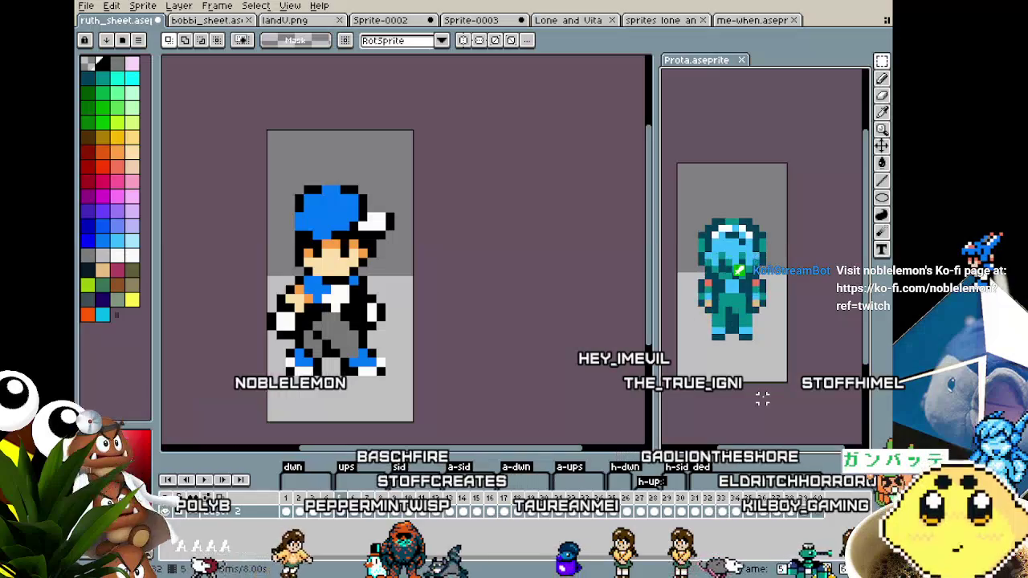
{"action": "left_click_drag", "start_coordinate": [761, 397], "coordinate": [773, 395]}
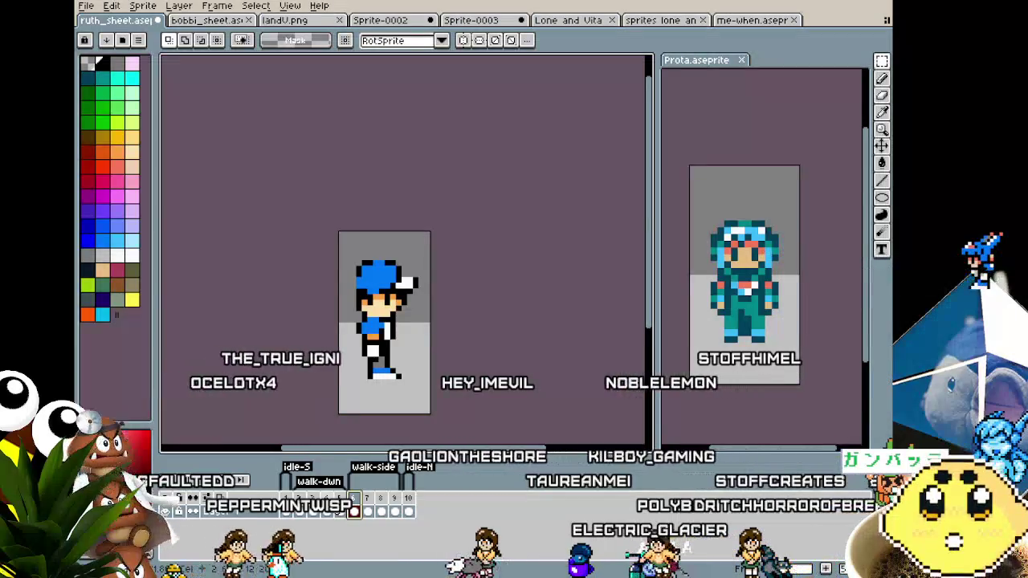
{"action": "scroll", "coordinate": [312, 450], "scroll_direction": "right", "scroll_amount": 1}
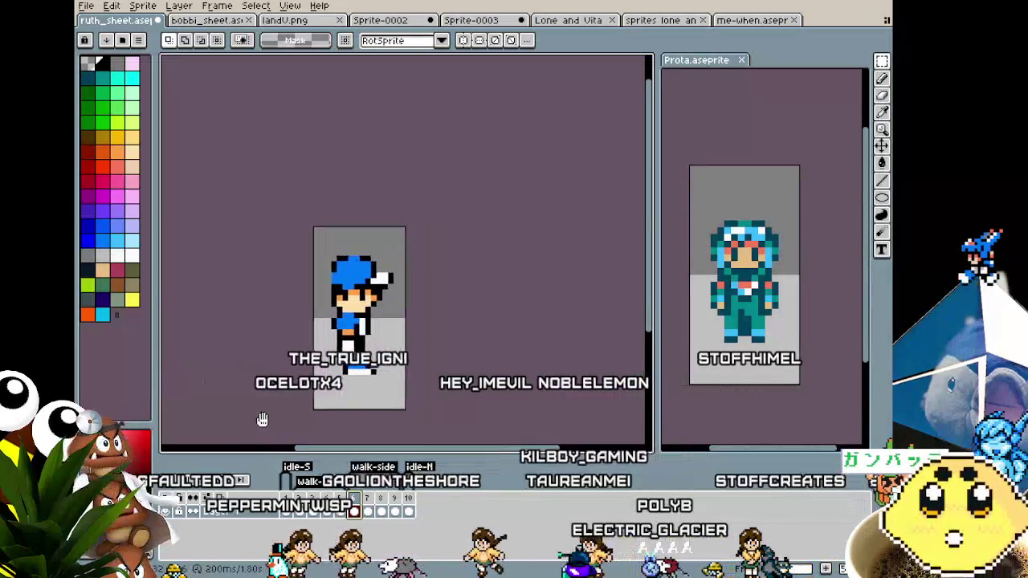
{"action": "left_click", "coordinate": [408, 499]}
{"action": "left_click", "coordinate": [394, 506]}
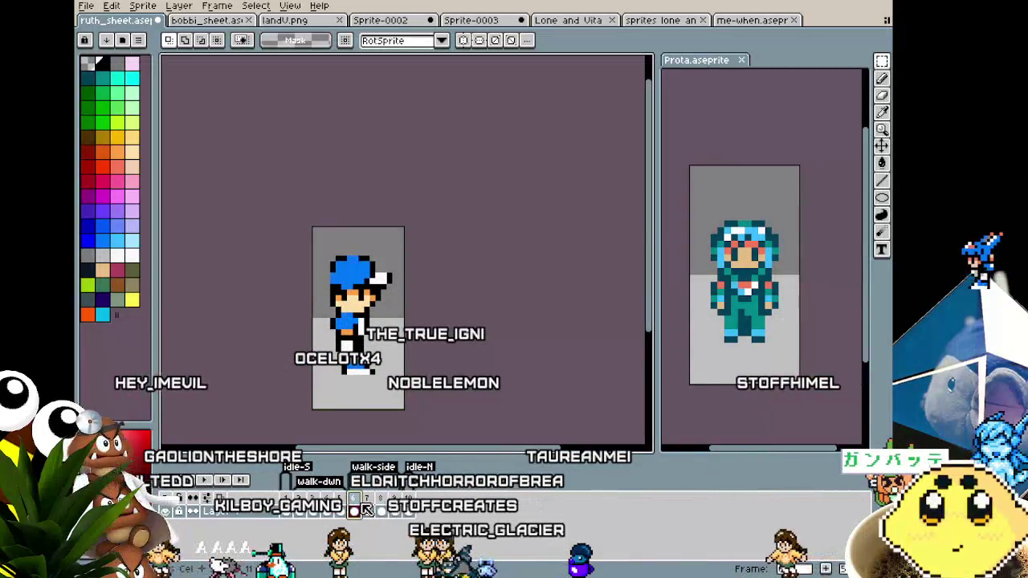
{"action": "left_click", "coordinate": [357, 499]}
{"action": "key", "text": "Left"}
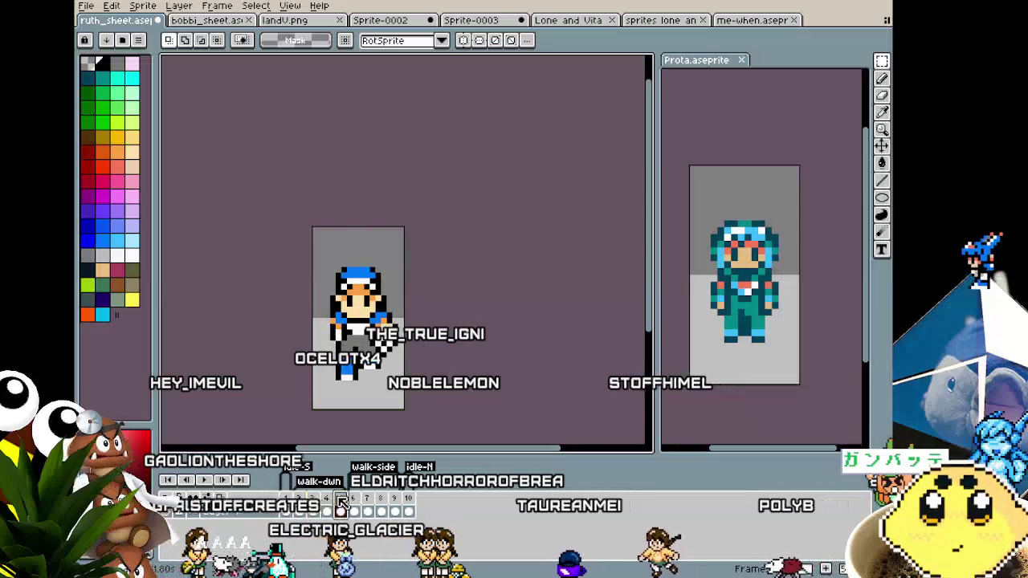
{"action": "left_click", "coordinate": [359, 499]}
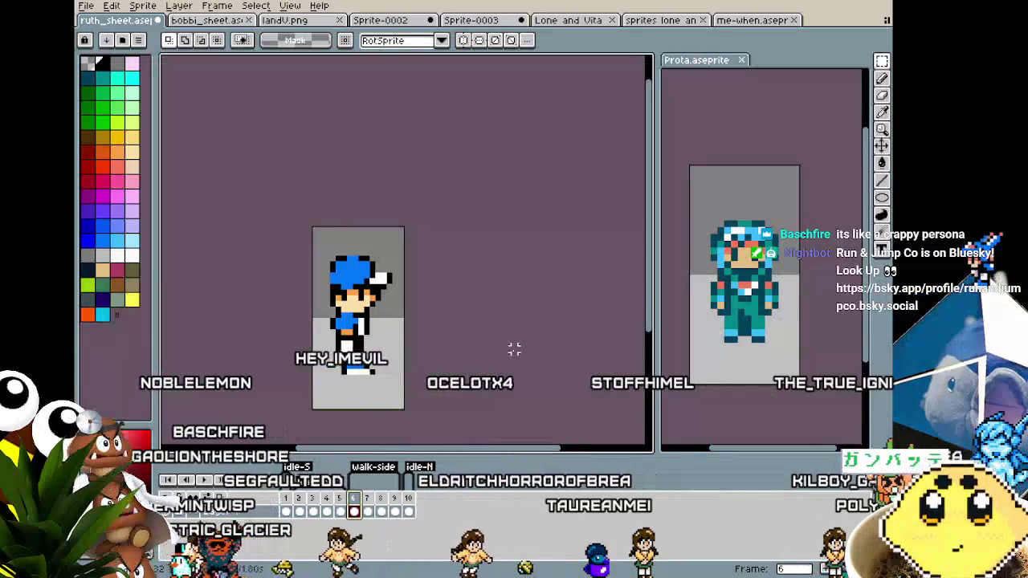
{"action": "key", "text": "Return"}
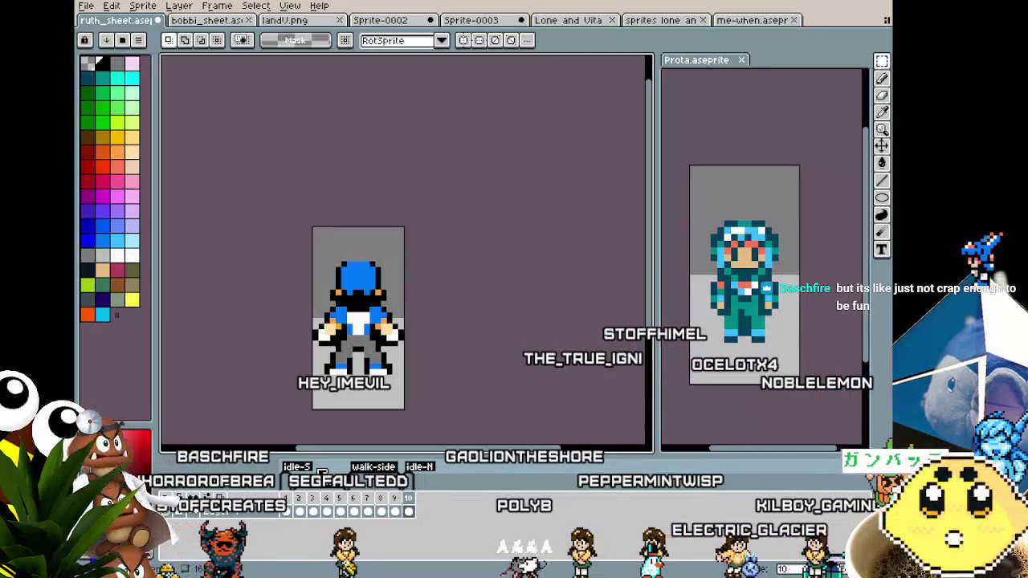
{"action": "scroll", "coordinate": [344, 305], "scroll_direction": "up", "scroll_amount": 3}
{"action": "key", "text": "i"}
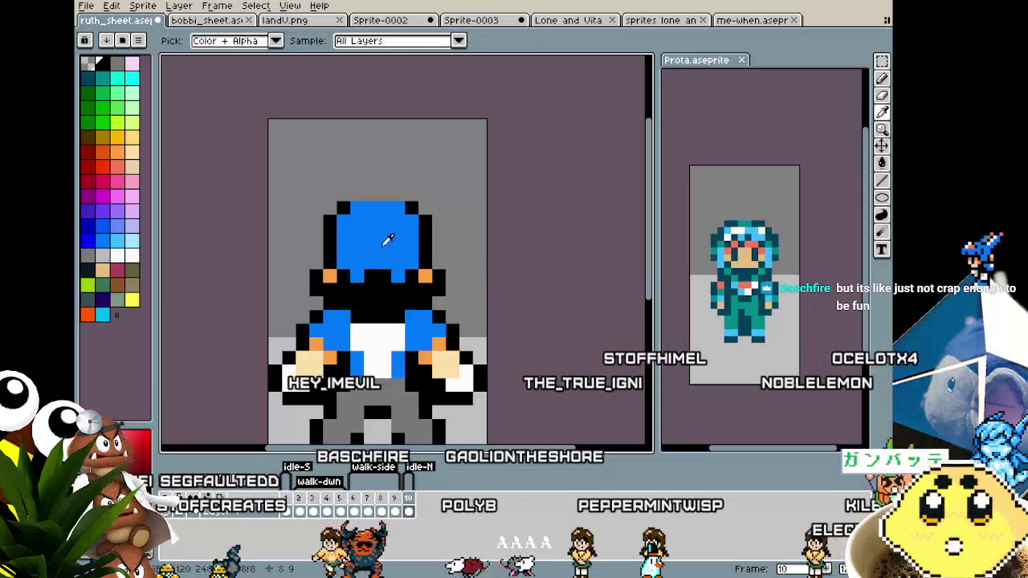
{"action": "left_click", "coordinate": [387, 239]}
{"action": "key", "text": "b"}
{"action": "key", "text": "v"}
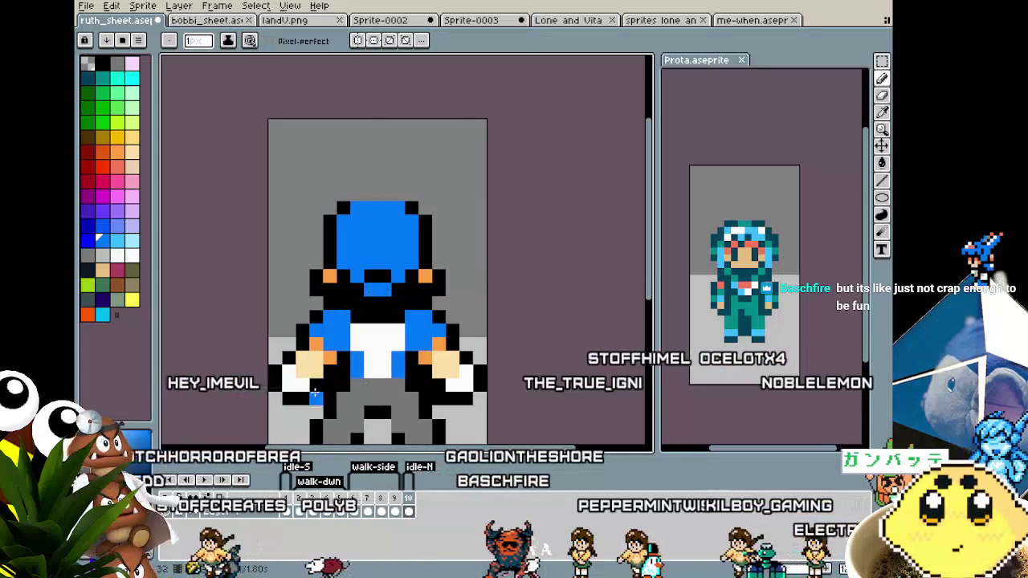
{"action": "scroll", "coordinate": [315, 384], "scroll_direction": "down", "scroll_amount": 4}
{"action": "key", "text": "b"}
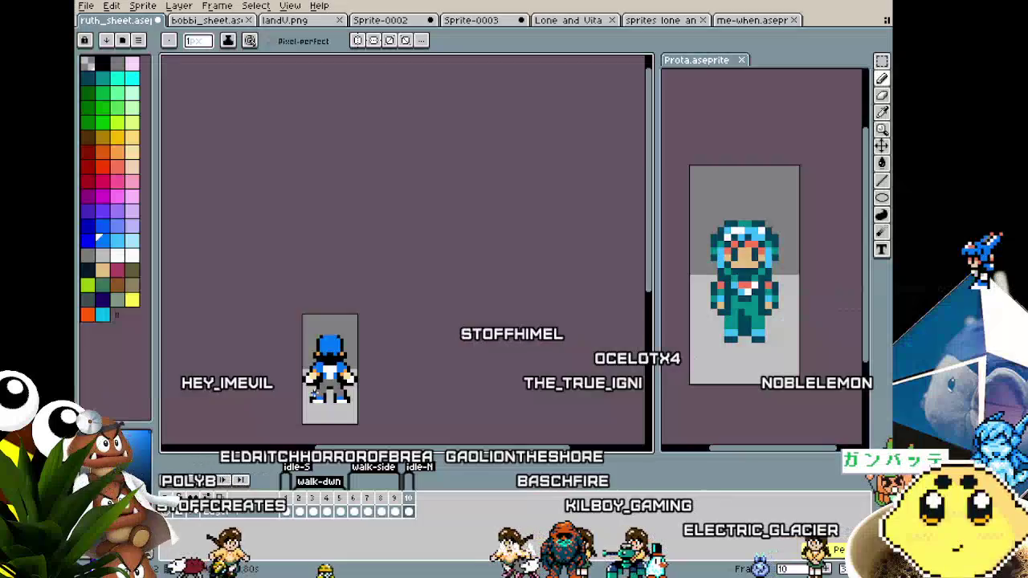
{"action": "scroll", "coordinate": [345, 371], "scroll_direction": "up", "scroll_amount": 2}
{"action": "scroll", "coordinate": [345, 371], "scroll_direction": "up", "scroll_amount": 1}
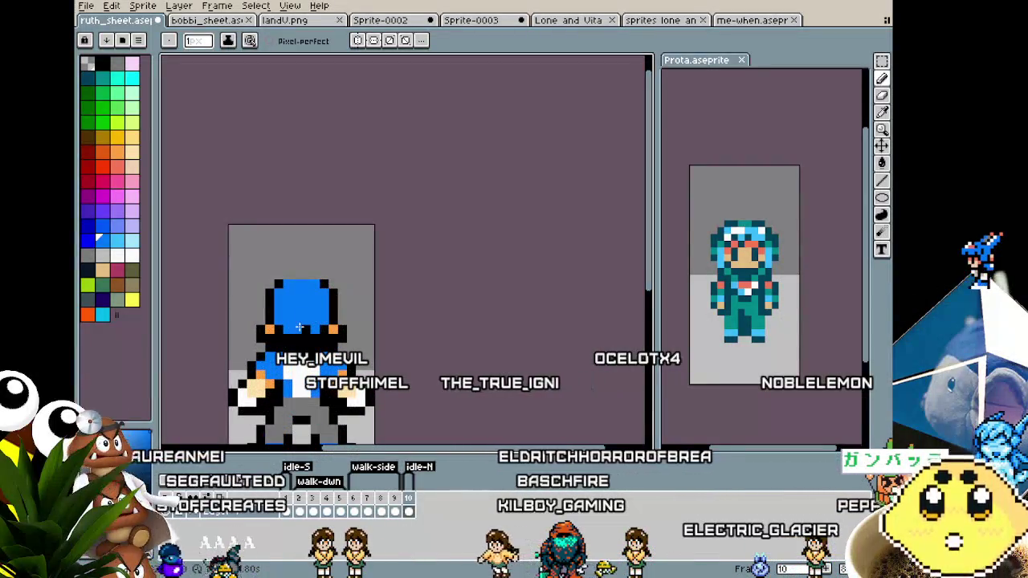
{"action": "left_click", "coordinate": [297, 326], "text": "alt"}
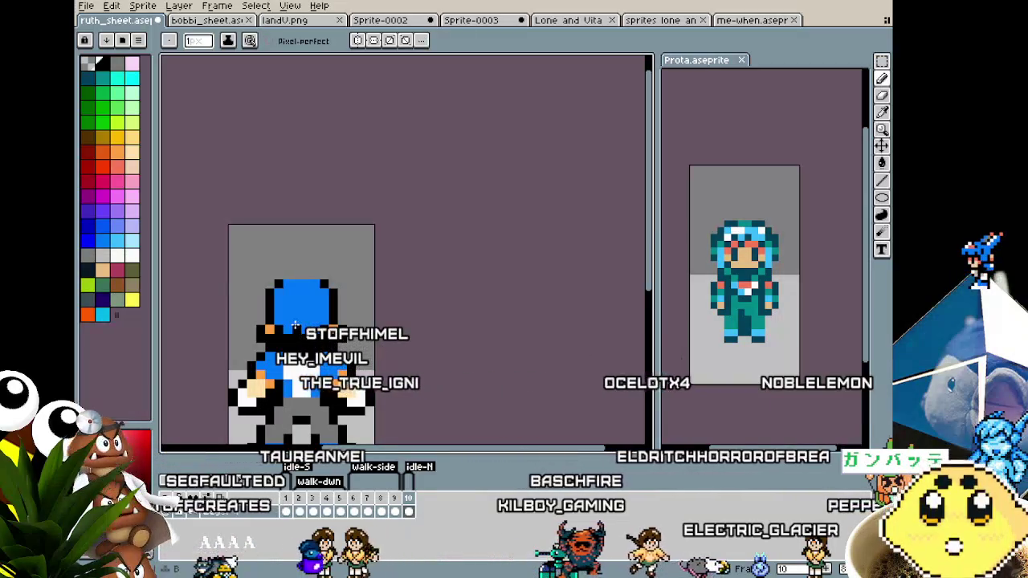
{"action": "scroll", "coordinate": [296, 320], "scroll_direction": "down", "scroll_amount": 2}
{"action": "scroll", "coordinate": [281, 354], "scroll_direction": "down", "scroll_amount": 2}
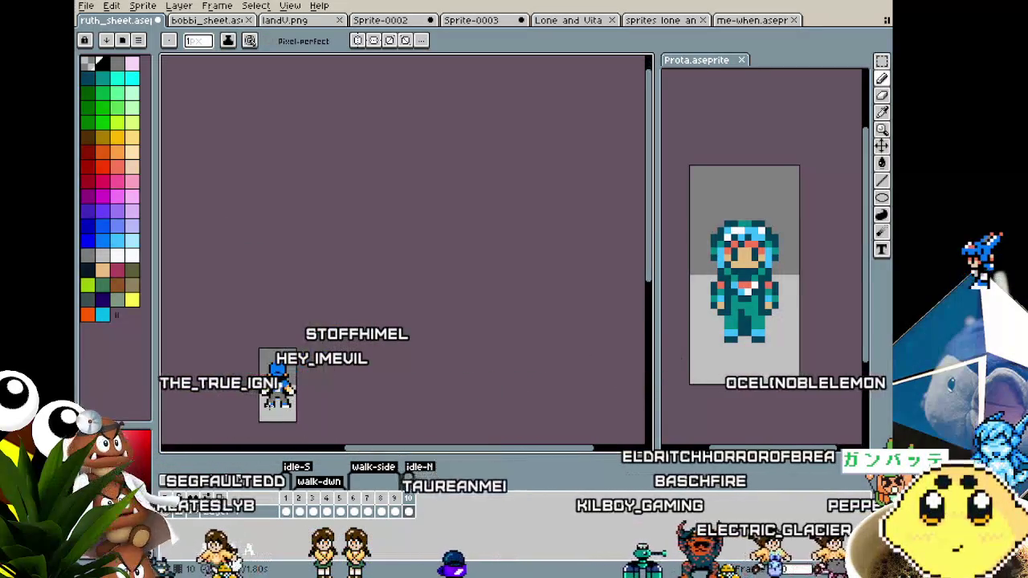
{"action": "scroll", "coordinate": [269, 408], "scroll_direction": "up", "scroll_amount": 4}
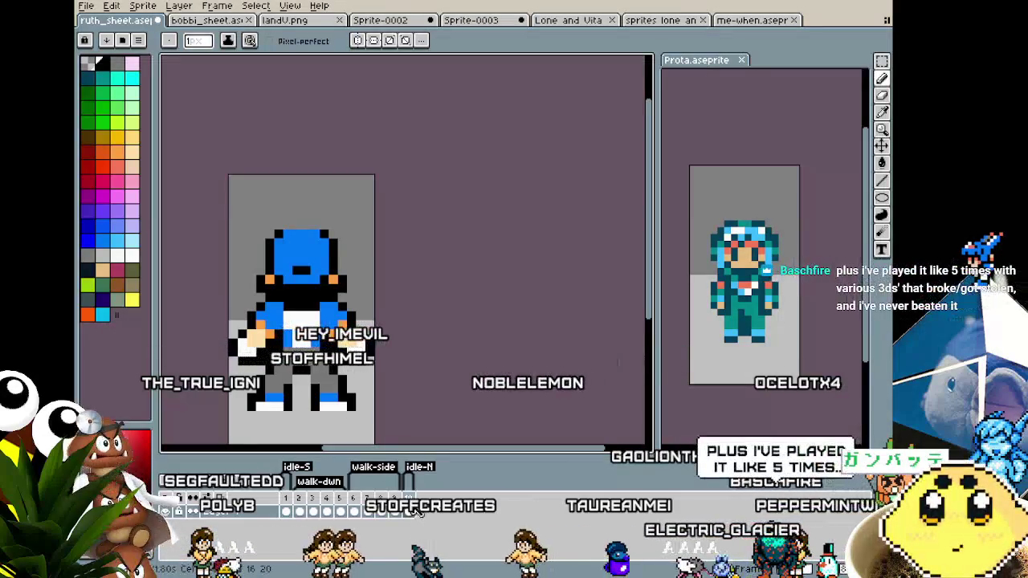
{"action": "key", "text": "Return"}
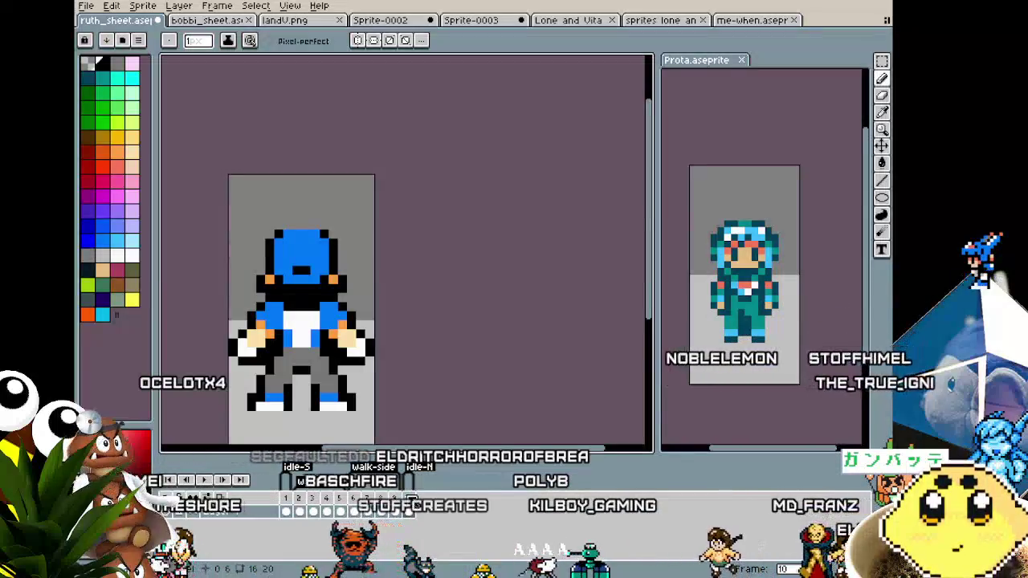
{"action": "right_click", "coordinate": [407, 497]}
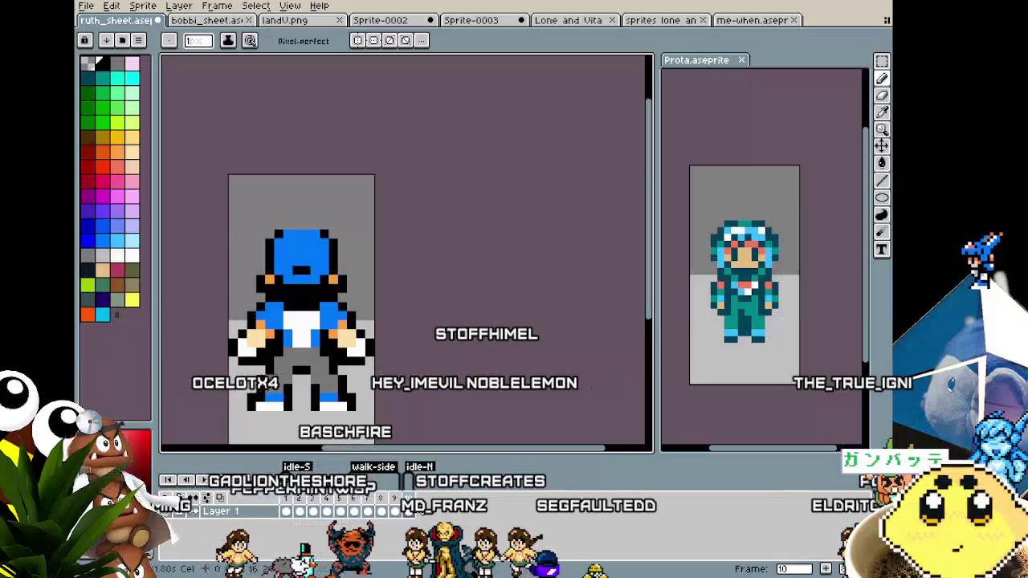
Step: Review the side-walk and back-view frames, then add an eleventh frame at the end of the timeline
{"action": "left_click", "coordinate": [382, 503]}
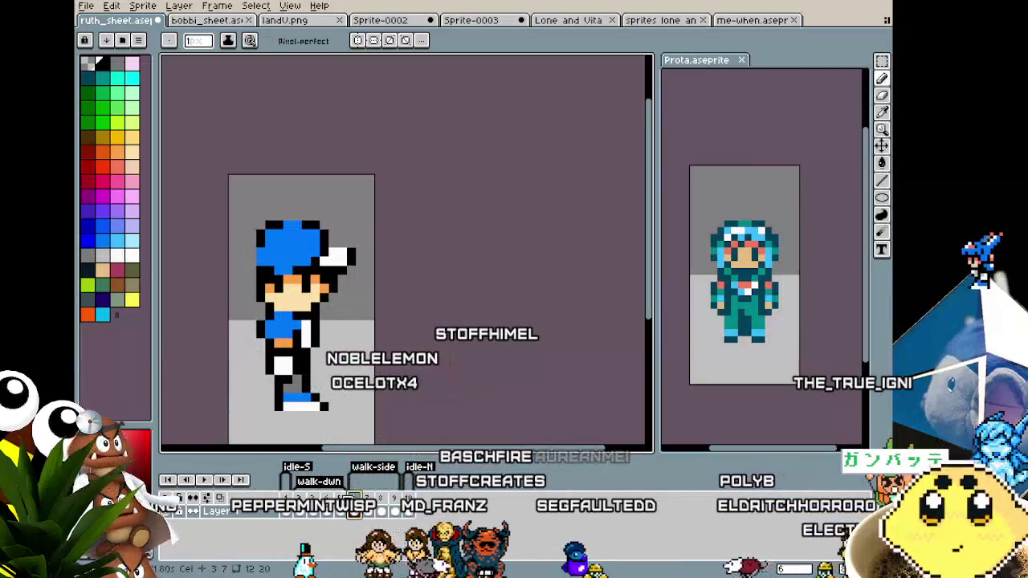
{"action": "key", "text": "Home"}
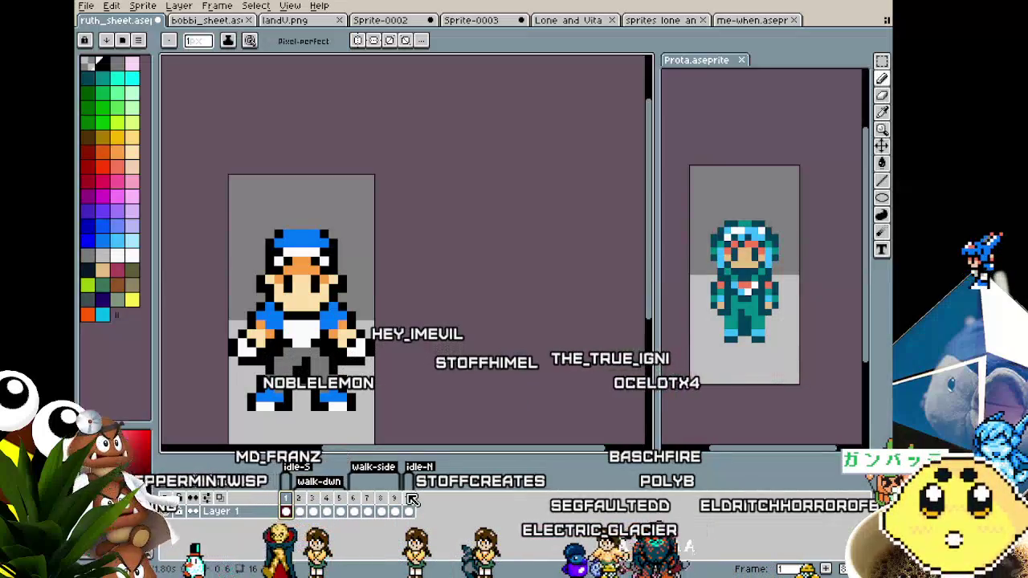
{"action": "left_click", "coordinate": [411, 499]}
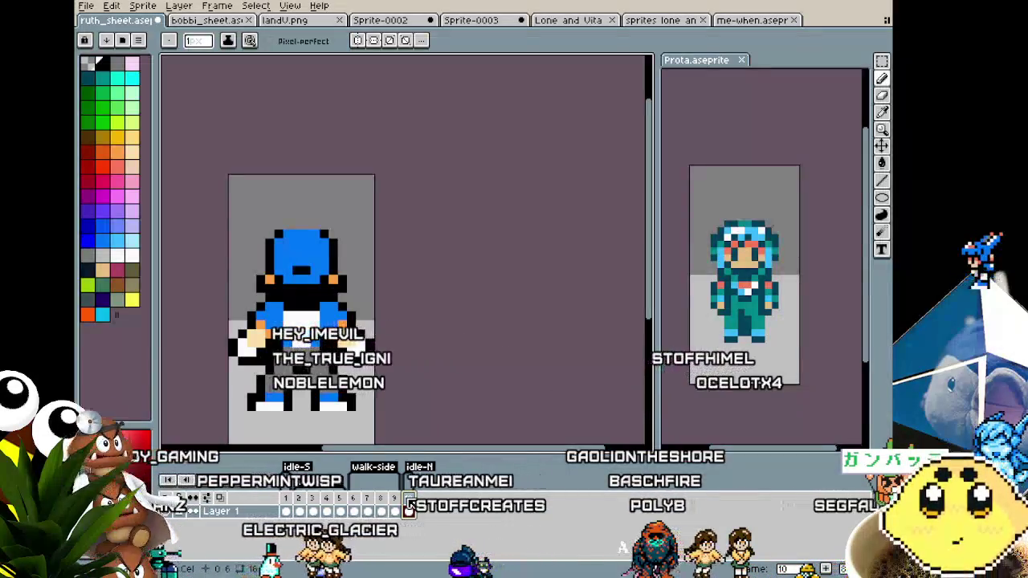
{"action": "right_click", "coordinate": [409, 499]}
{"action": "left_click", "coordinate": [299, 498]}
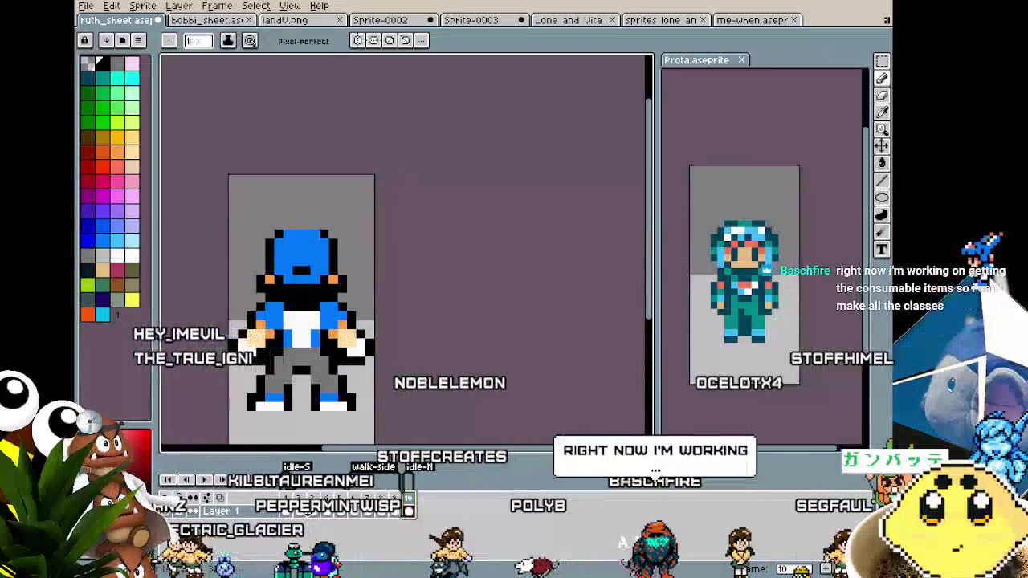
{"action": "right_click", "coordinate": [298, 499]}
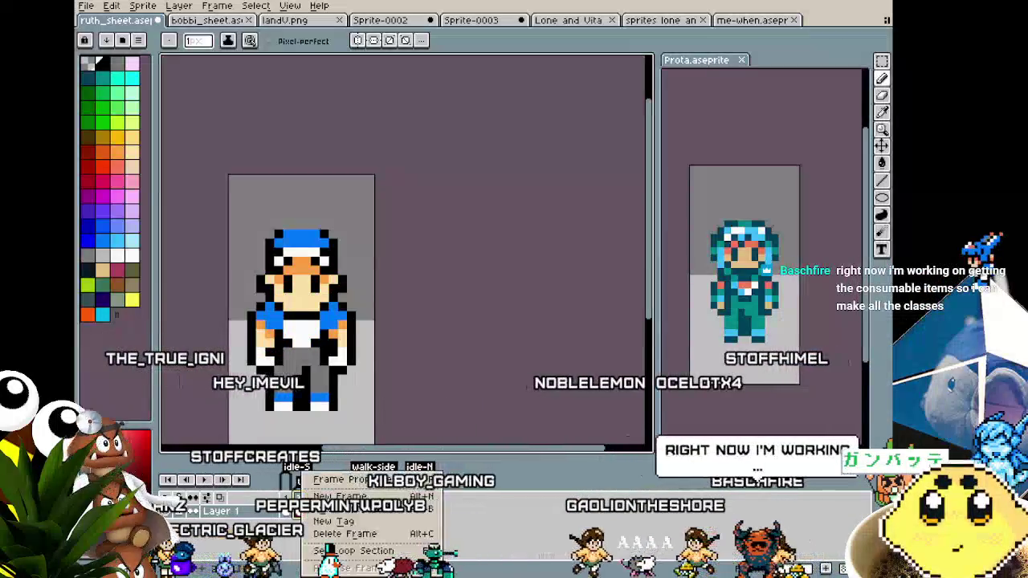
{"action": "left_click", "coordinate": [345, 496]}
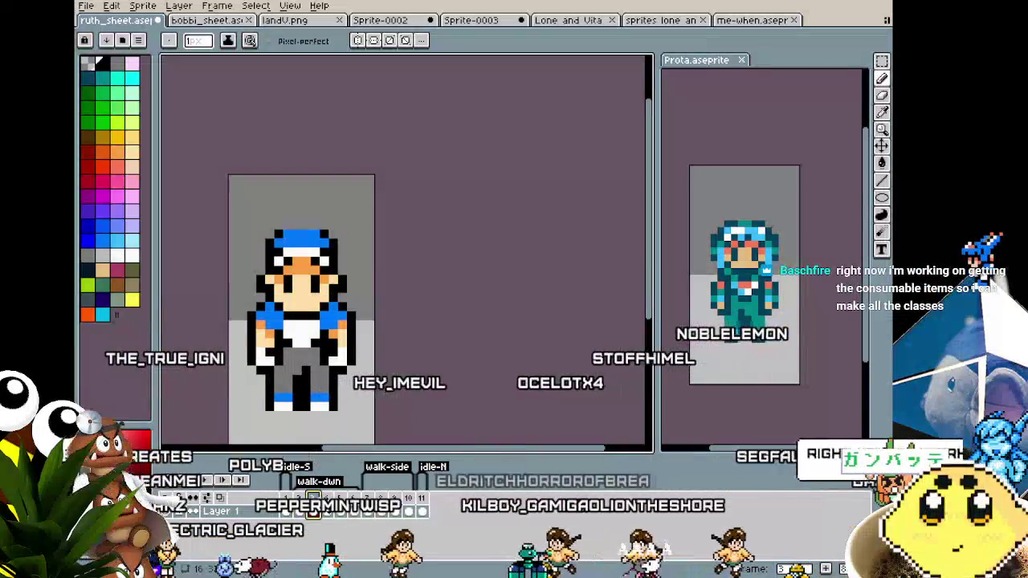
Step: Tag frame 11 as a new walk-up animation and compare it with frame 10
{"action": "right_click", "coordinate": [424, 497]}
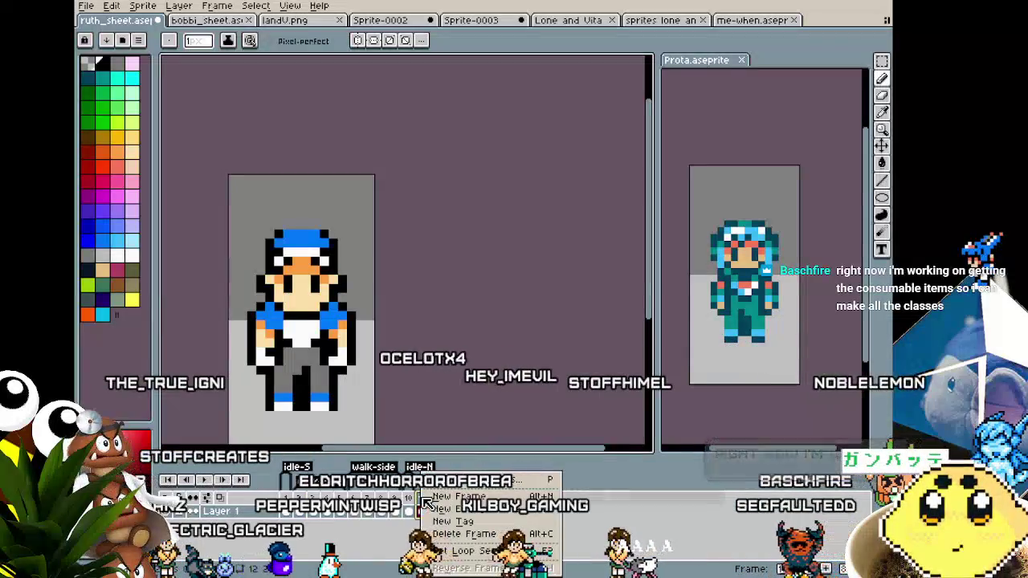
{"action": "left_click", "coordinate": [453, 522]}
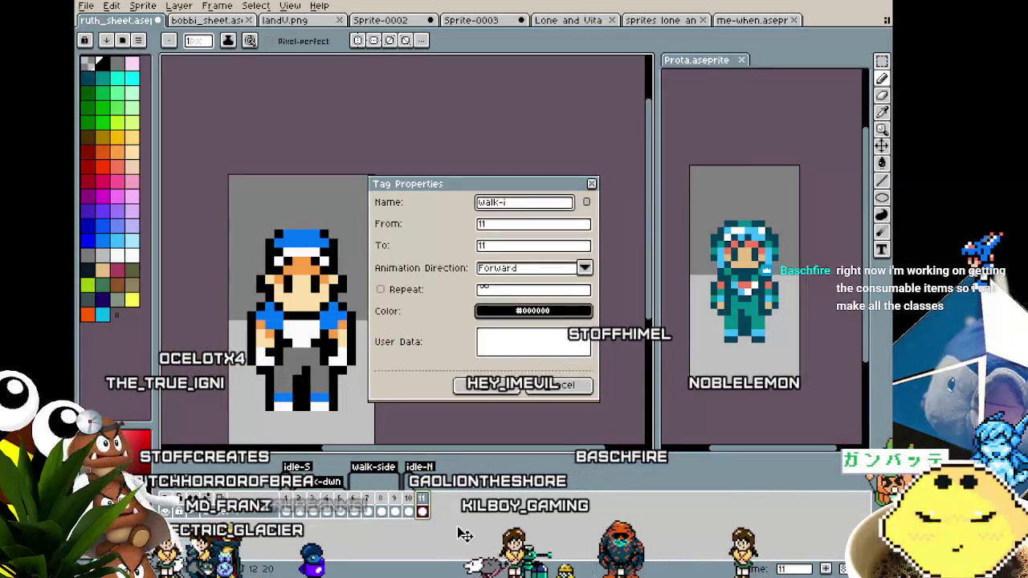
{"action": "type", "text": "up"}
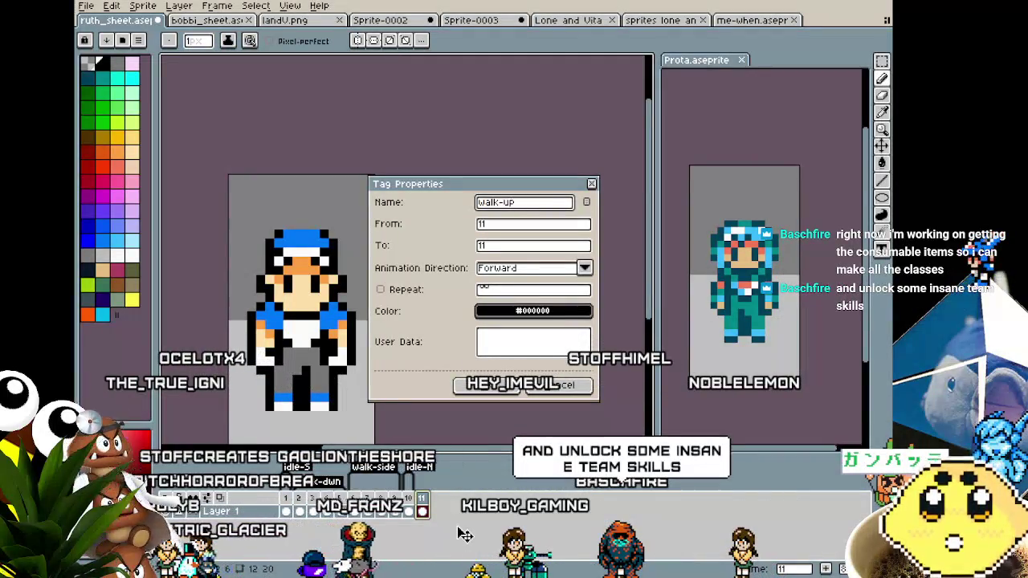
{"action": "key", "text": "Return"}
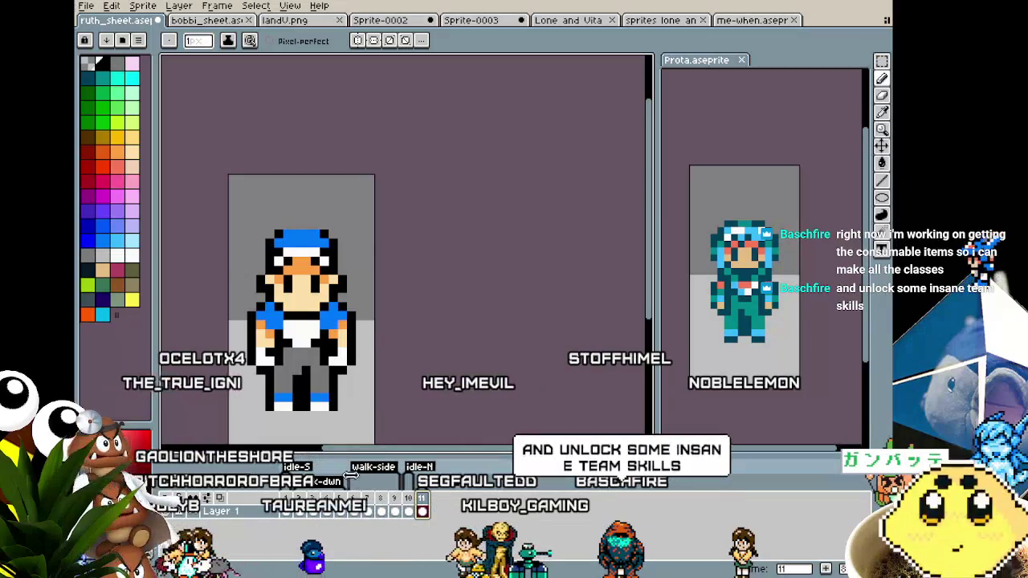
{"action": "left_click", "coordinate": [407, 506]}
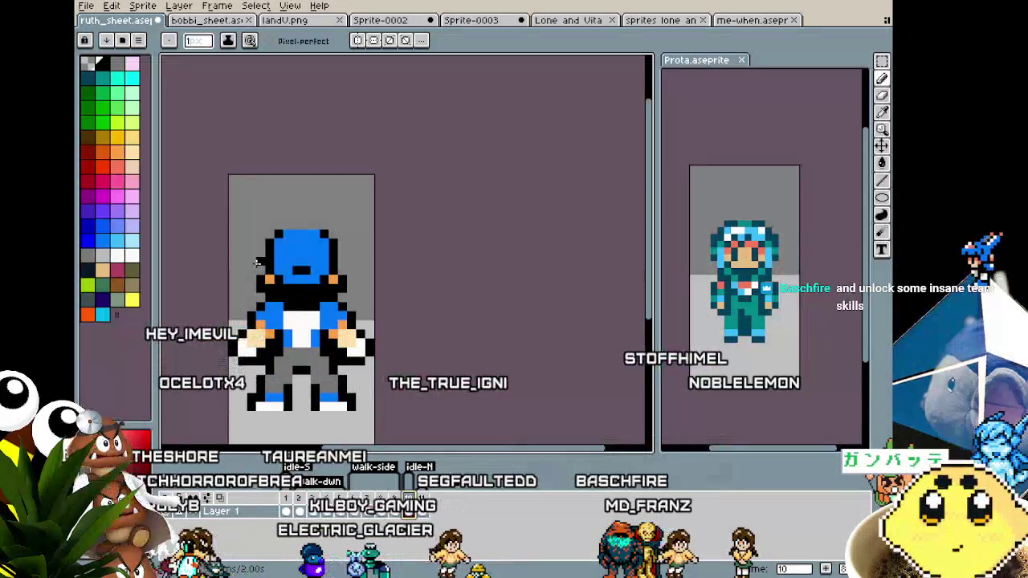
{"action": "left_click", "coordinate": [430, 502]}
{"action": "left_click", "coordinate": [410, 504]}
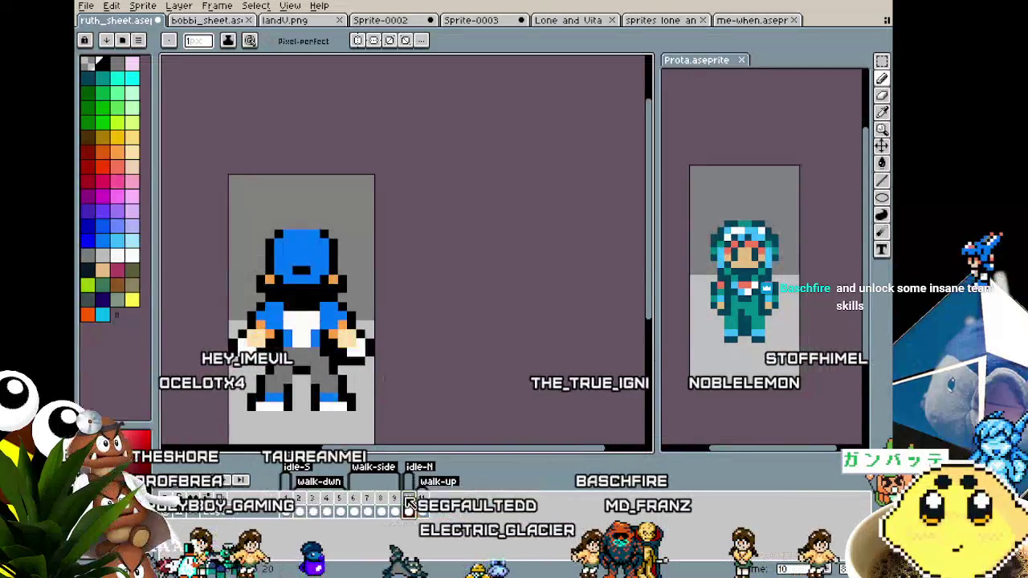
{"action": "key", "text": "m"}
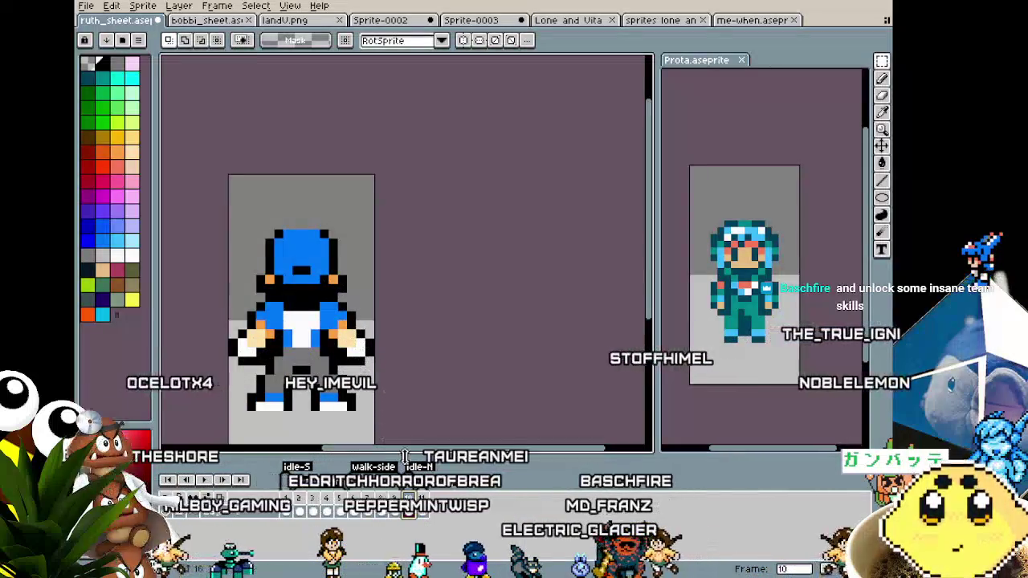
Step: Try selecting the back-view head and cap on frame 10, then undo and clear the selection
{"action": "left_click_drag", "start_coordinate": [302, 273], "coordinate": [318, 273]}
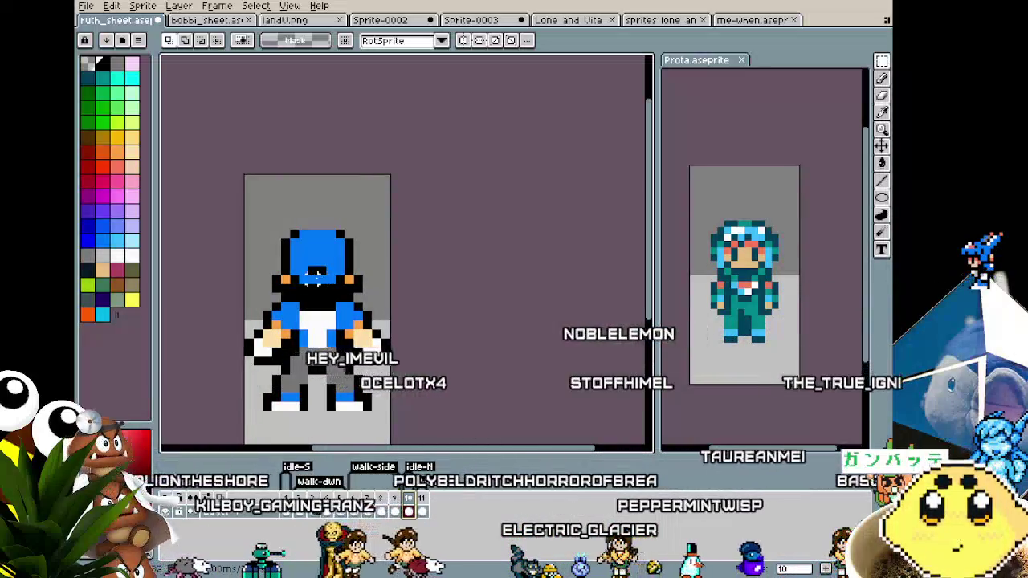
{"action": "scroll", "coordinate": [317, 274], "scroll_direction": "up", "scroll_amount": 1}
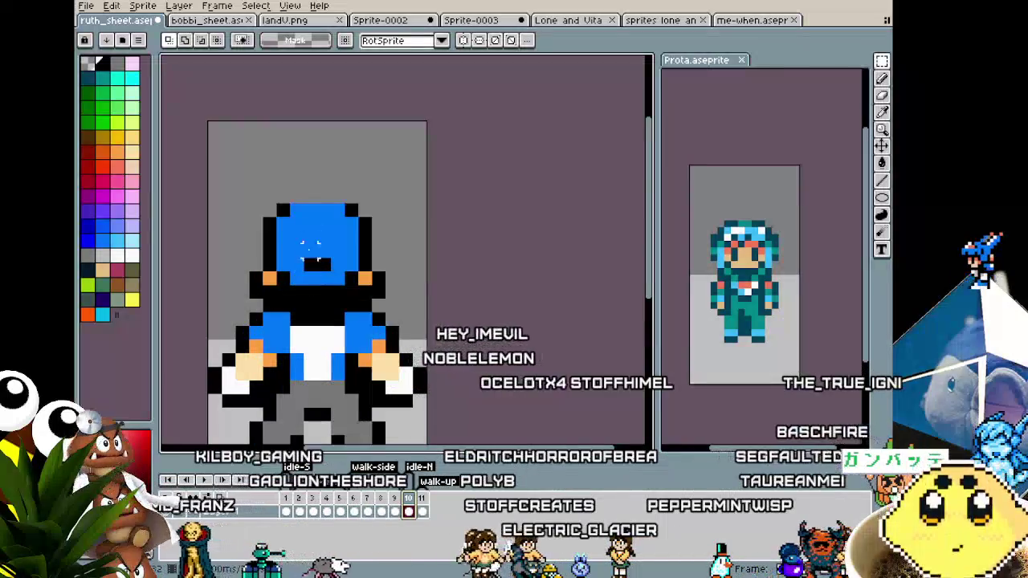
{"action": "mouse_move", "coordinate": [295, 218]}
{"action": "left_mouse_down"}
{"action": "mouse_move", "coordinate": [400, 291]}
{"action": "mouse_move", "coordinate": [412, 313]}
{"action": "left_mouse_up"}
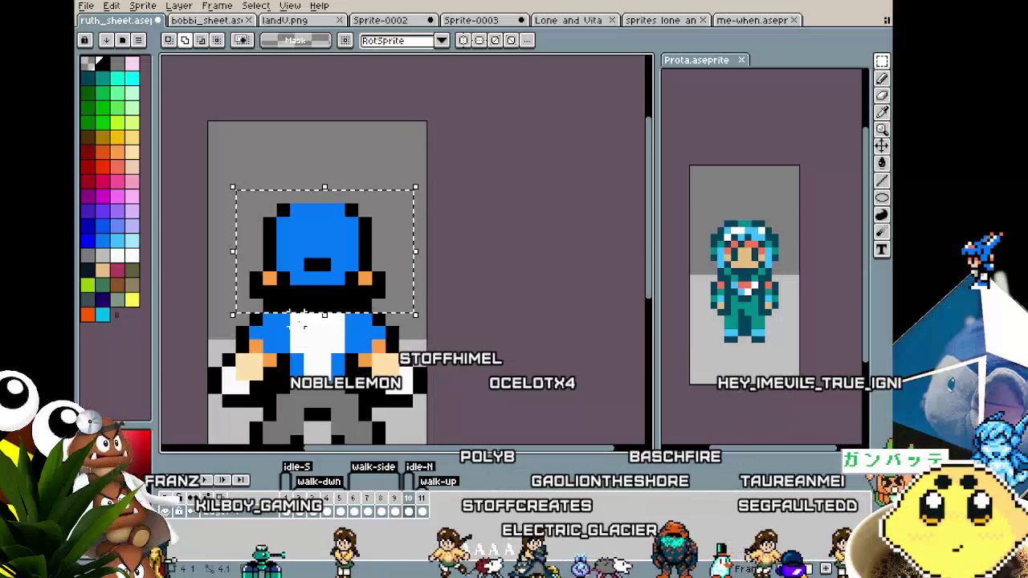
{"action": "key", "text": "Right"}
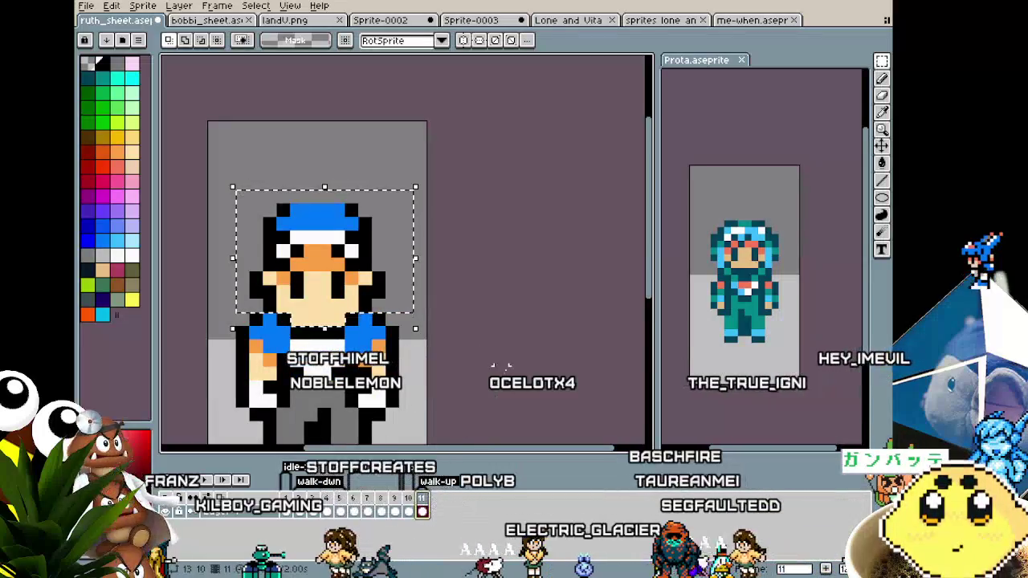
{"action": "key", "text": "ctrl+z"}
{"action": "key", "text": "ctrl+d"}
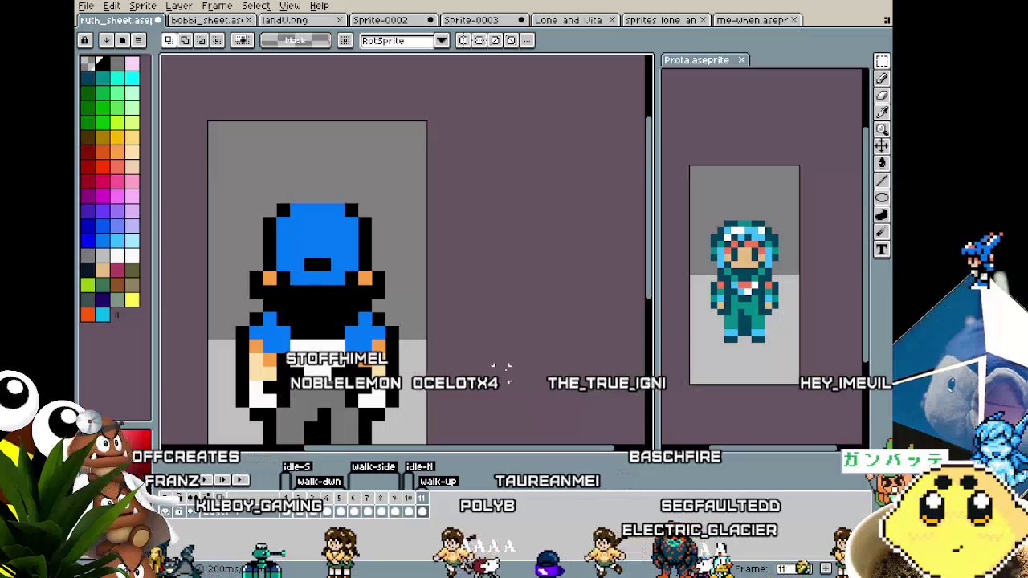
{"action": "left_click_drag", "start_coordinate": [347, 402], "coordinate": [371, 341]}
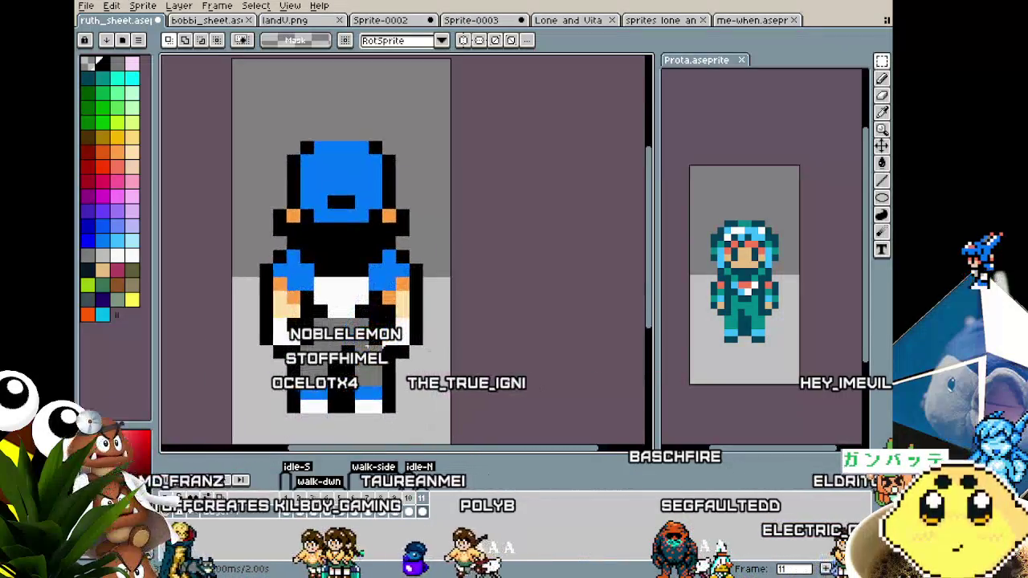
{"action": "key", "text": "b"}
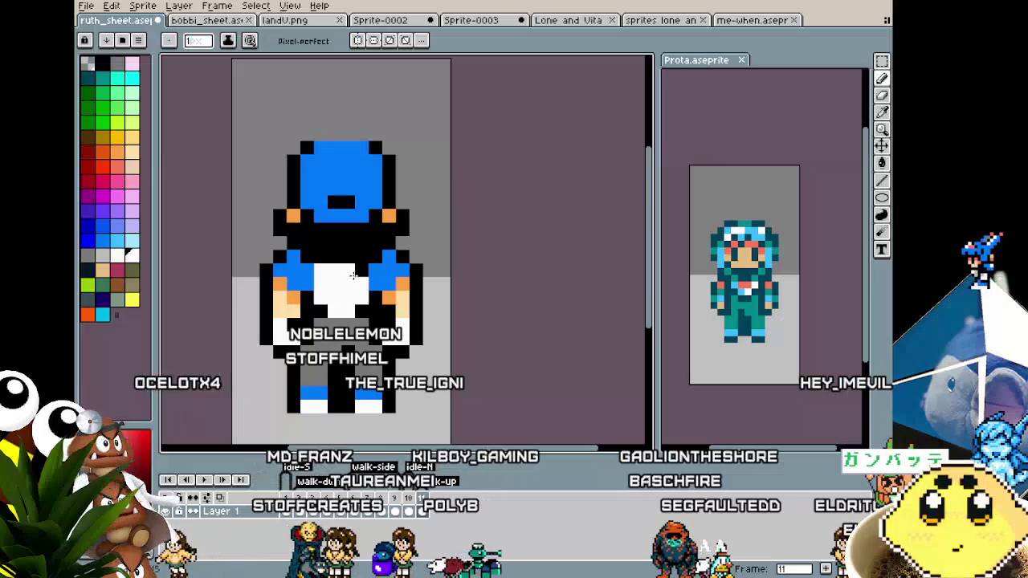
Step: On frame 11, sample the shirt white and orange skin tone from the sprite
{"action": "scroll", "coordinate": [331, 387], "scroll_direction": "down", "scroll_amount": 5}
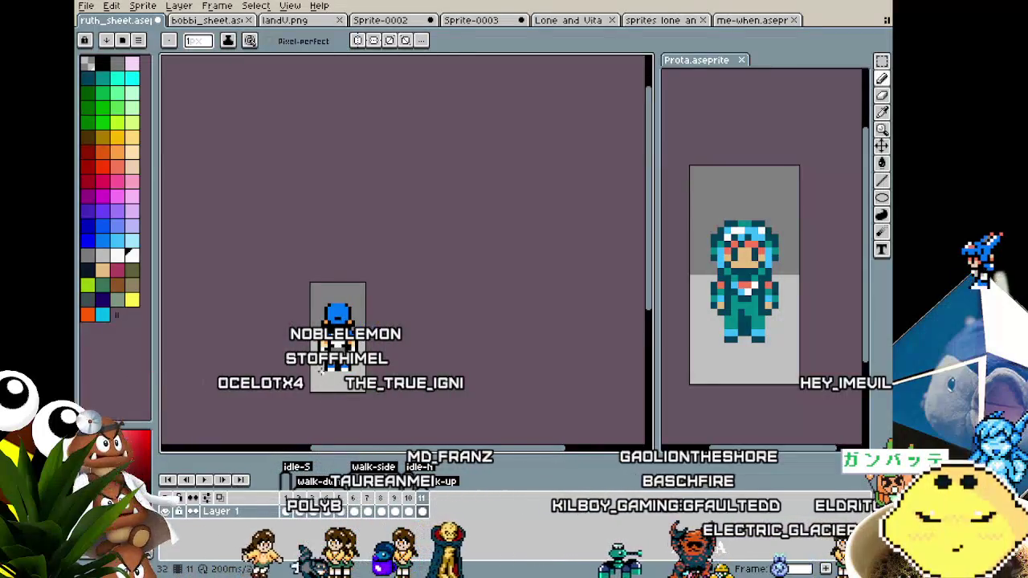
{"action": "scroll", "coordinate": [322, 370], "scroll_direction": "up", "scroll_amount": 3}
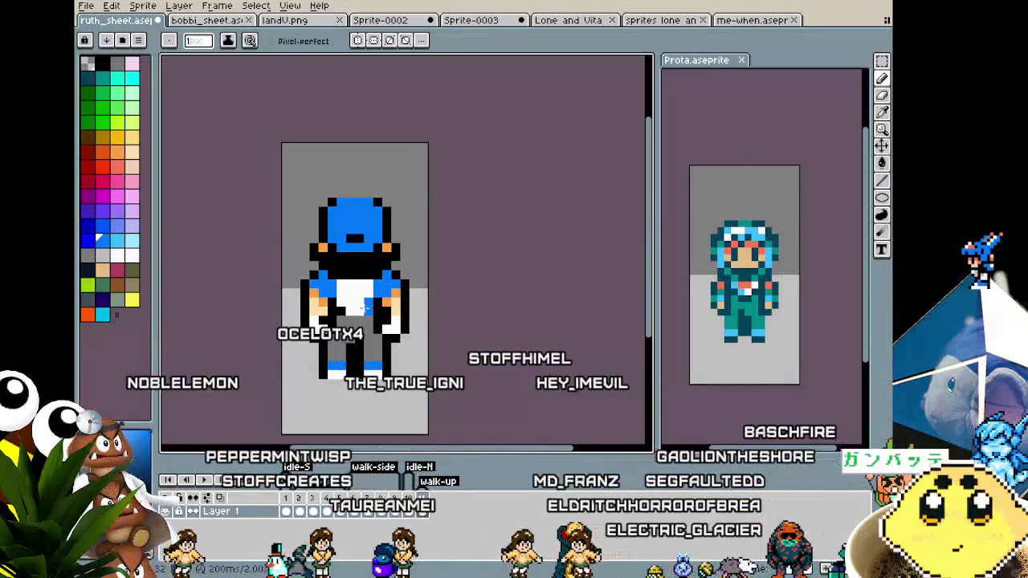
{"action": "scroll", "coordinate": [340, 304], "scroll_direction": "down", "scroll_amount": 3}
{"action": "scroll", "coordinate": [345, 313], "scroll_direction": "down", "scroll_amount": 1}
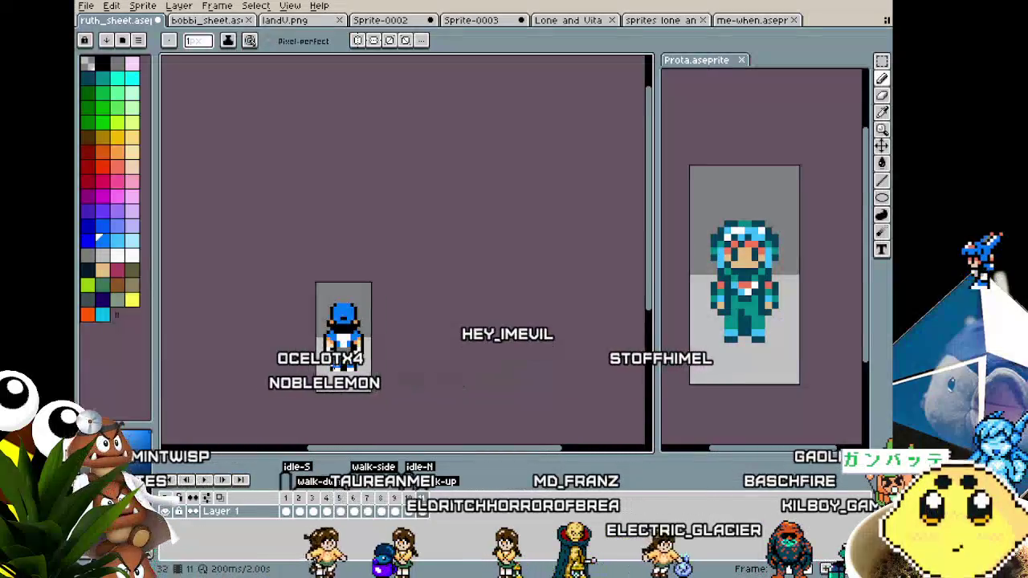
{"action": "scroll", "coordinate": [362, 340], "scroll_direction": "up", "scroll_amount": 4}
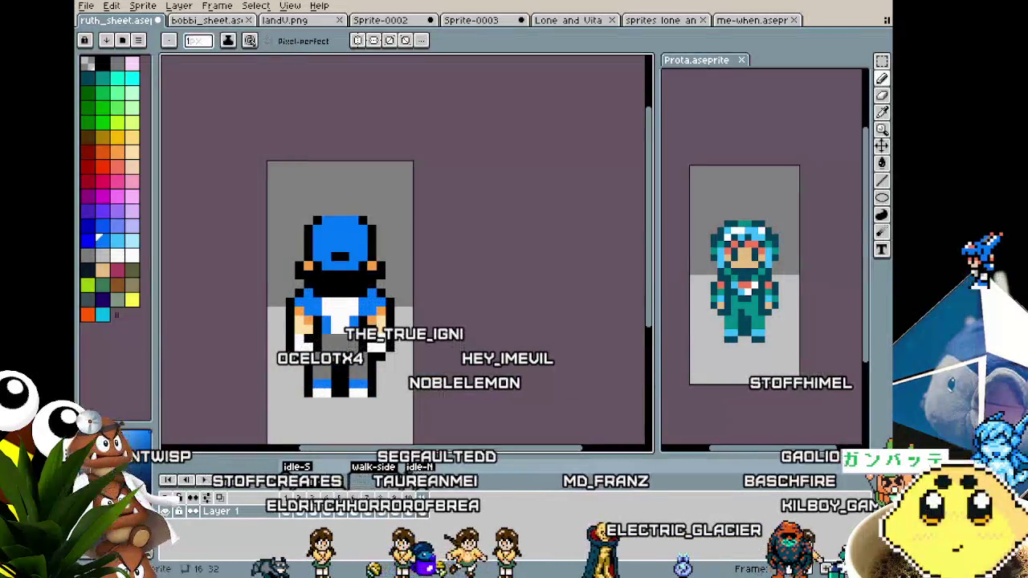
{"action": "key", "text": "Right"}
{"action": "left_click", "coordinate": [429, 503]}
{"action": "key", "text": "alt"}
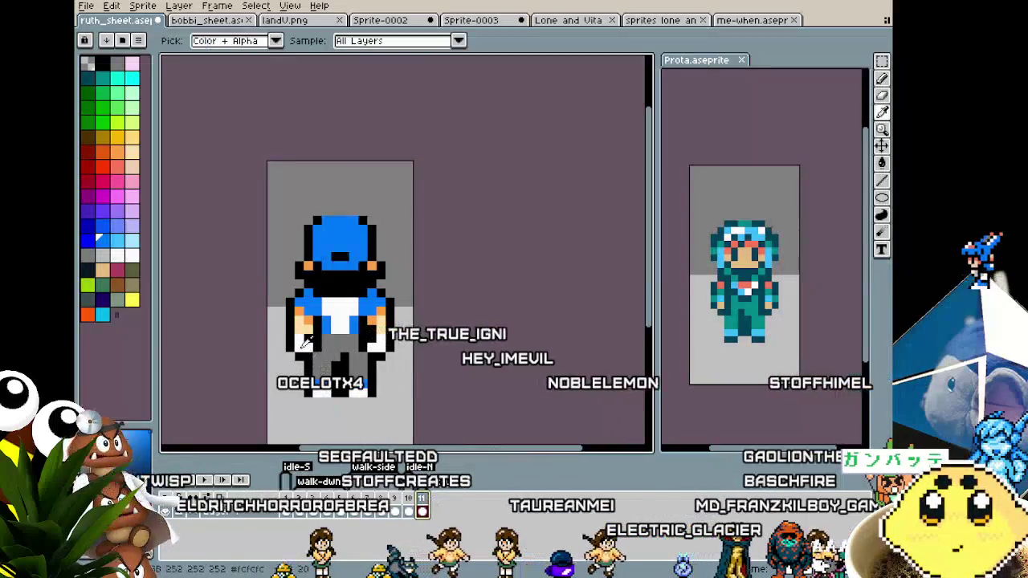
{"action": "left_click", "coordinate": [304, 341], "text": "alt"}
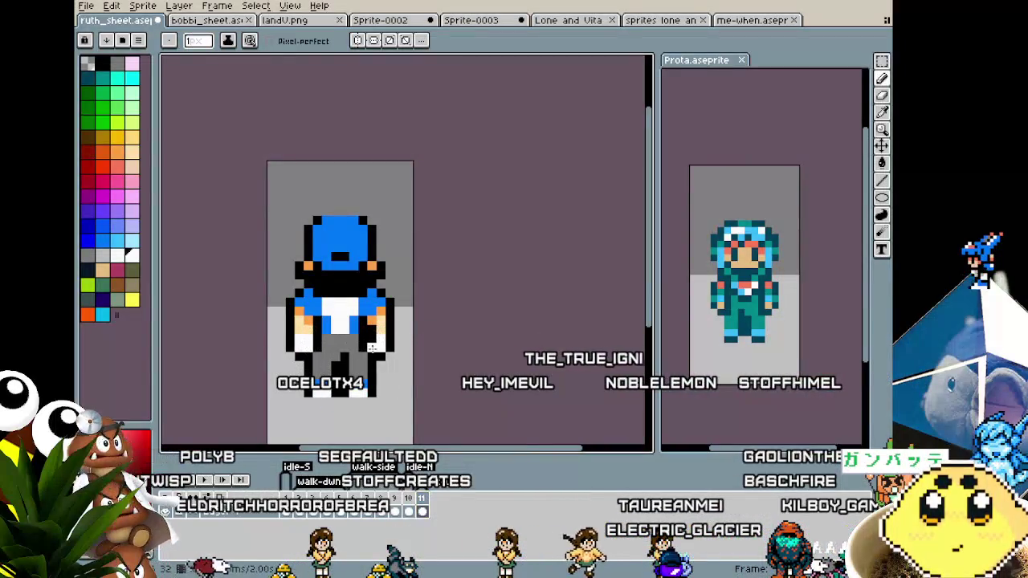
{"action": "scroll", "coordinate": [358, 405], "scroll_direction": "down", "scroll_amount": 2}
{"action": "scroll", "coordinate": [358, 405], "scroll_direction": "up", "scroll_amount": 2}
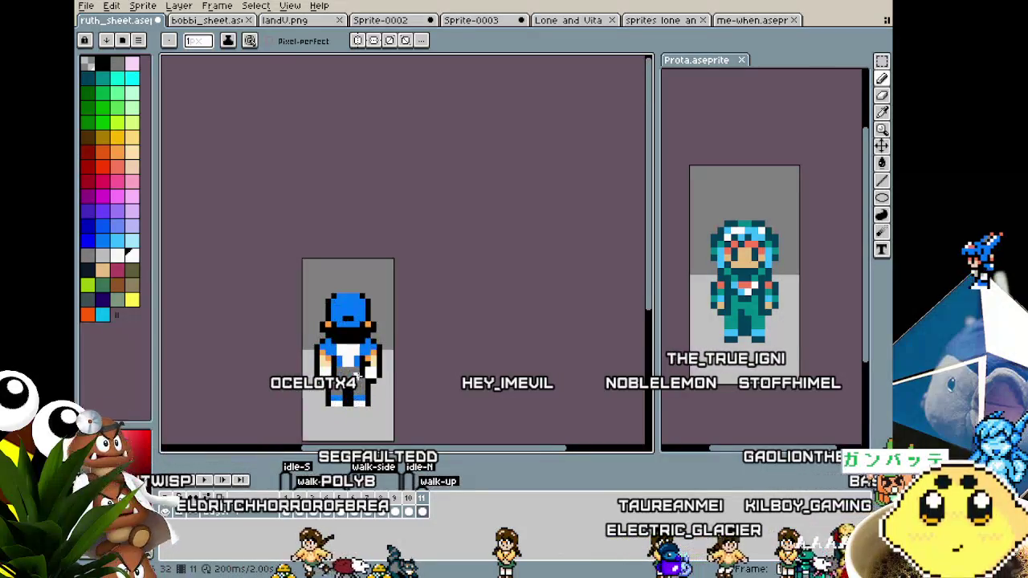
{"action": "left_click", "coordinate": [342, 377], "text": "alt"}
{"action": "scroll", "coordinate": [340, 426], "scroll_direction": "down", "scroll_amount": 1}
{"action": "scroll", "coordinate": [341, 425], "scroll_direction": "down", "scroll_amount": 1}
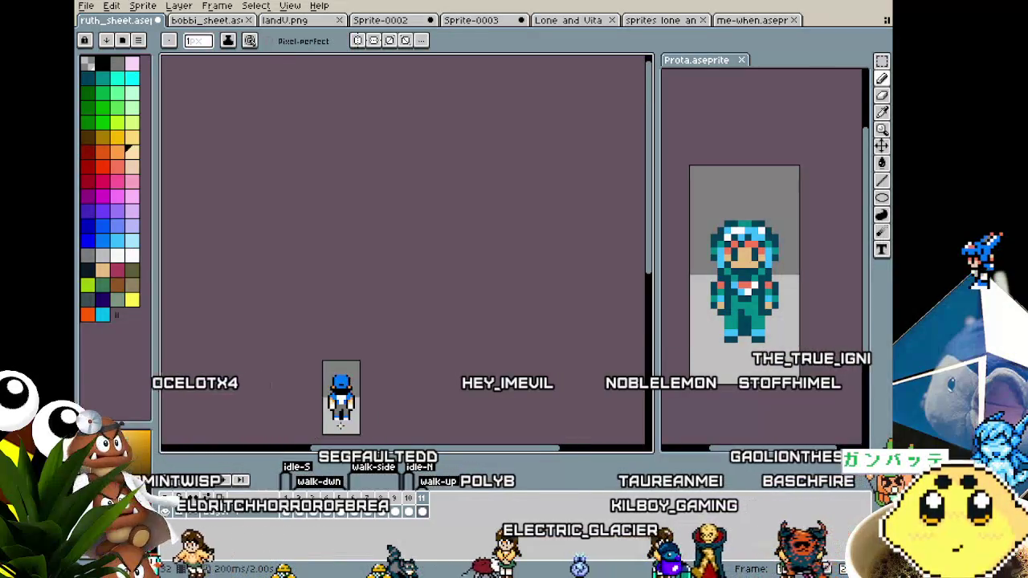
{"action": "scroll", "coordinate": [341, 418], "scroll_direction": "up", "scroll_amount": 1}
{"action": "scroll", "coordinate": [336, 394], "scroll_direction": "up", "scroll_amount": 1}
{"action": "scroll", "coordinate": [330, 361], "scroll_direction": "up", "scroll_amount": 1}
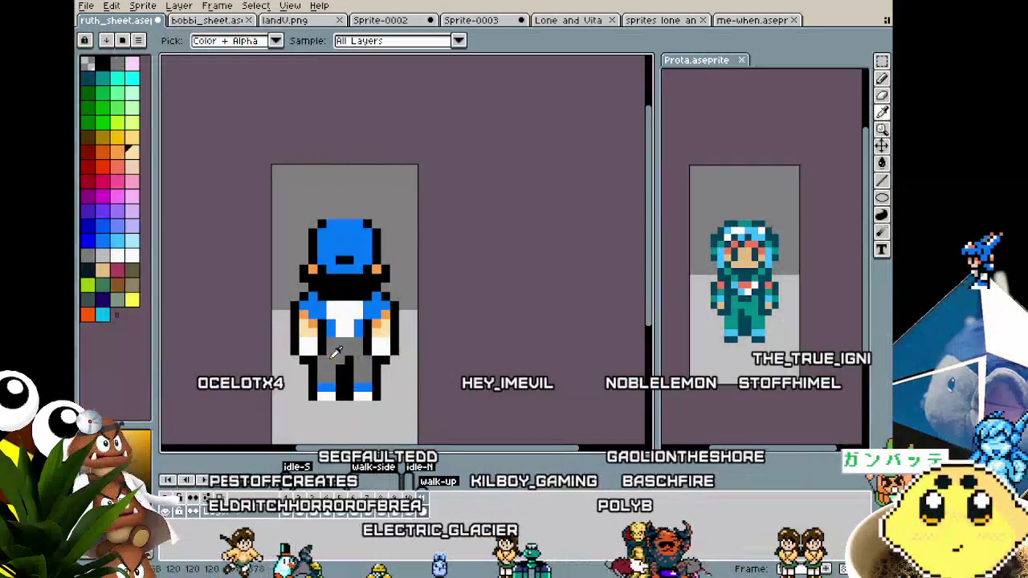
{"action": "left_click", "coordinate": [327, 333], "text": "alt"}
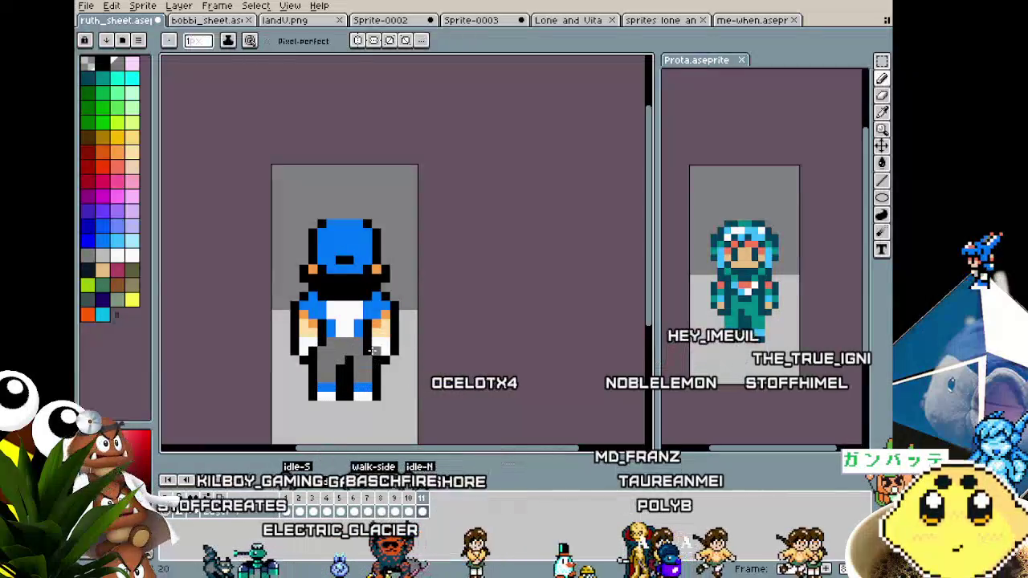
Step: Return to the pencil and pan around to check the back-view walking frame
{"action": "key", "text": "alt"}
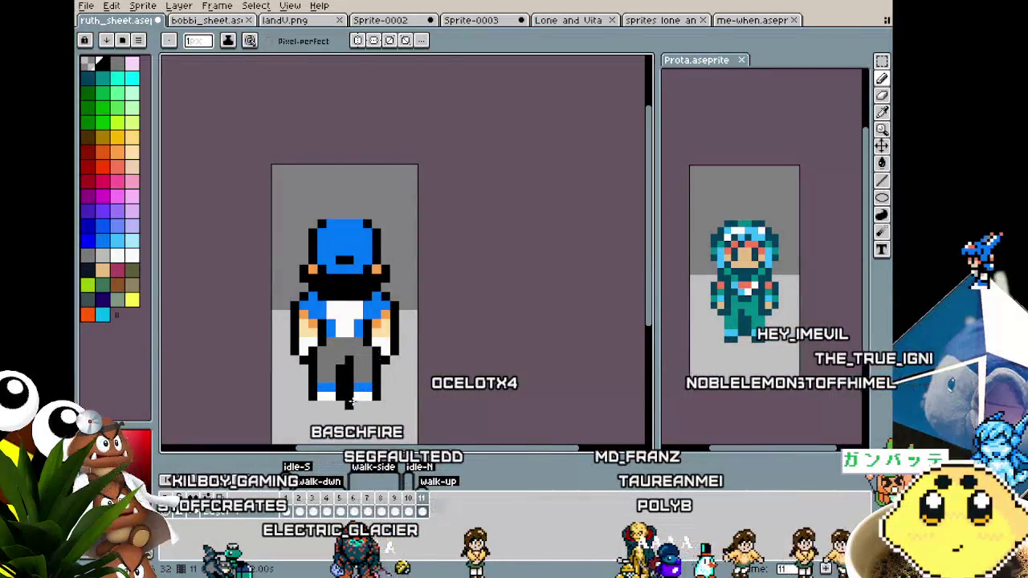
{"action": "scroll", "coordinate": [349, 404], "scroll_direction": "down", "scroll_amount": 3}
{"action": "scroll", "coordinate": [347, 411], "scroll_direction": "up", "scroll_amount": 3}
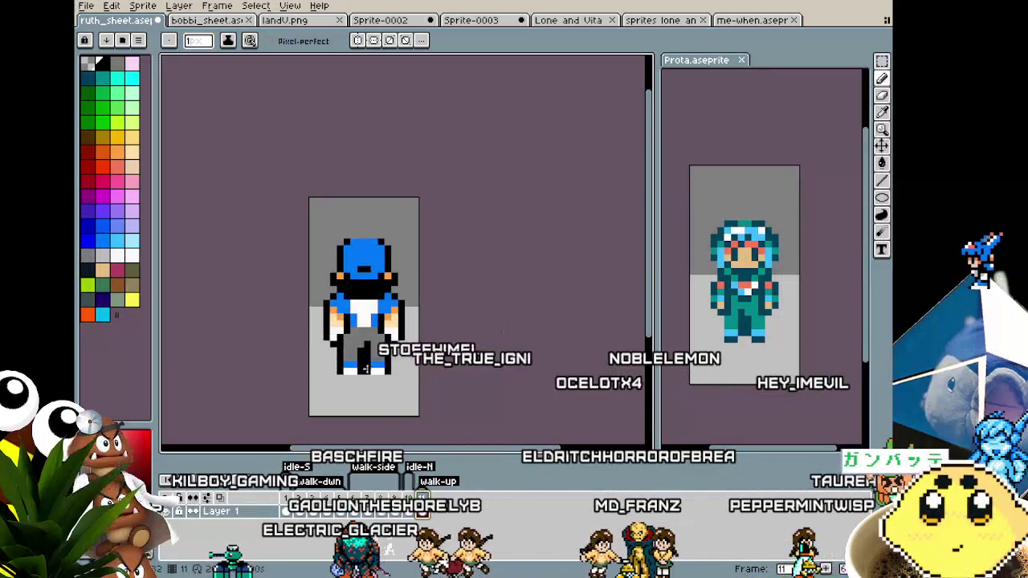
{"action": "scroll", "coordinate": [354, 290], "scroll_direction": "up", "scroll_amount": 1}
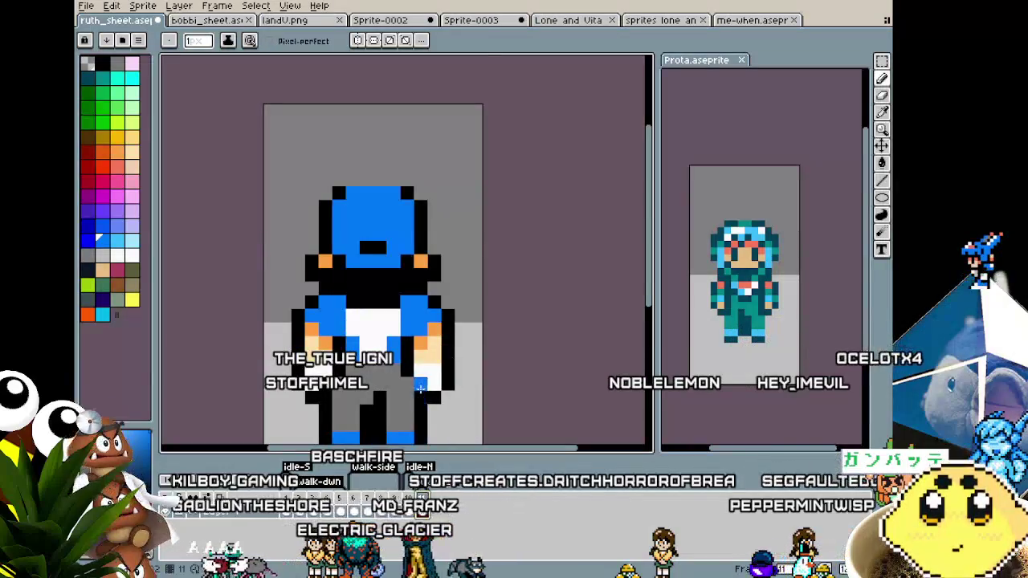
{"action": "scroll", "coordinate": [420, 392], "scroll_direction": "down", "scroll_amount": 1}
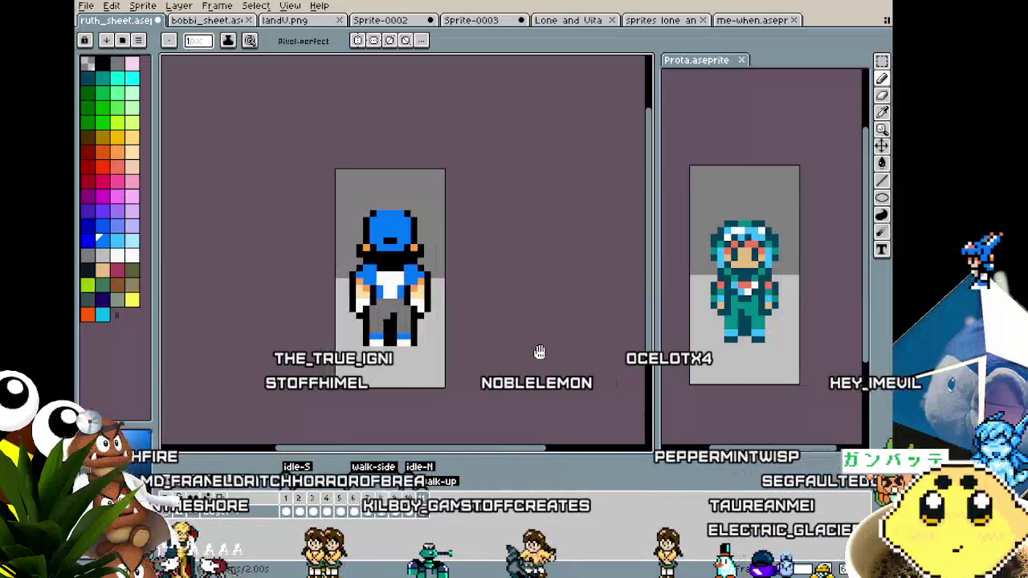
{"action": "scroll", "coordinate": [493, 350], "scroll_direction": "up", "scroll_amount": 1}
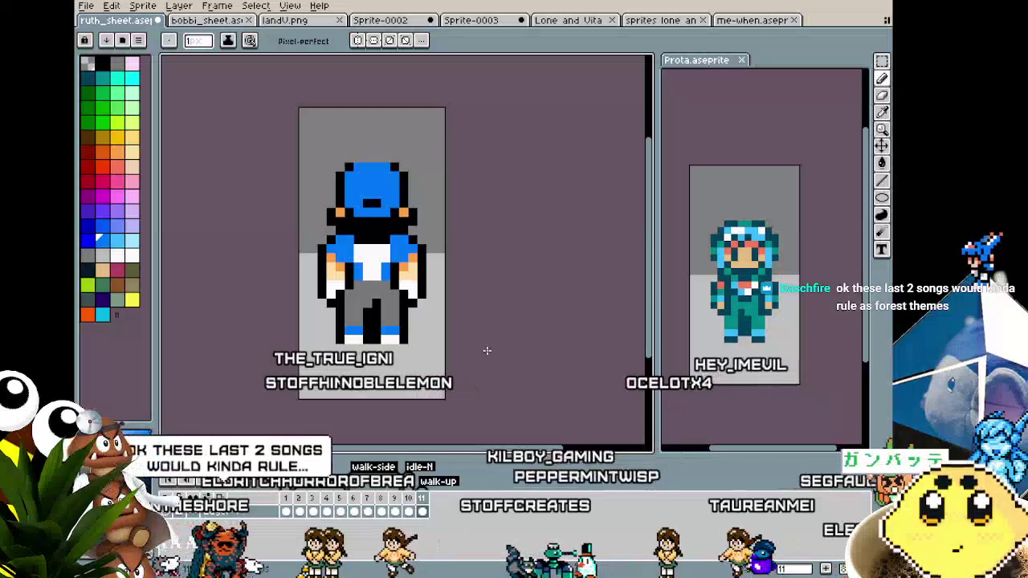
{"action": "left_click_drag", "start_coordinate": [487, 351], "coordinate": [508, 351]}
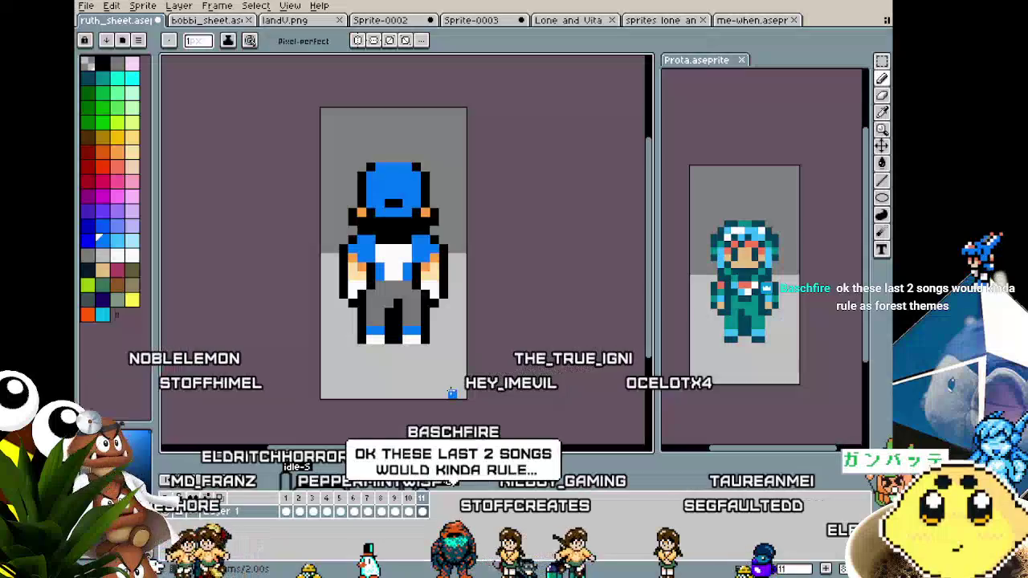
{"action": "left_click_drag", "start_coordinate": [452, 385], "coordinate": [427, 395]}
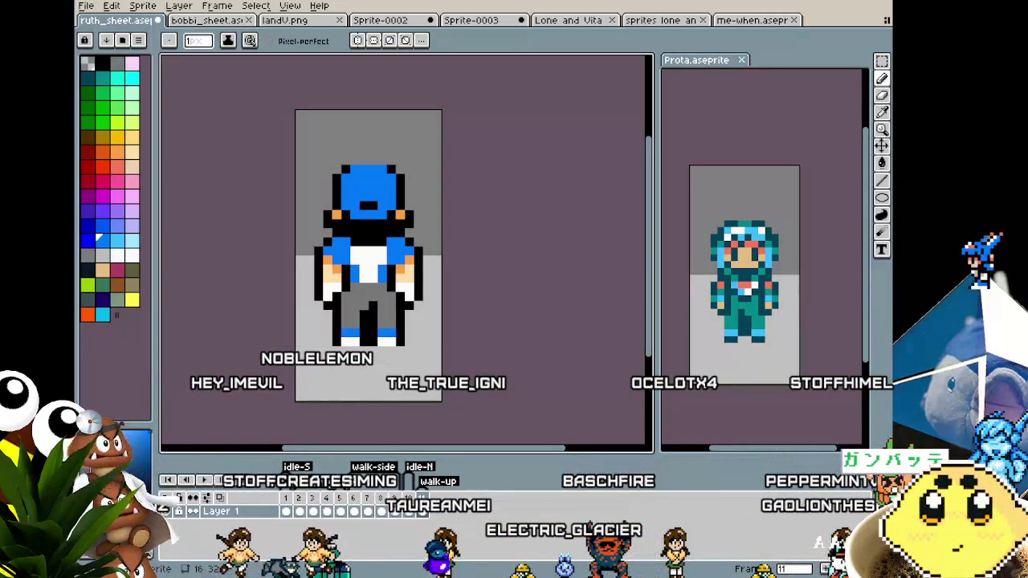
{"action": "left_click_drag", "start_coordinate": [384, 416], "coordinate": [416, 395]}
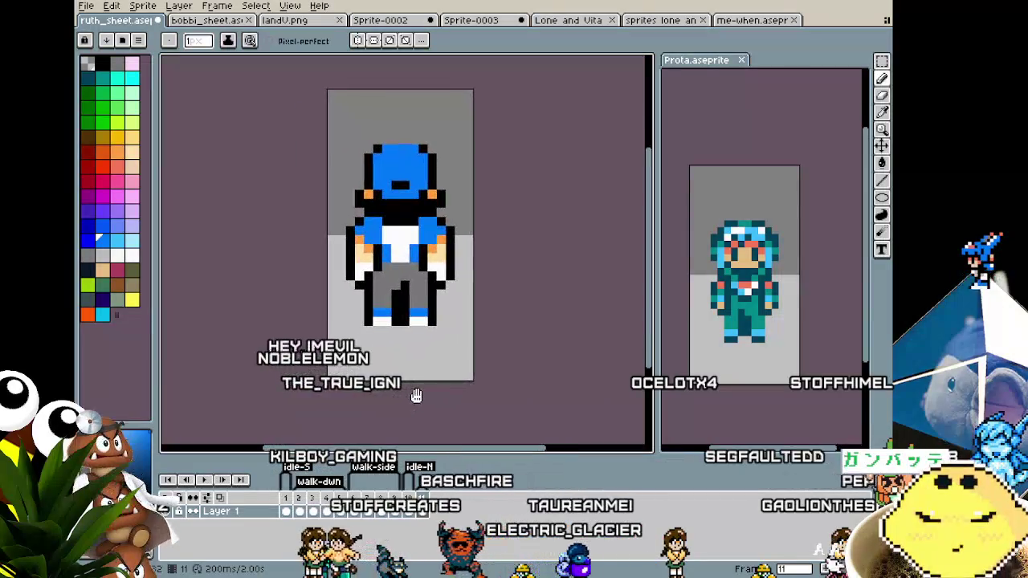
Step: Compare the front-facing poses in frames 1–4 with the back views in frames 10–11
{"action": "left_click", "coordinate": [315, 502]}
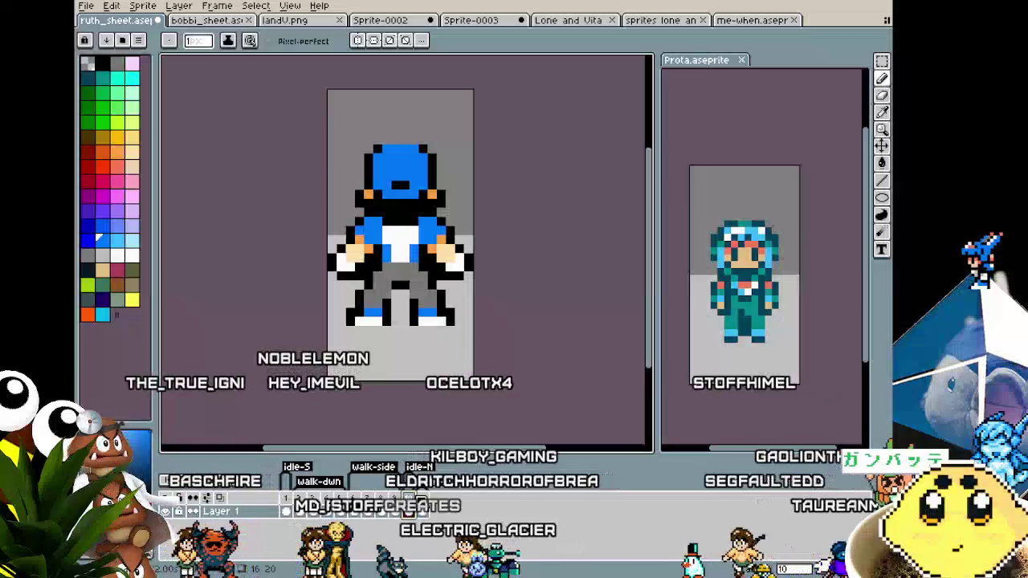
{"action": "right_click", "coordinate": [317, 498]}
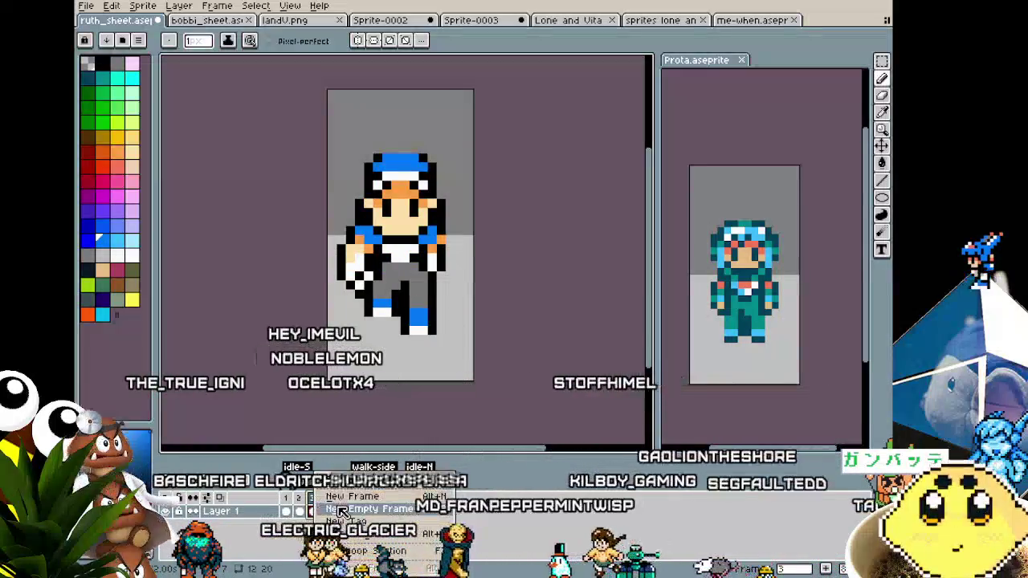
{"action": "left_click", "coordinate": [423, 501]}
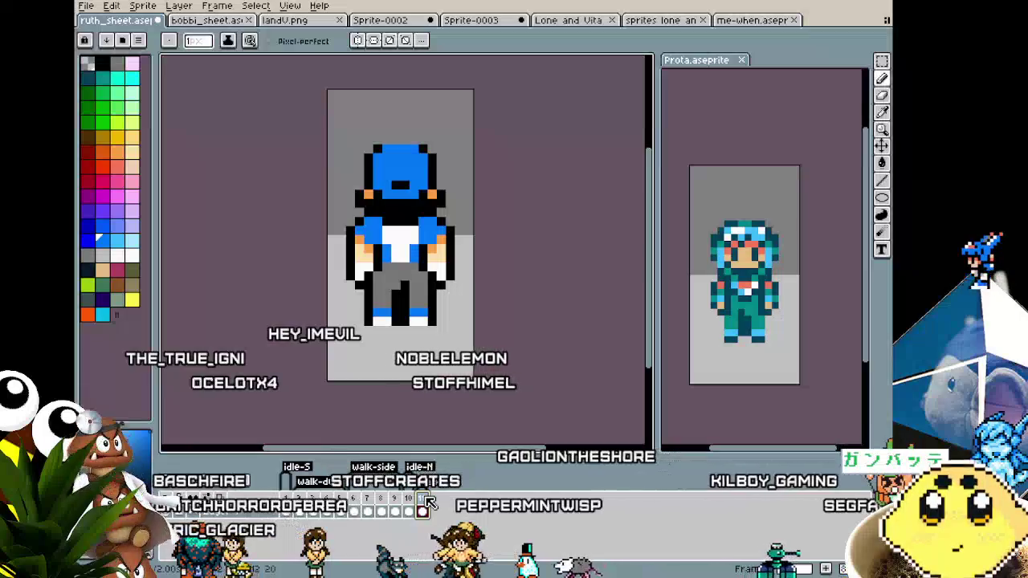
{"action": "left_click", "coordinate": [410, 502]}
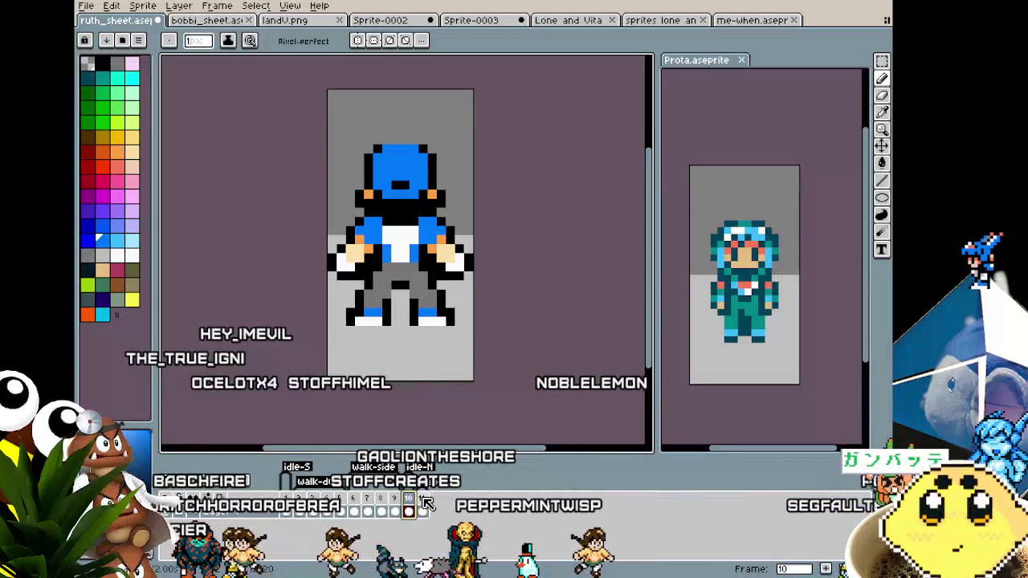
{"action": "left_click", "coordinate": [423, 501]}
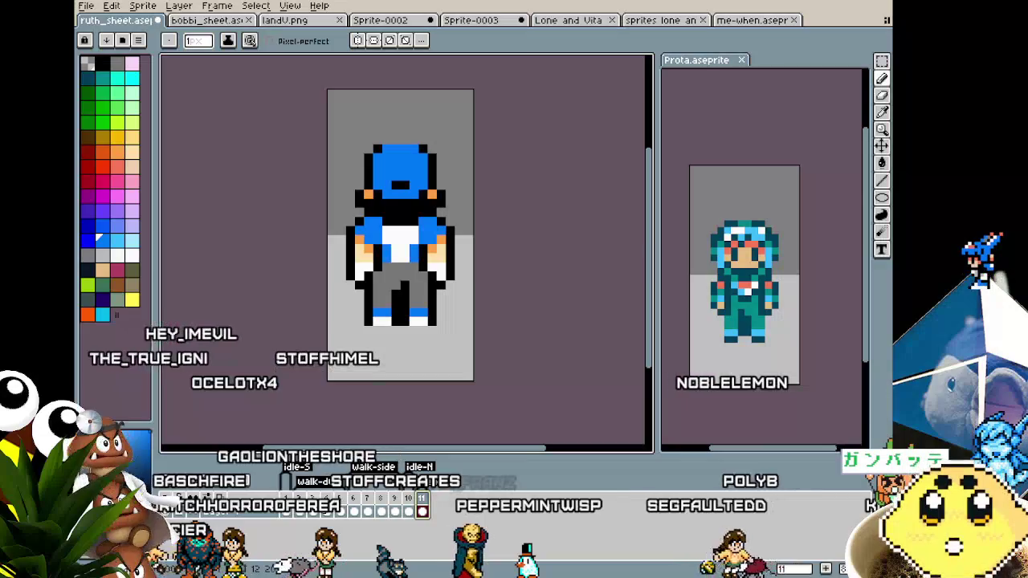
{"action": "left_click", "coordinate": [325, 502]}
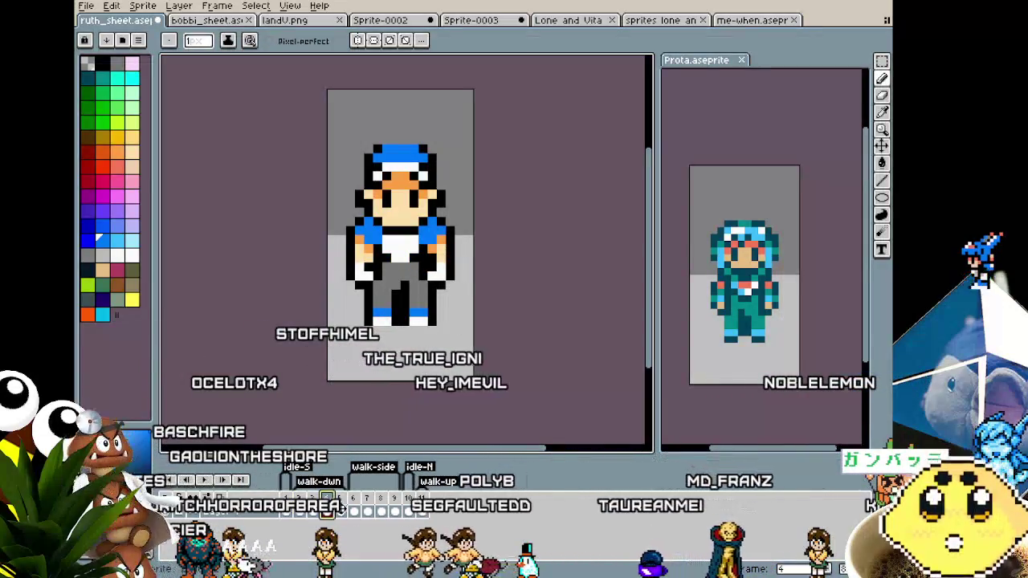
{"action": "left_click", "coordinate": [340, 502]}
{"action": "left_click", "coordinate": [285, 501]}
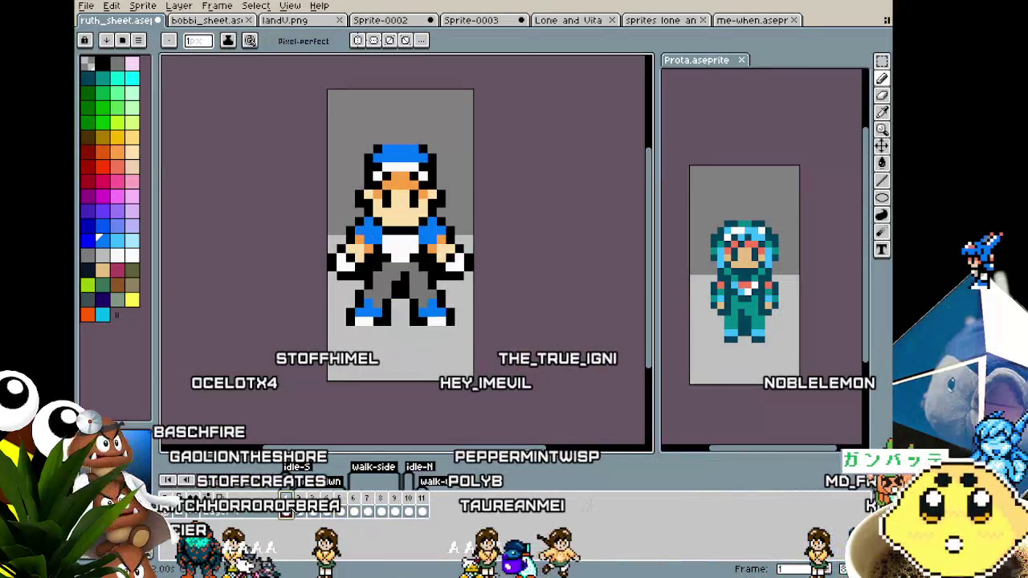
{"action": "left_click", "coordinate": [312, 502]}
{"action": "left_click", "coordinate": [327, 502]}
{"action": "left_click", "coordinate": [286, 501]}
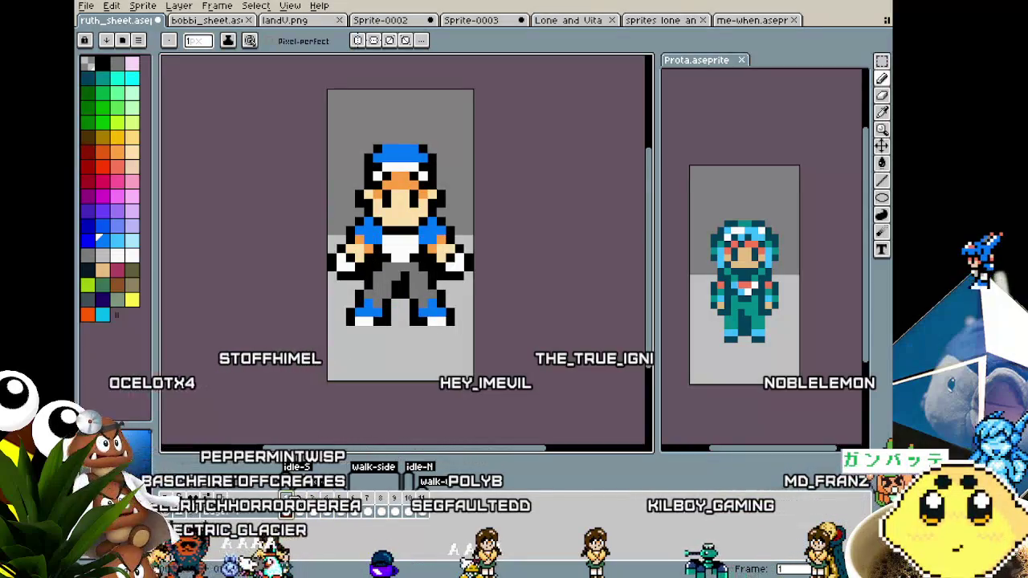
{"action": "left_click", "coordinate": [299, 502]}
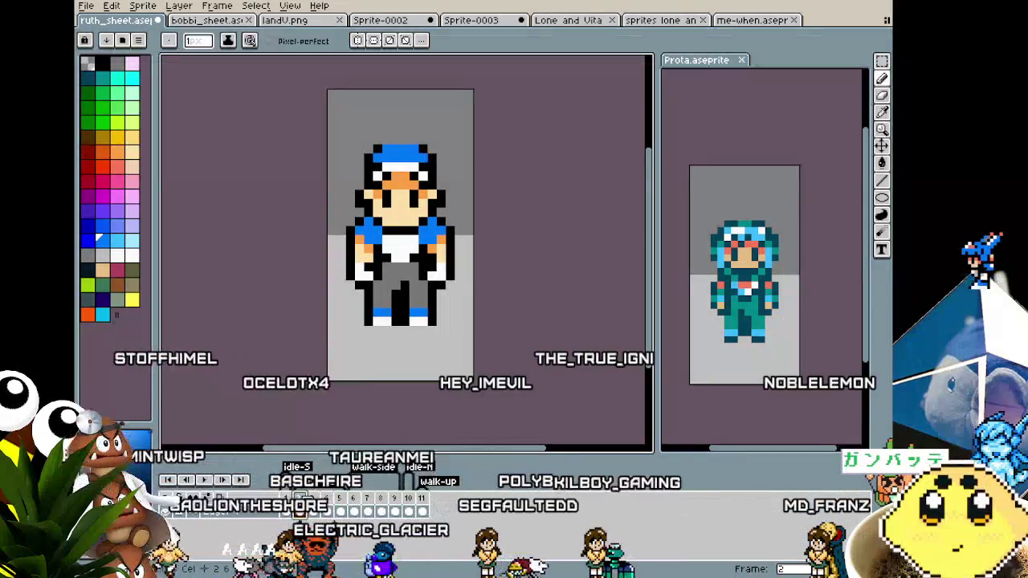
{"action": "left_click", "coordinate": [314, 502]}
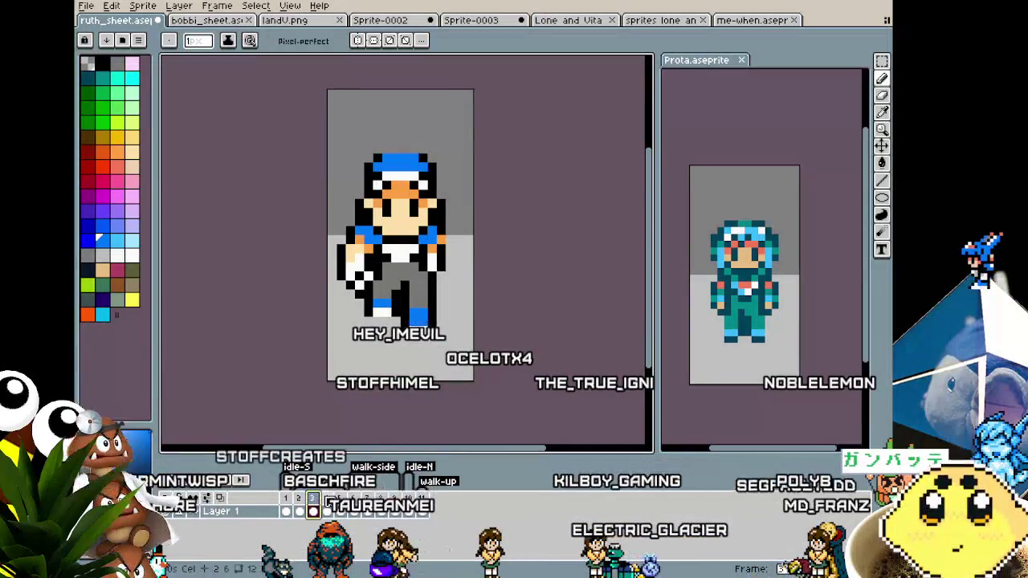
Step: Step through the side-walk and back-view frames 5 to 11, comparing frame 11 with frame 3
{"action": "key", "text": "Right"}
{"action": "key", "text": "Right"}
{"action": "key", "text": "Right"}
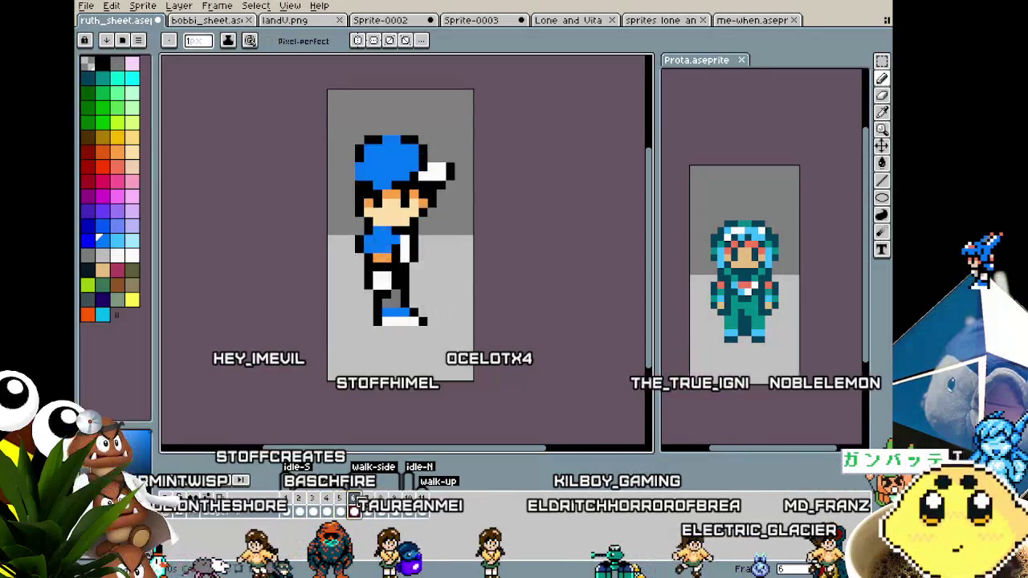
{"action": "key", "text": "Right"}
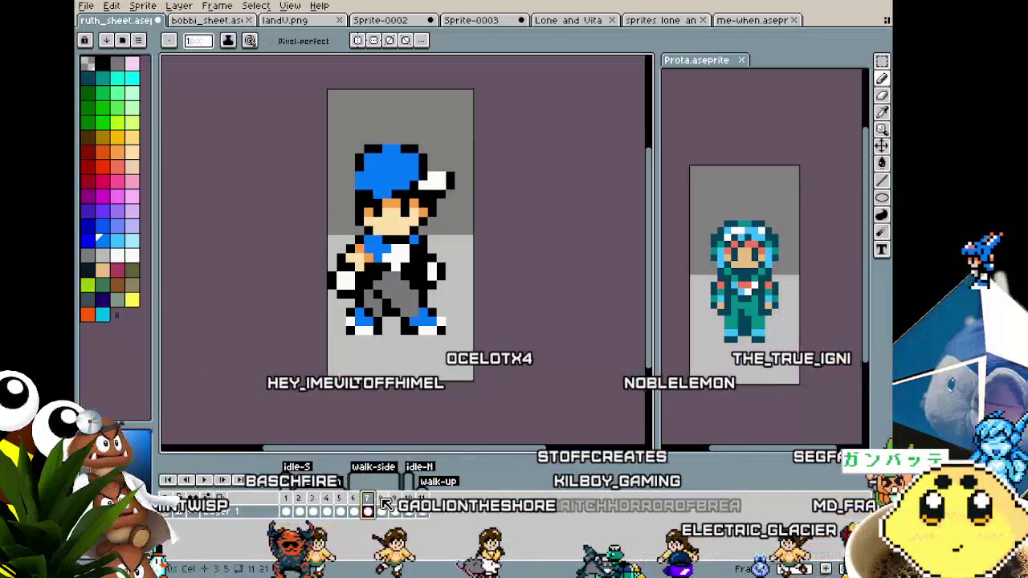
{"action": "left_click", "coordinate": [384, 508]}
{"action": "left_click", "coordinate": [394, 507]}
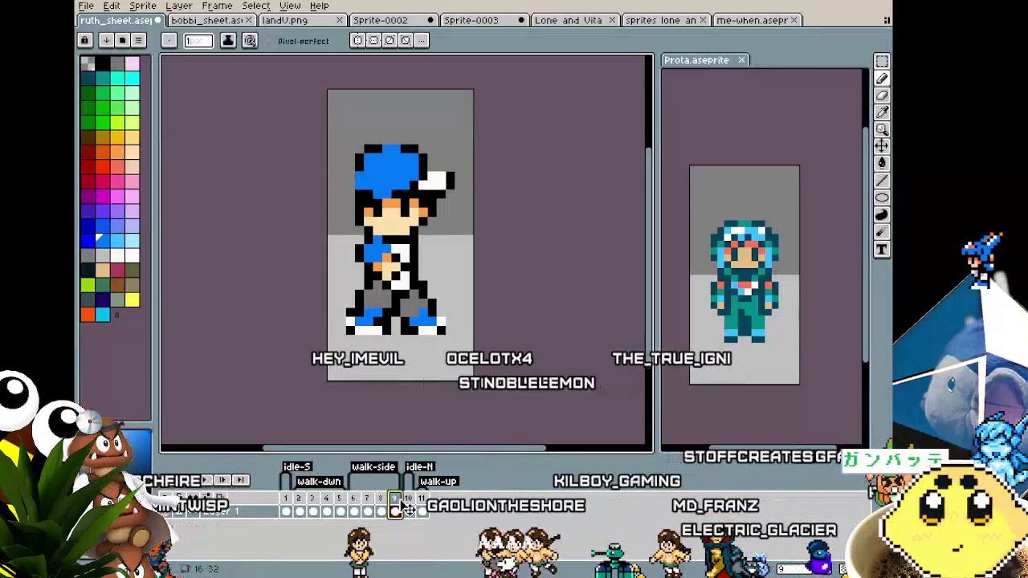
{"action": "left_click", "coordinate": [408, 507]}
{"action": "left_click", "coordinate": [421, 507]}
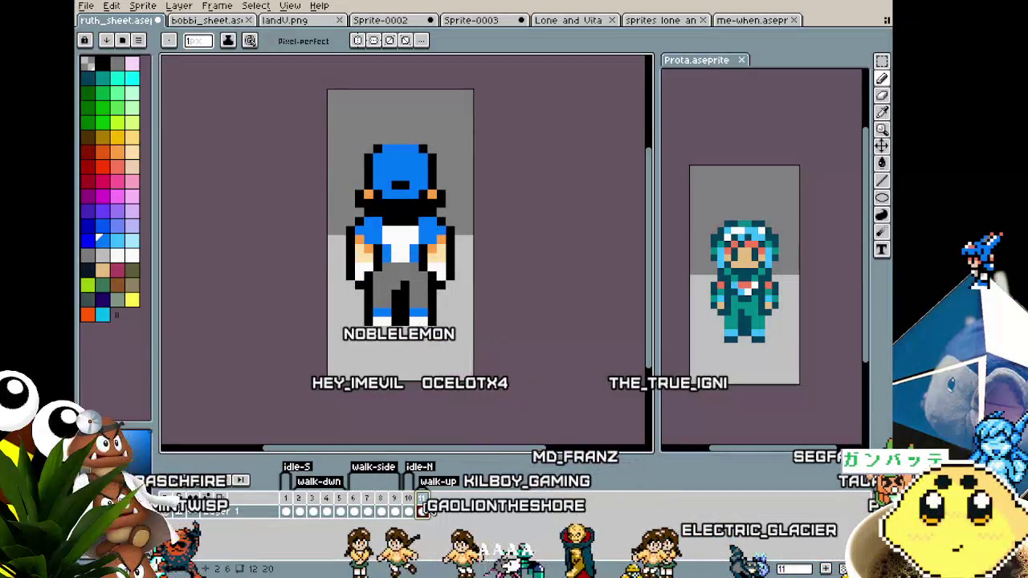
{"action": "right_click", "coordinate": [423, 507]}
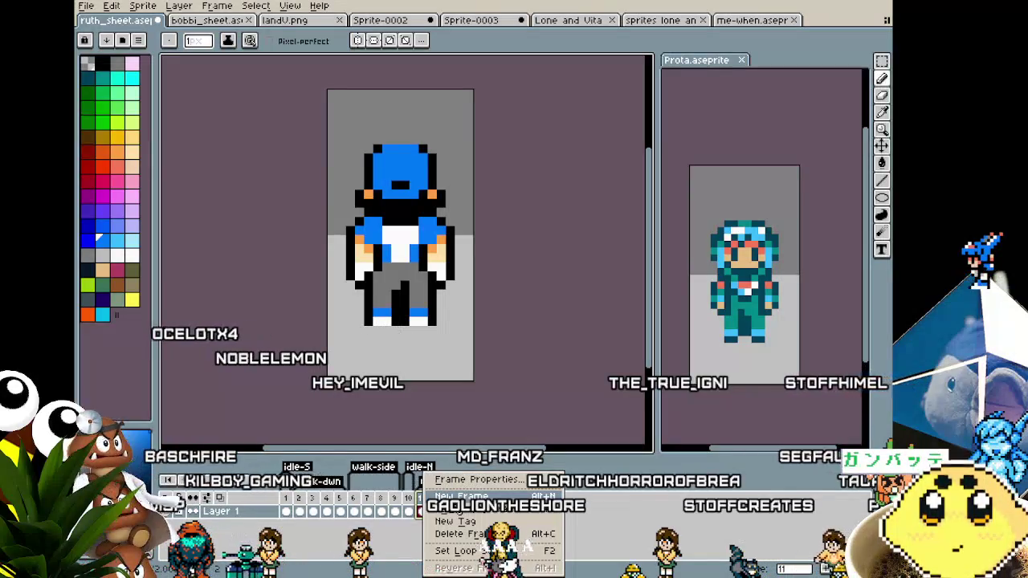
{"action": "left_click", "coordinate": [318, 502]}
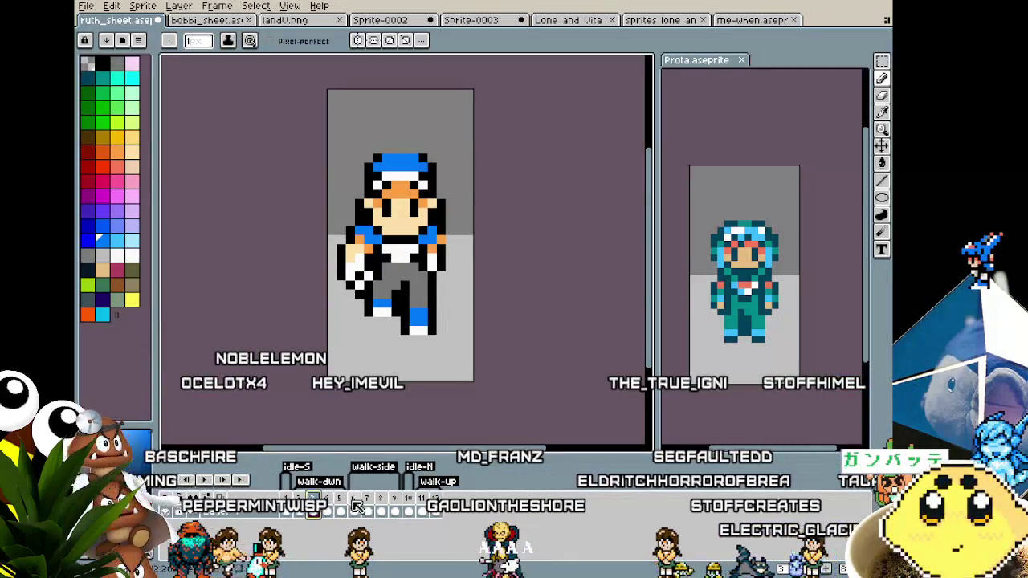
{"action": "left_click", "coordinate": [424, 509]}
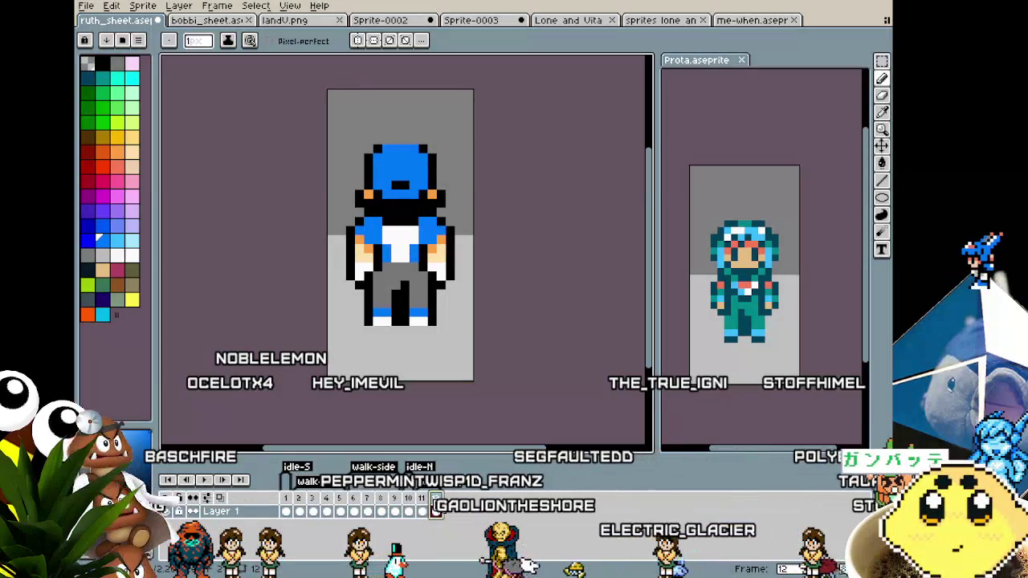
Step: Insert a new frame into the timeline, then undo it
{"action": "right_click", "coordinate": [312, 499]}
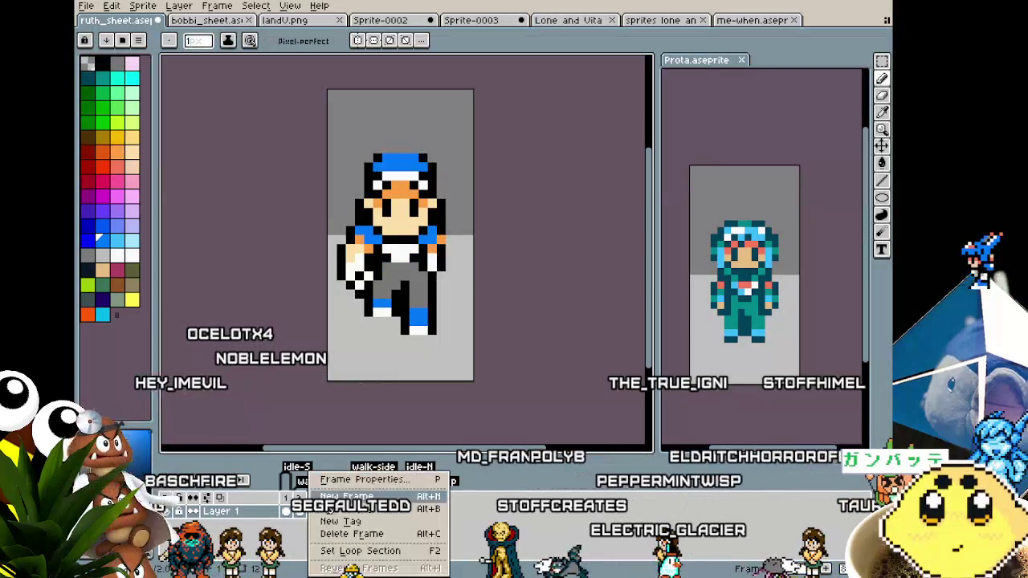
{"action": "left_click", "coordinate": [346, 497]}
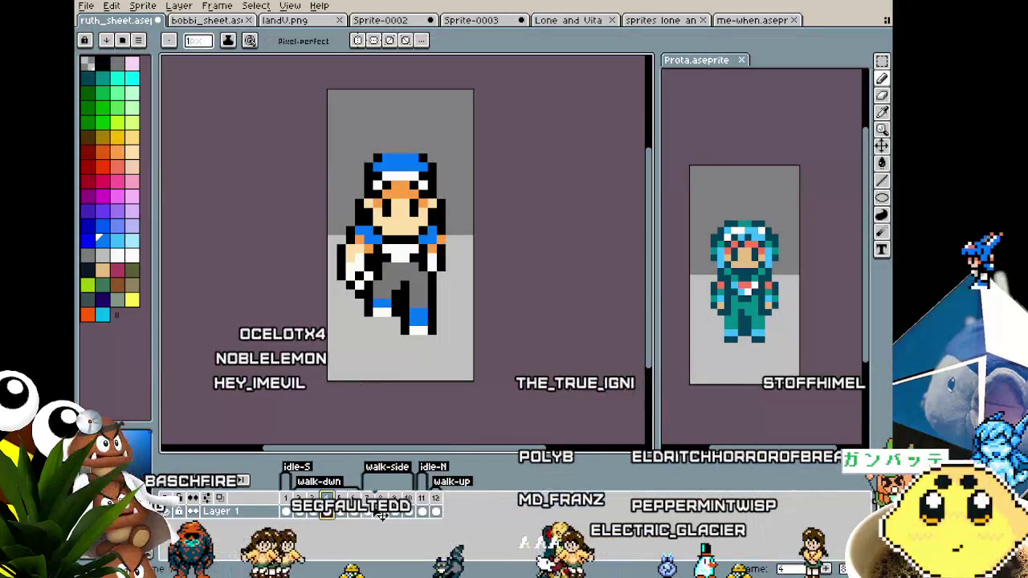
{"action": "key", "text": "ctrl+z"}
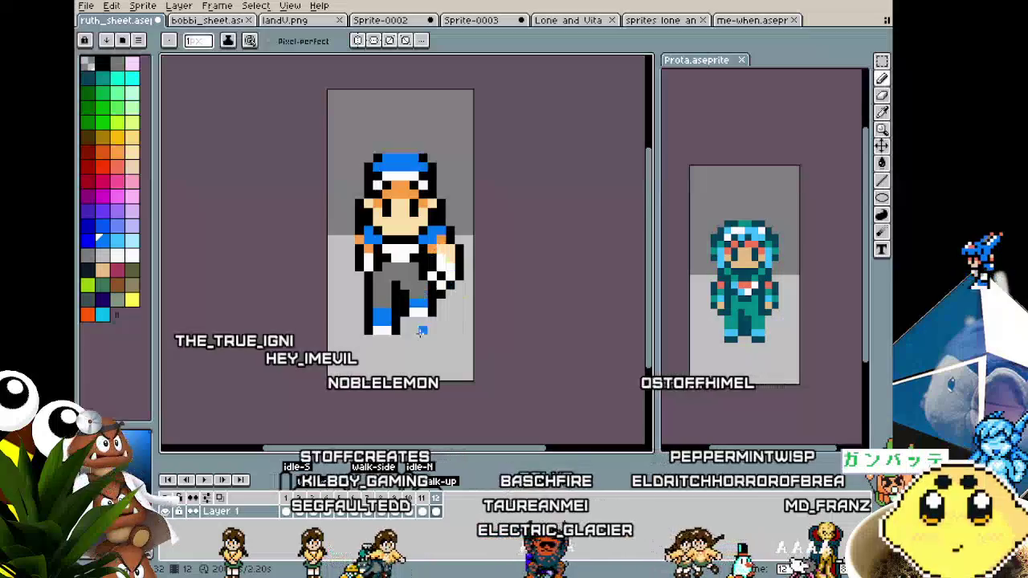
Step: Select the boy's head in the back-view frame and move it down
{"action": "key", "text": "m"}
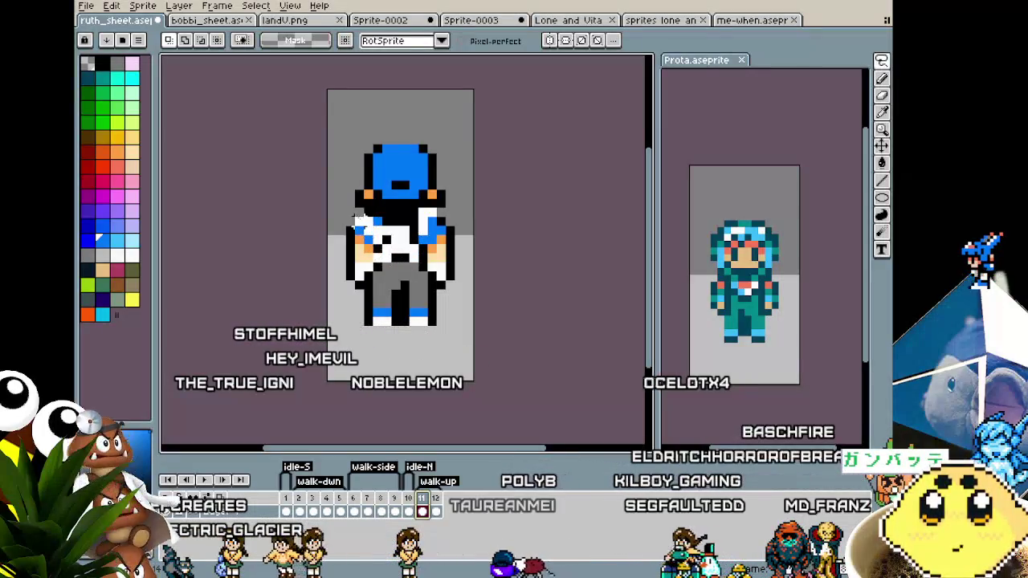
{"action": "left_click_drag", "start_coordinate": [444, 215], "coordinate": [442, 216]}
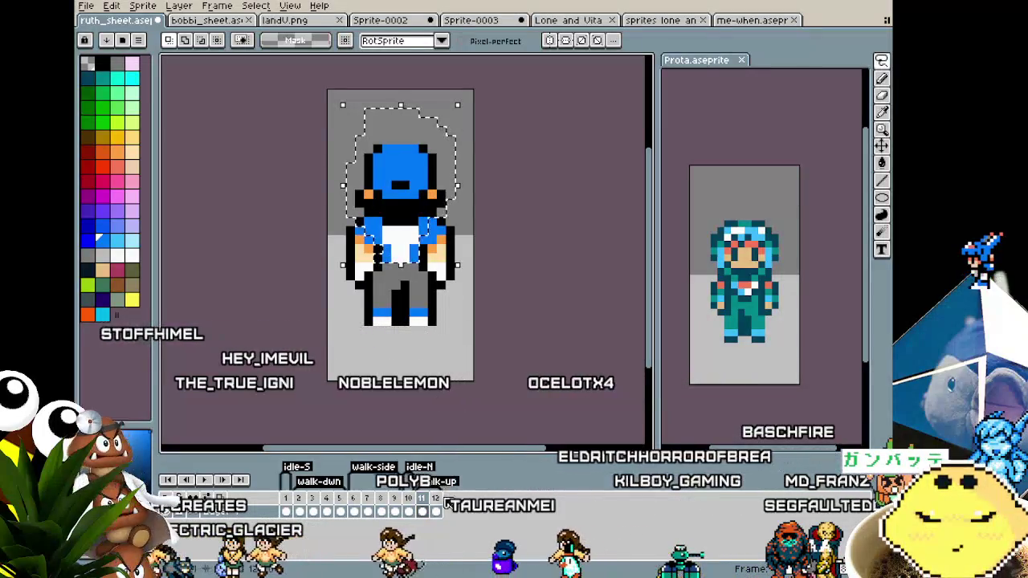
{"action": "left_click_drag", "start_coordinate": [401, 161], "coordinate": [402, 197]}
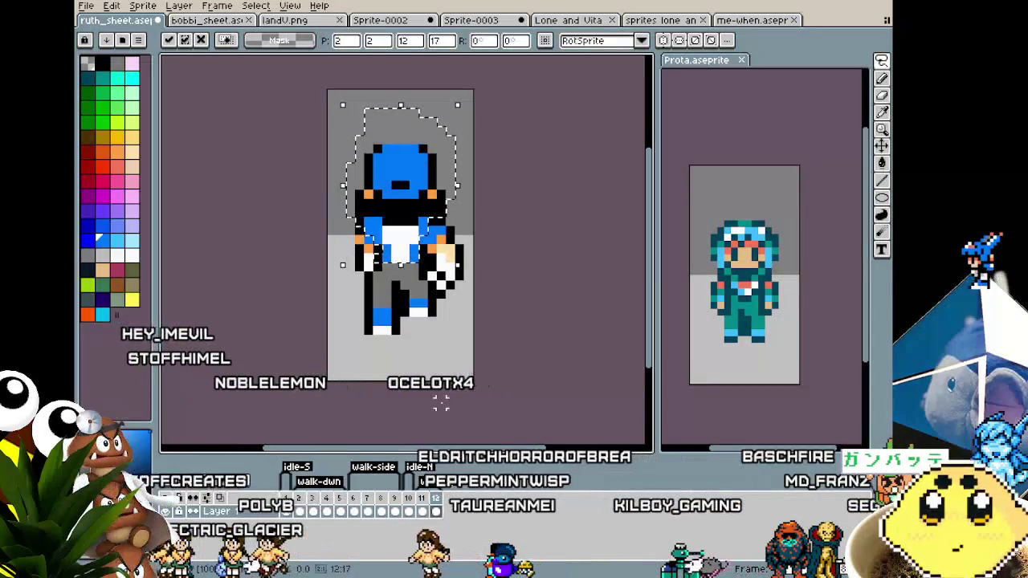
{"action": "key", "text": "Return"}
Step: Paint white pixels on the boy's hand with the pencil
{"action": "scroll", "coordinate": [366, 257], "scroll_direction": "up", "scroll_amount": 2}
{"action": "key", "text": "b"}
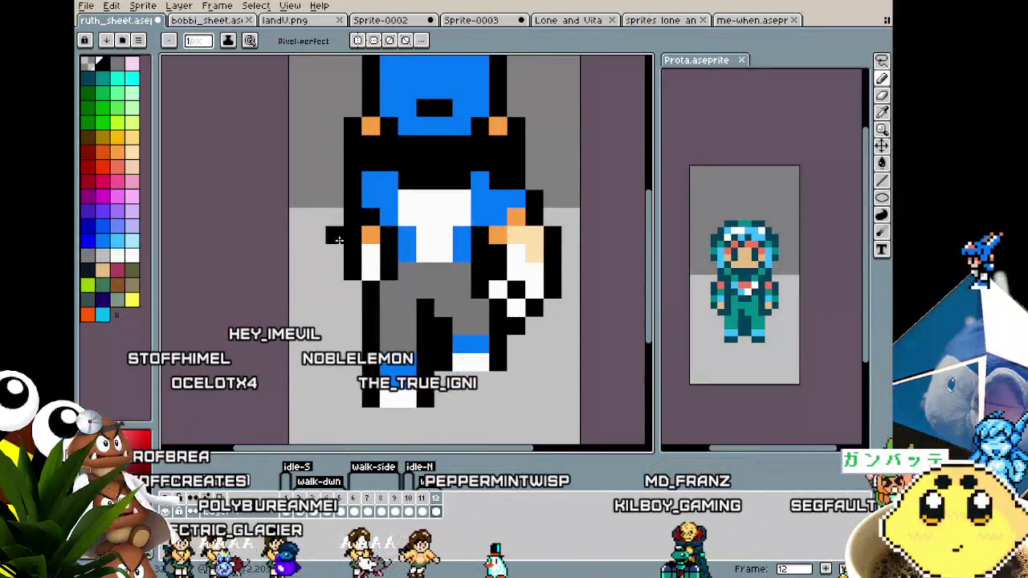
{"action": "scroll", "coordinate": [342, 231], "scroll_direction": "down", "scroll_amount": 3}
{"action": "scroll", "coordinate": [363, 222], "scroll_direction": "up", "scroll_amount": 2}
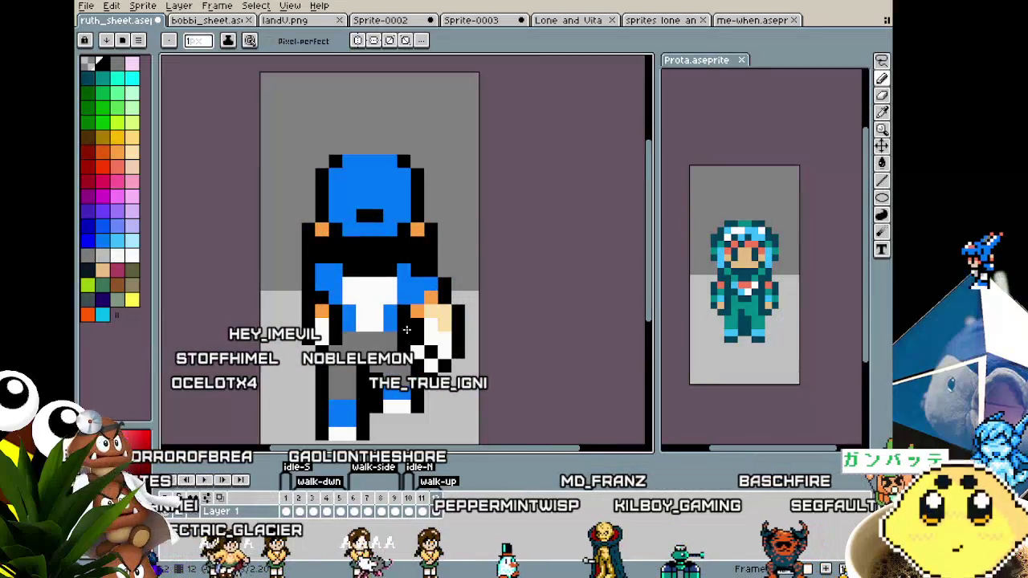
{"action": "left_click", "coordinate": [434, 348], "text": "alt"}
{"action": "scroll", "coordinate": [435, 349], "scroll_direction": "down", "scroll_amount": 2}
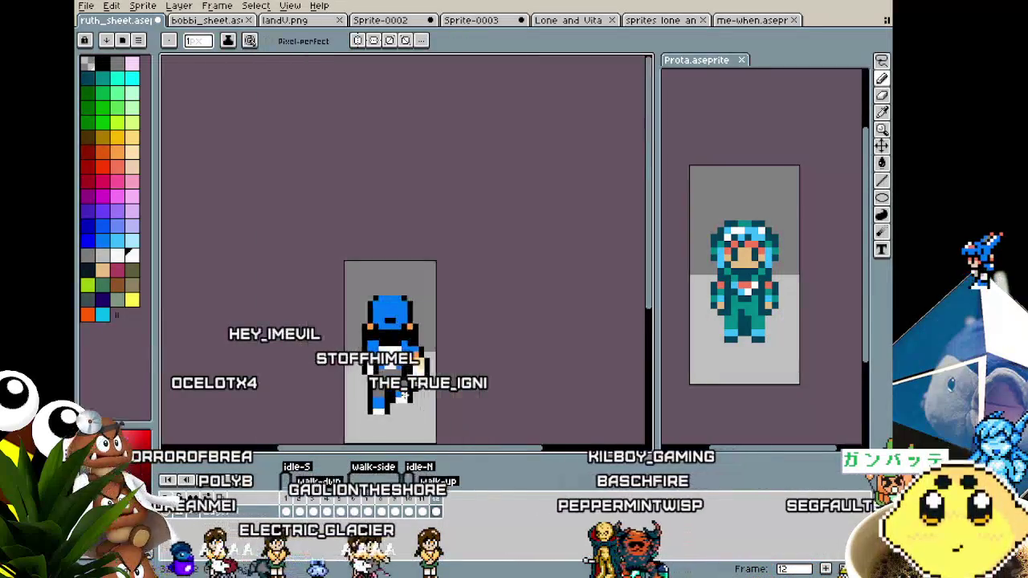
{"action": "scroll", "coordinate": [425, 362], "scroll_direction": "down", "scroll_amount": 1}
{"action": "scroll", "coordinate": [414, 382], "scroll_direction": "up", "scroll_amount": 1}
{"action": "scroll", "coordinate": [405, 395], "scroll_direction": "up", "scroll_amount": 1}
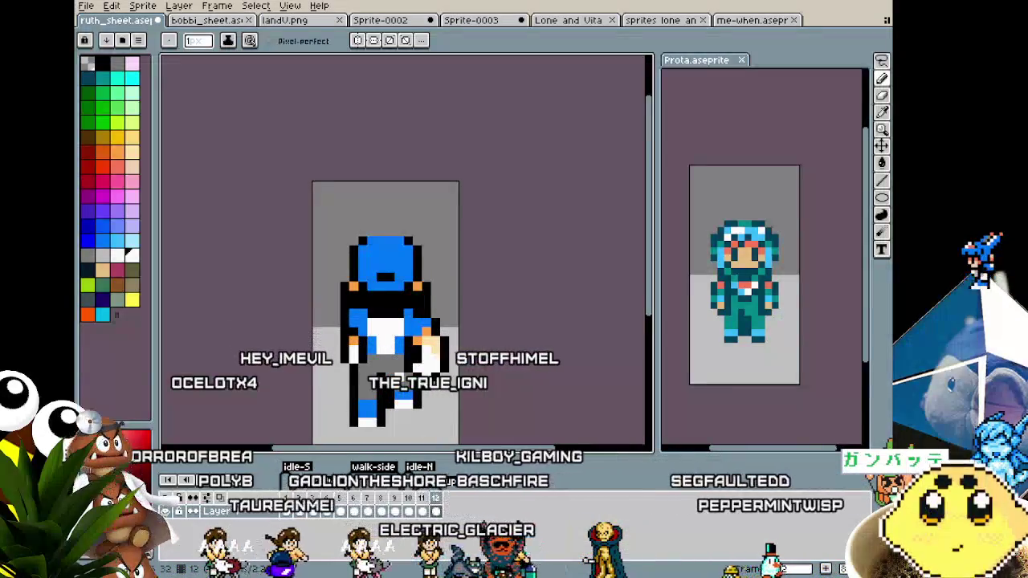
Step: Reselect the head area, compare with frame 11, and pick black from the sprite for drawing
{"action": "key", "text": "m"}
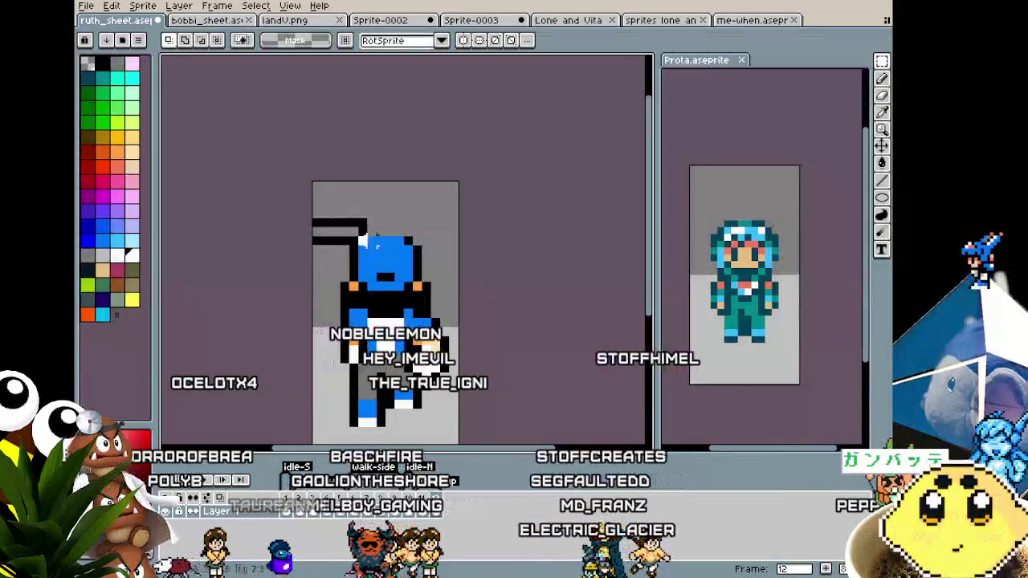
{"action": "left_click_drag", "start_coordinate": [311, 225], "coordinate": [461, 310]}
{"action": "left_click", "coordinate": [452, 351]}
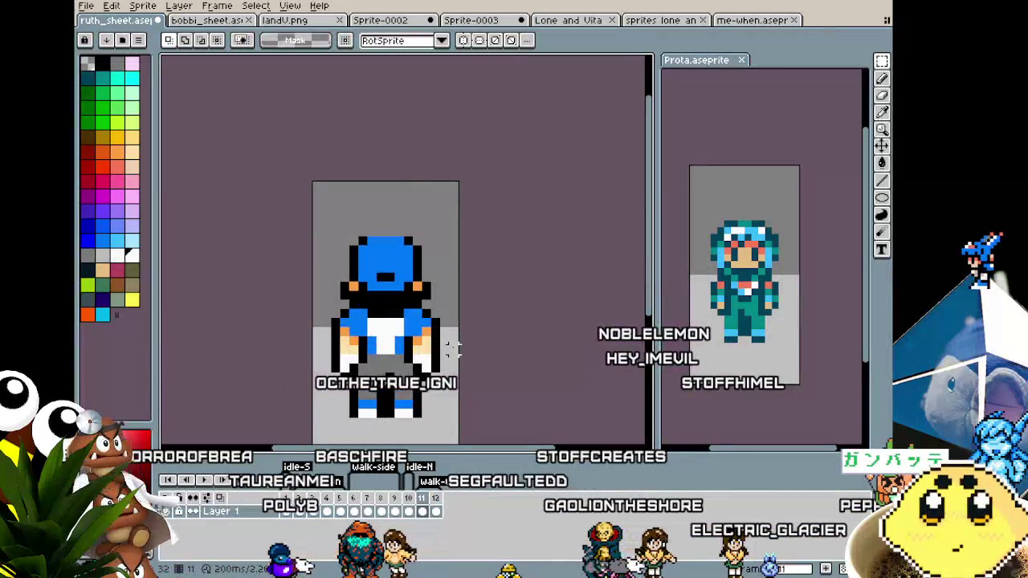
{"action": "scroll", "coordinate": [440, 383], "scroll_direction": "down", "scroll_amount": 2}
{"action": "key", "text": "comma"}
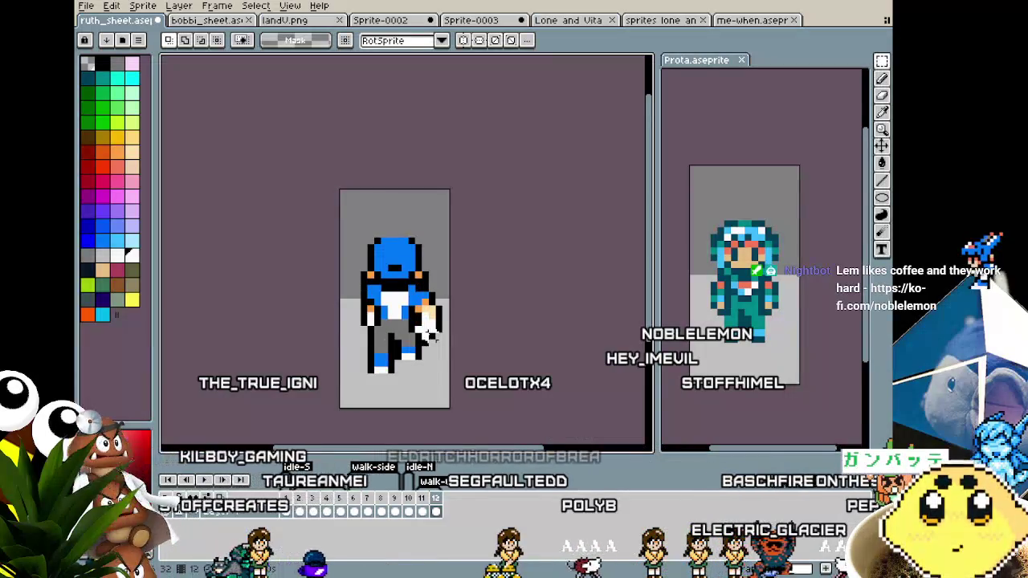
{"action": "scroll", "coordinate": [346, 370], "scroll_direction": "up", "scroll_amount": 2}
{"action": "key", "text": "b"}
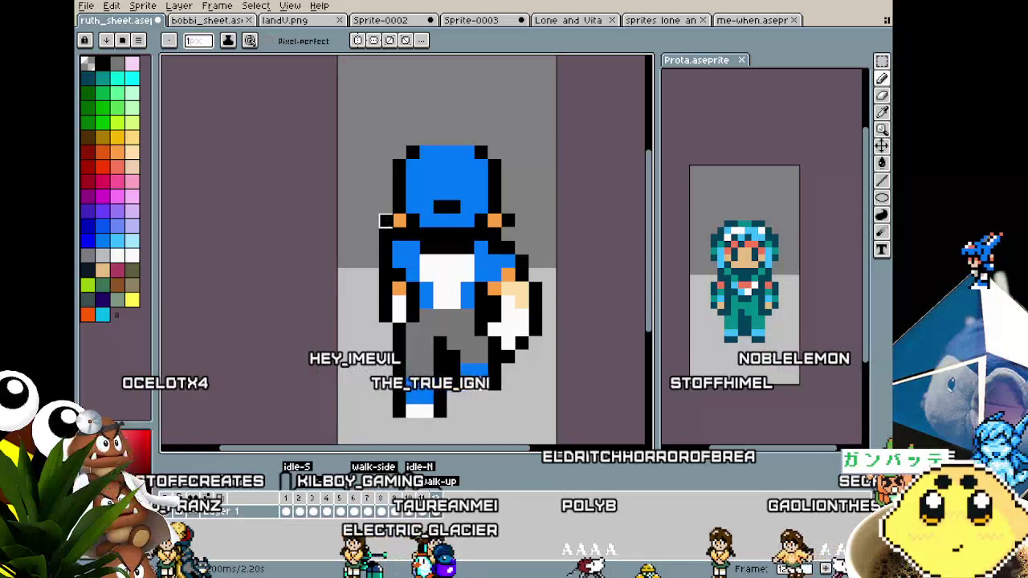
{"action": "scroll", "coordinate": [358, 330], "scroll_direction": "down", "scroll_amount": 4}
{"action": "key", "text": "ctrl"}
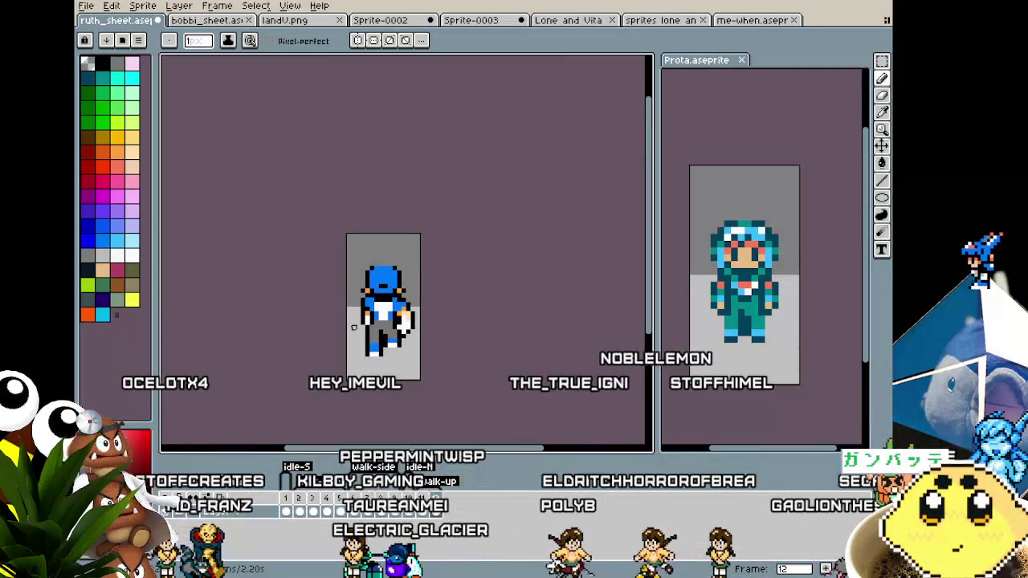
{"action": "scroll", "coordinate": [369, 303], "scroll_direction": "up", "scroll_amount": 1}
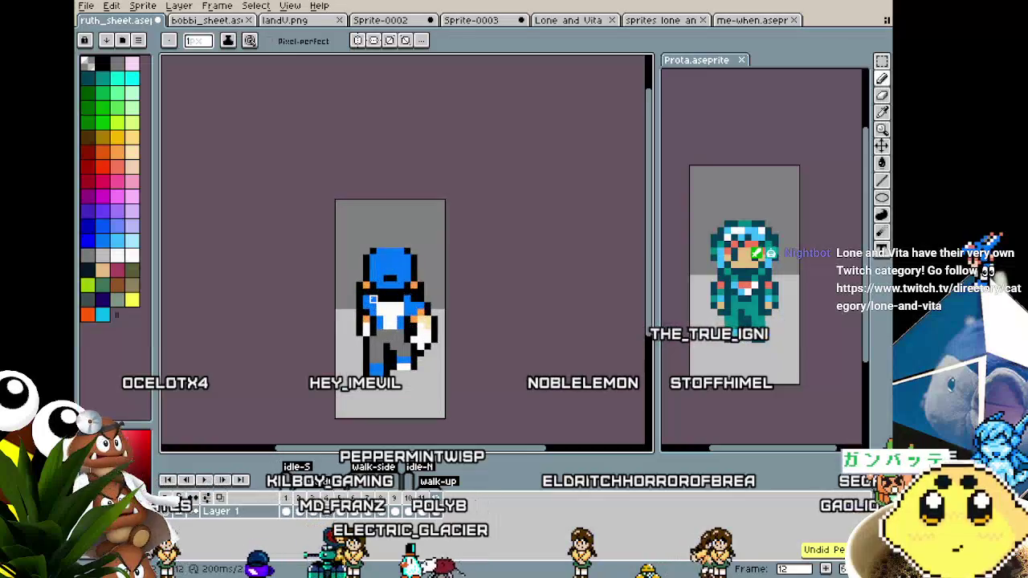
{"action": "left_click", "coordinate": [379, 281], "text": "alt"}
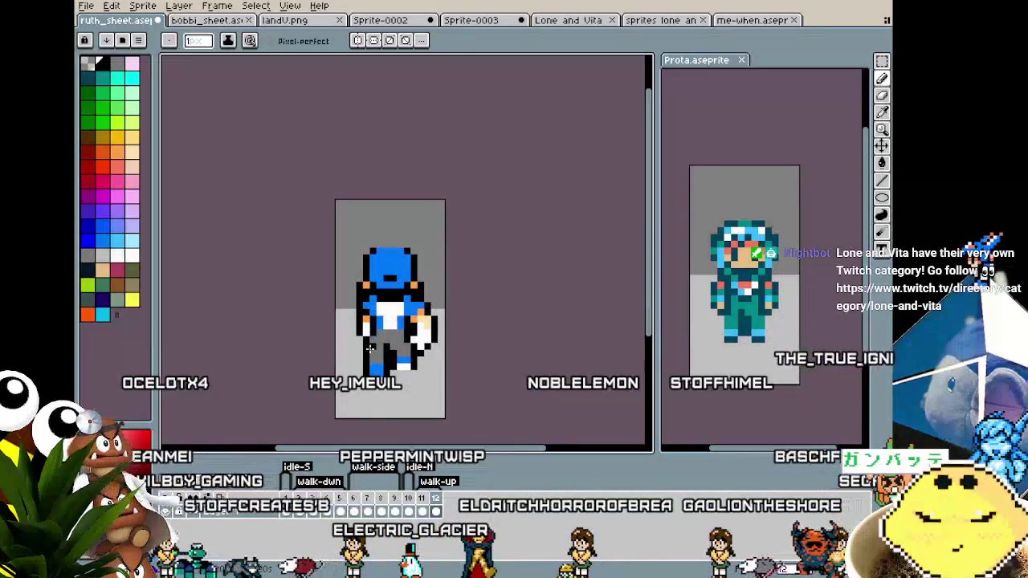
{"action": "scroll", "coordinate": [369, 345], "scroll_direction": "down", "scroll_amount": 2}
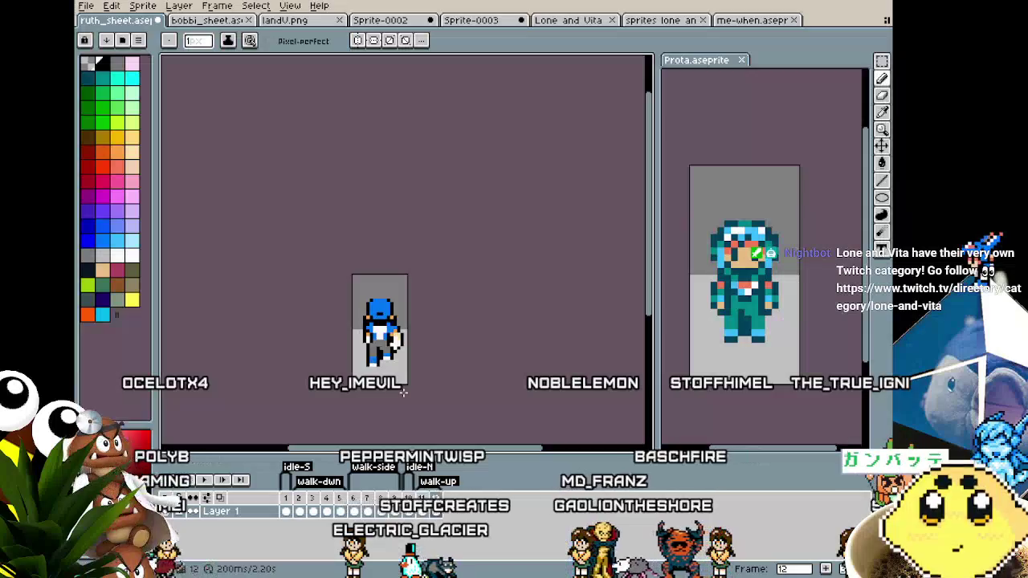
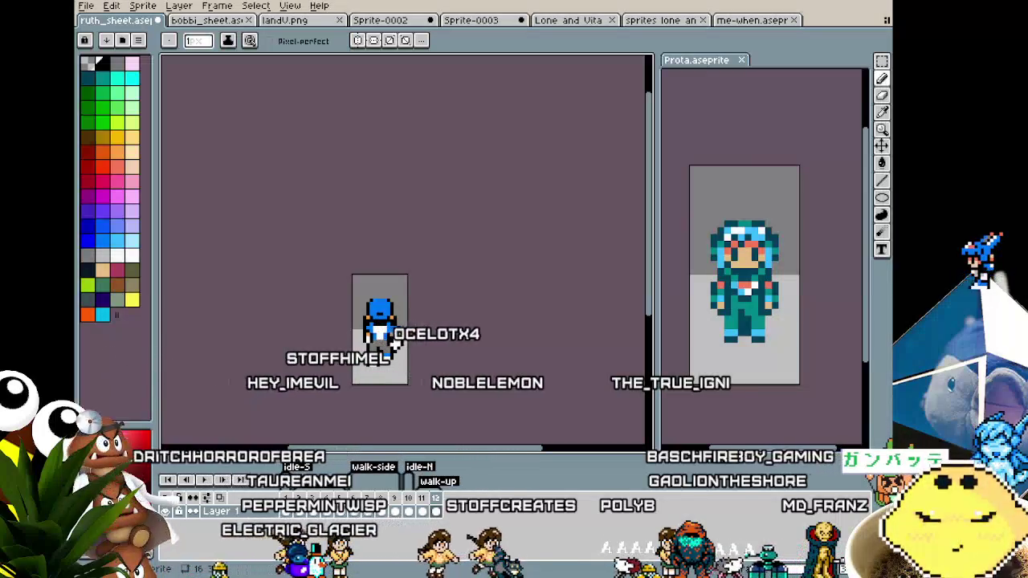
Step: Go to frame 12 of the walk animation and add new blank frames 13 and 14
{"action": "scroll", "coordinate": [387, 370], "scroll_direction": "up", "scroll_amount": 1}
{"action": "scroll", "coordinate": [397, 385], "scroll_direction": "up", "scroll_amount": 1}
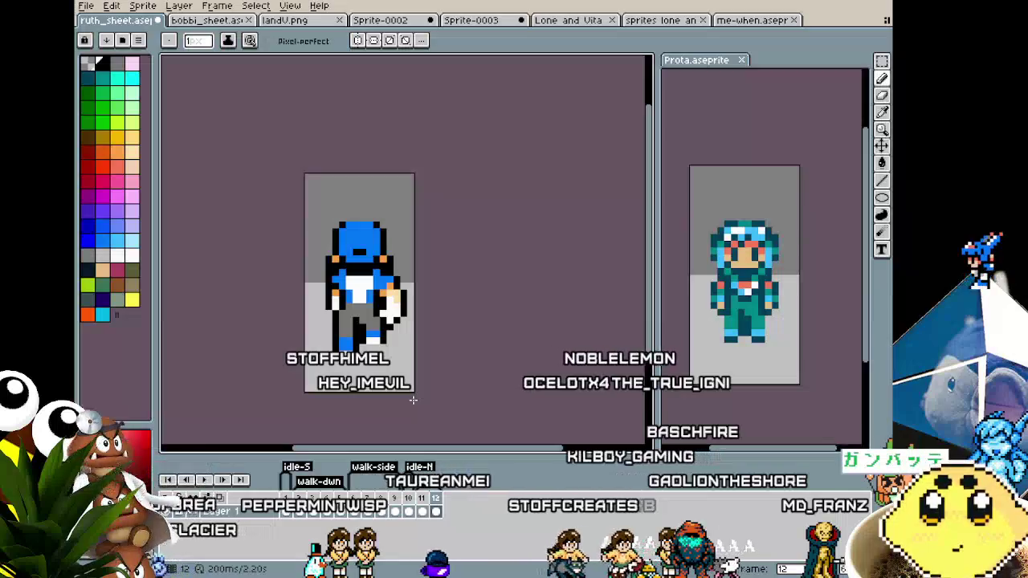
{"action": "key", "text": "Left"}
{"action": "key", "text": "Right"}
{"action": "key", "text": "Right"}
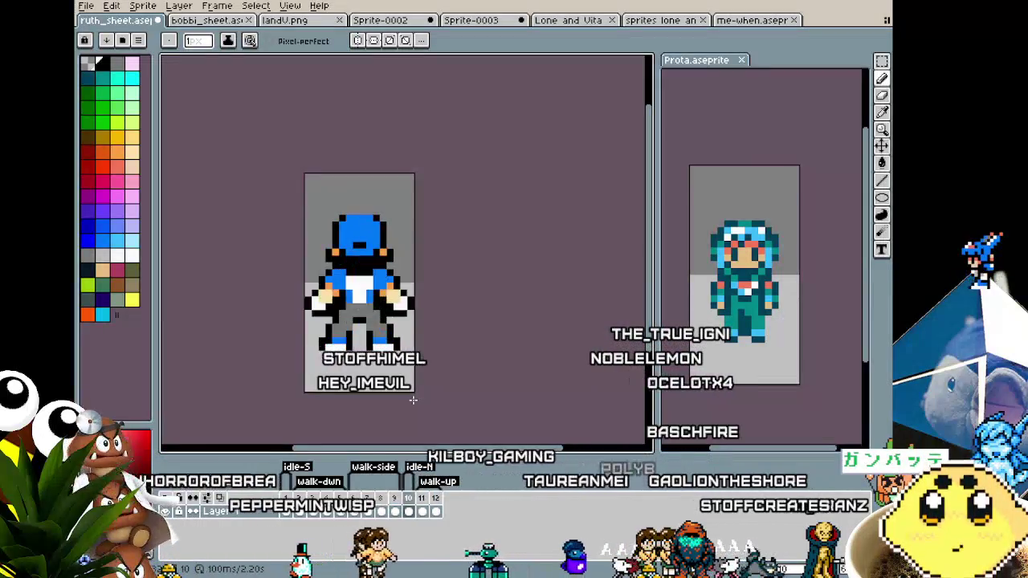
{"action": "key", "text": "Right"}
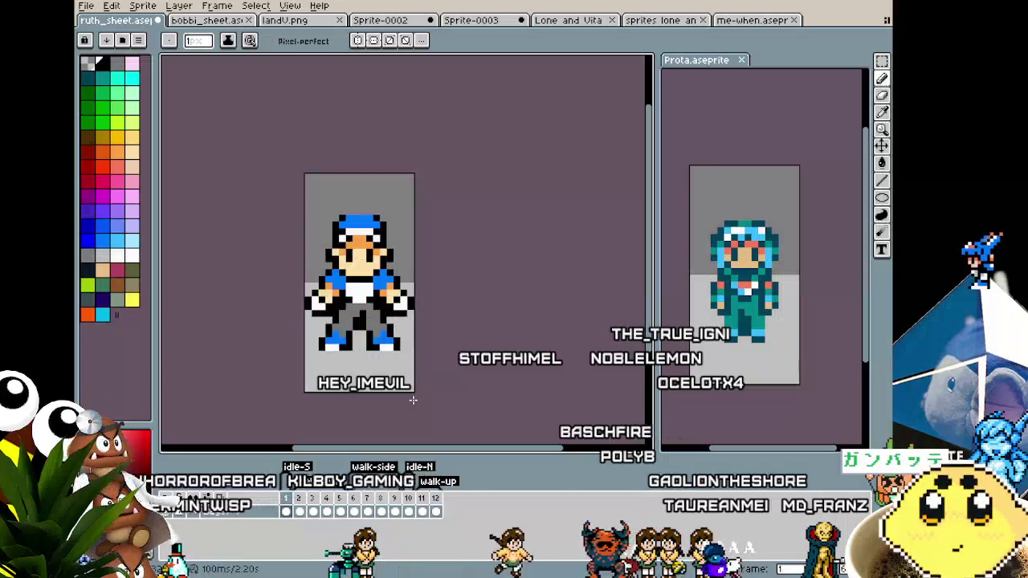
{"action": "key", "text": "Left"}
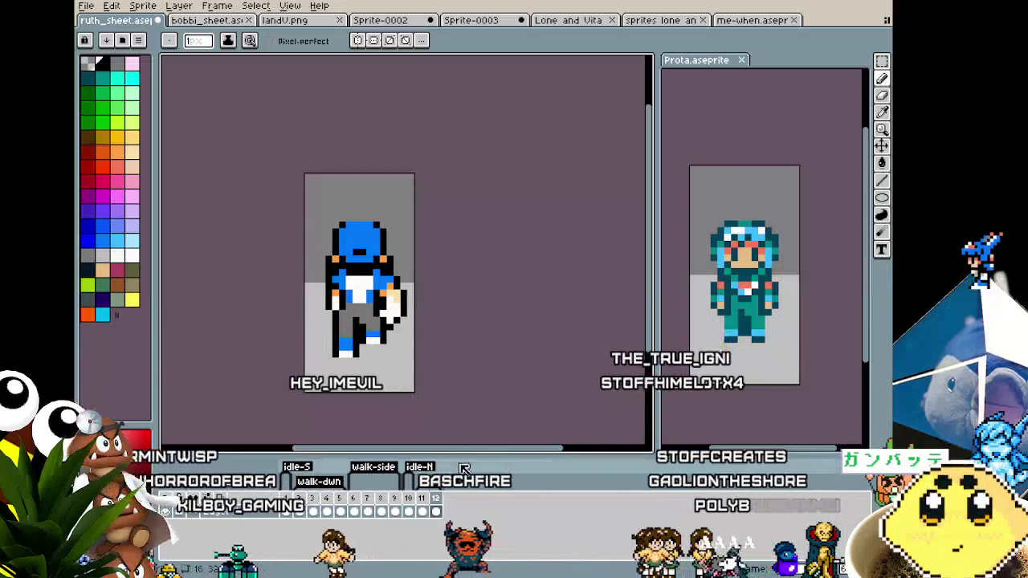
{"action": "right_click", "coordinate": [435, 498]}
{"action": "left_click", "coordinate": [438, 497]}
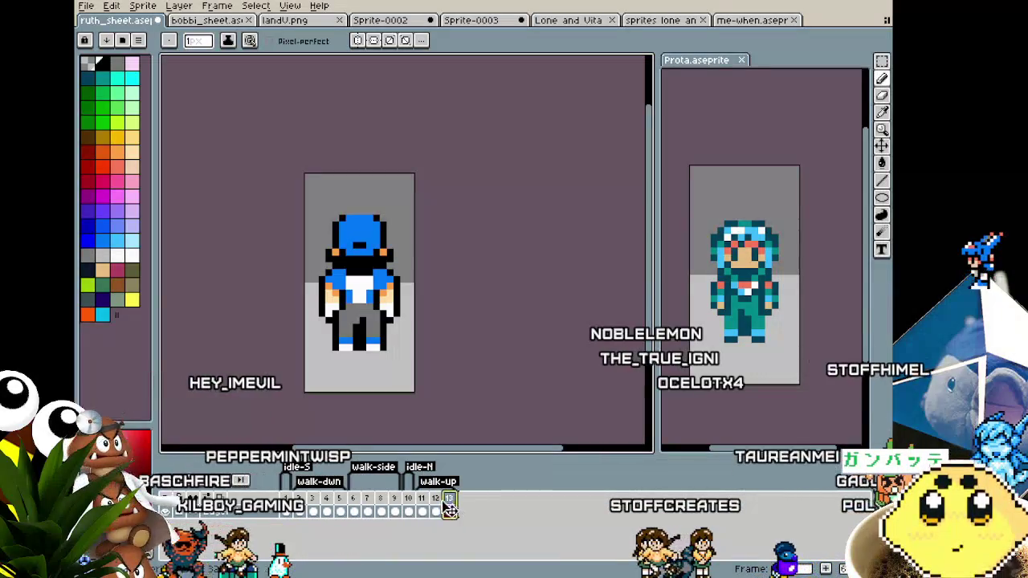
{"action": "left_click", "coordinate": [454, 497]}
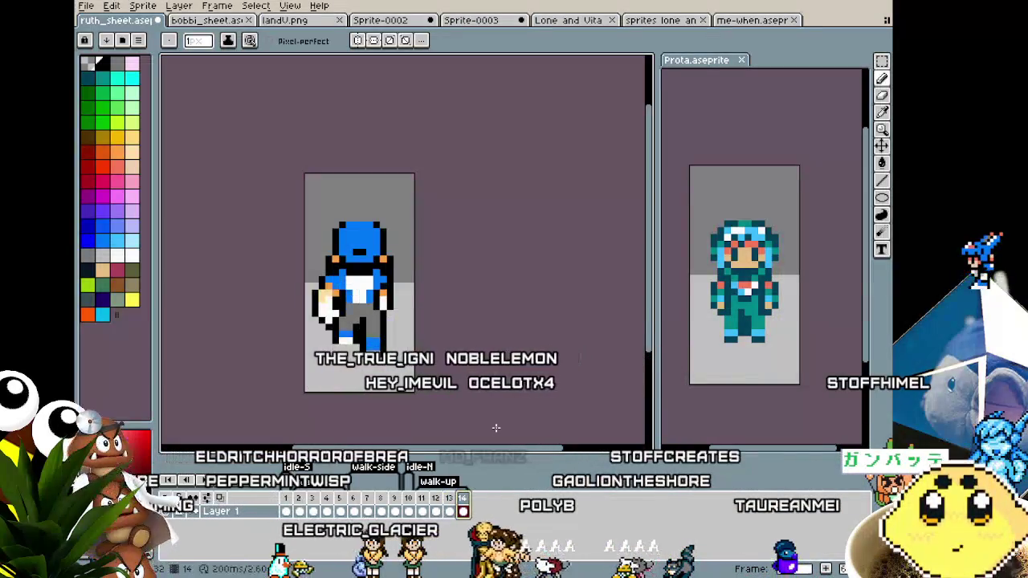
Step: Step between frames 12, 13 and 14 to check the new frames
{"action": "key", "text": "ctrl+v"}
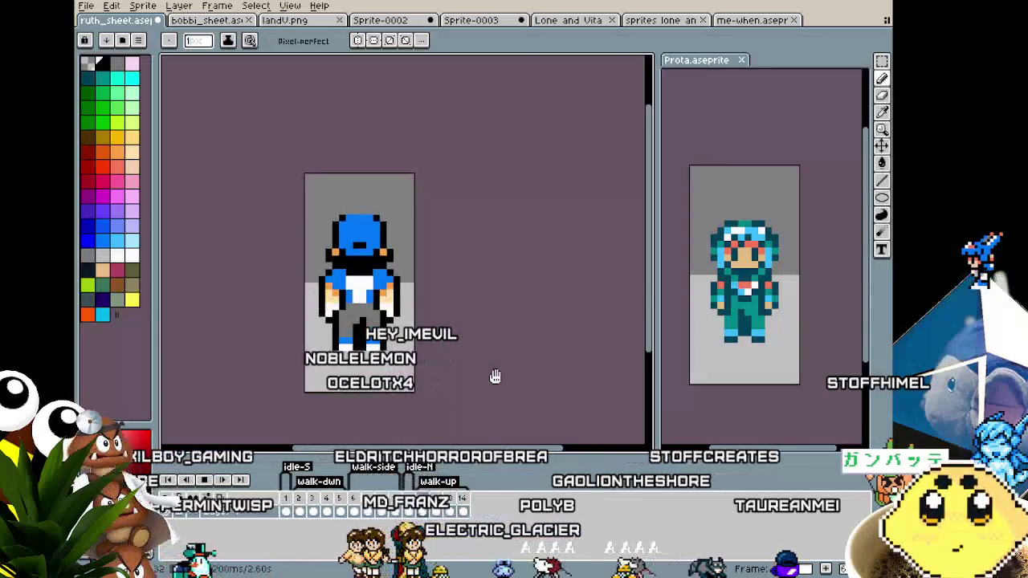
{"action": "scroll", "coordinate": [495, 377], "scroll_direction": "down", "scroll_amount": 1}
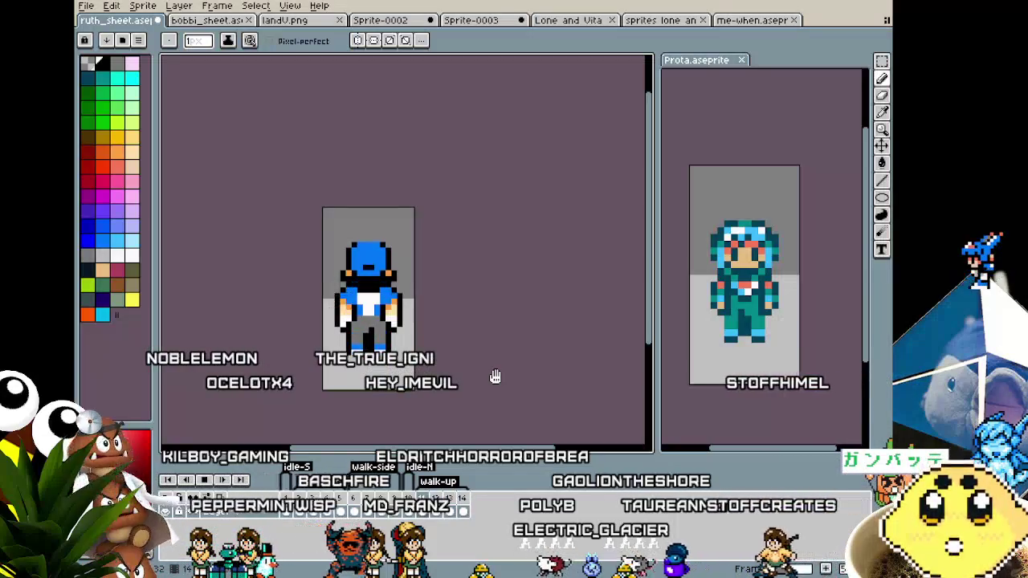
{"action": "key", "text": "Right"}
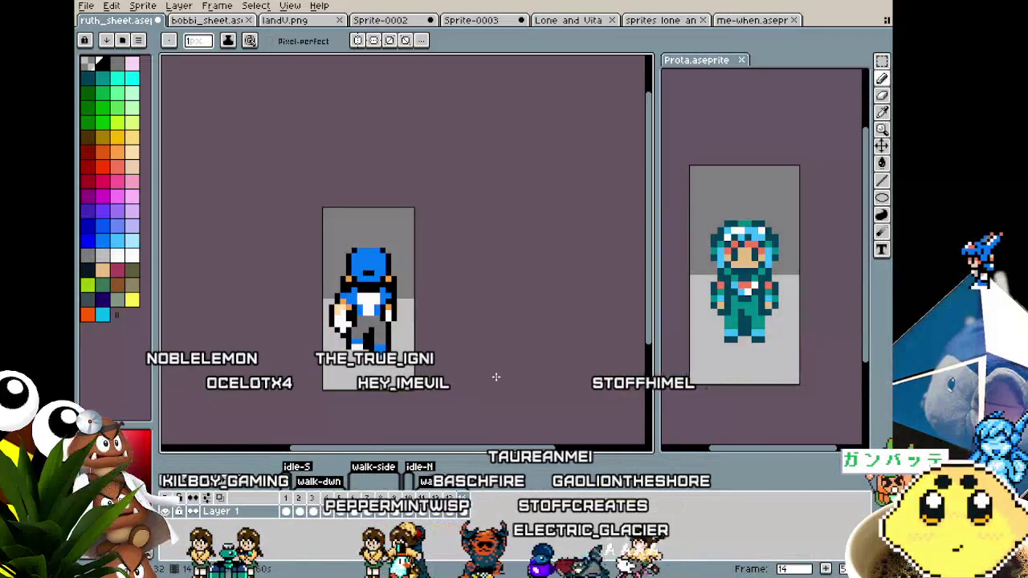
{"action": "key", "text": "Left"}
{"action": "key", "text": "Left"}
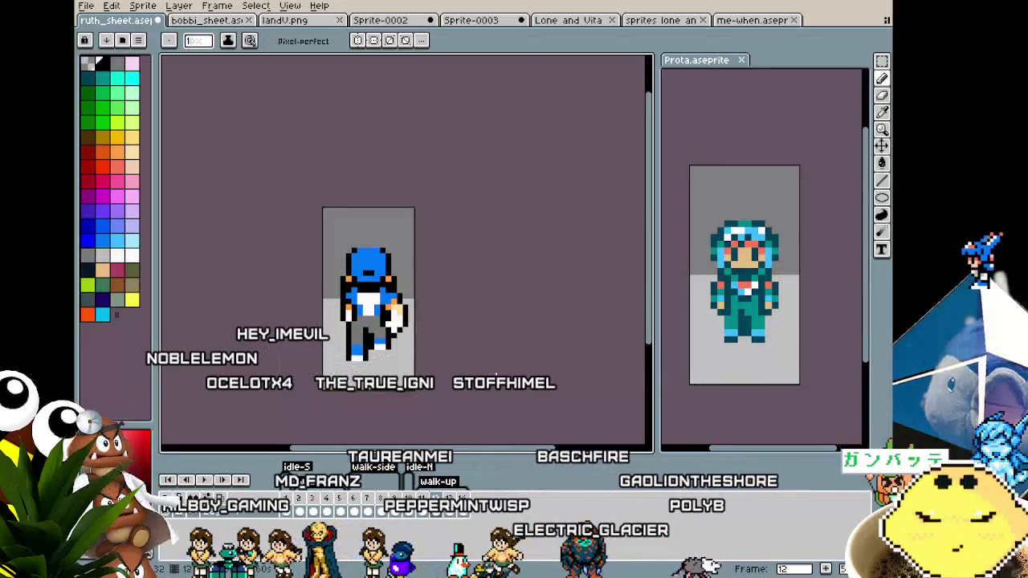
{"action": "key", "text": "Right"}
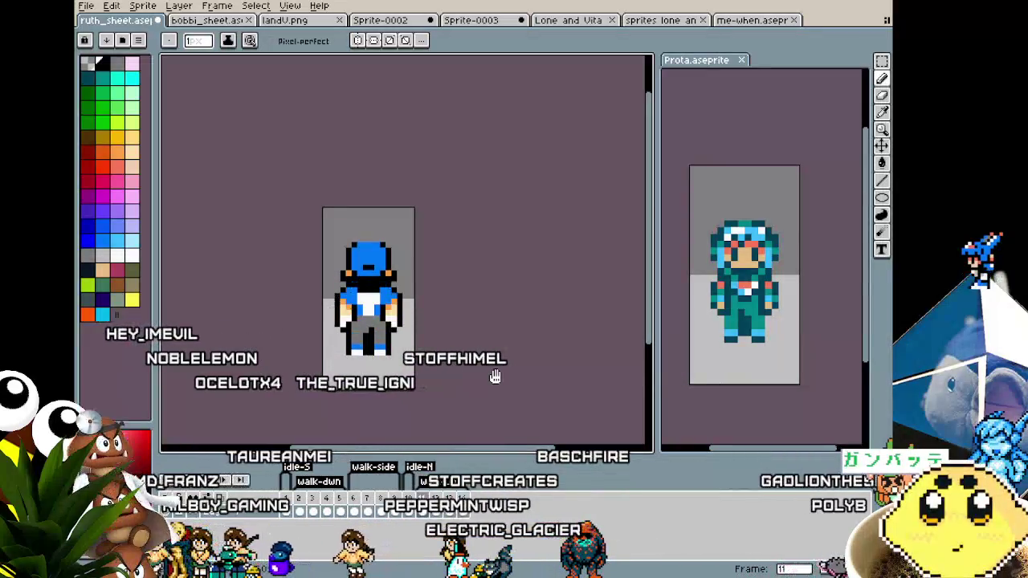
{"action": "key", "text": "Right"}
{"action": "key", "text": "Right"}
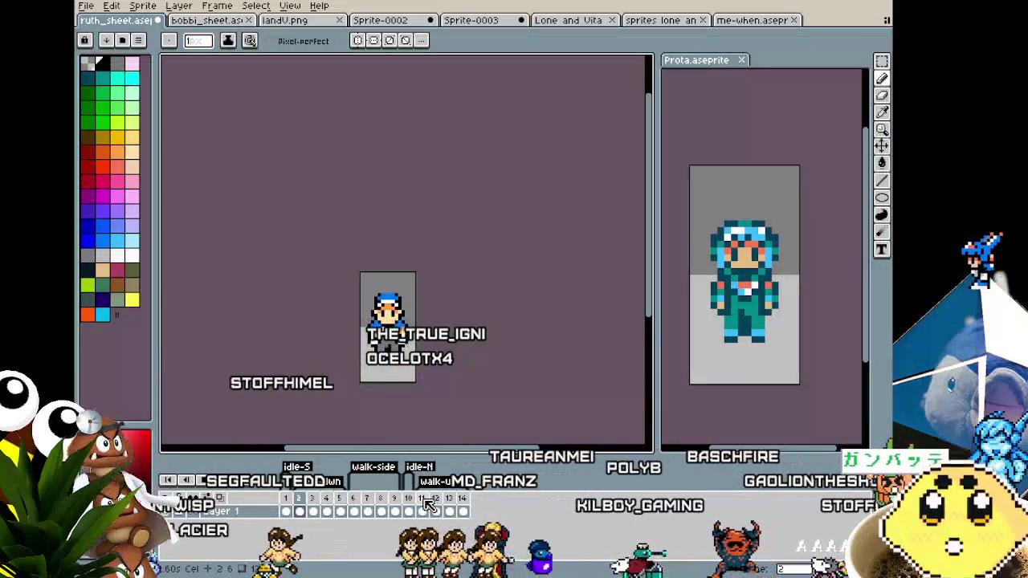
{"action": "left_click", "coordinate": [421, 499]}
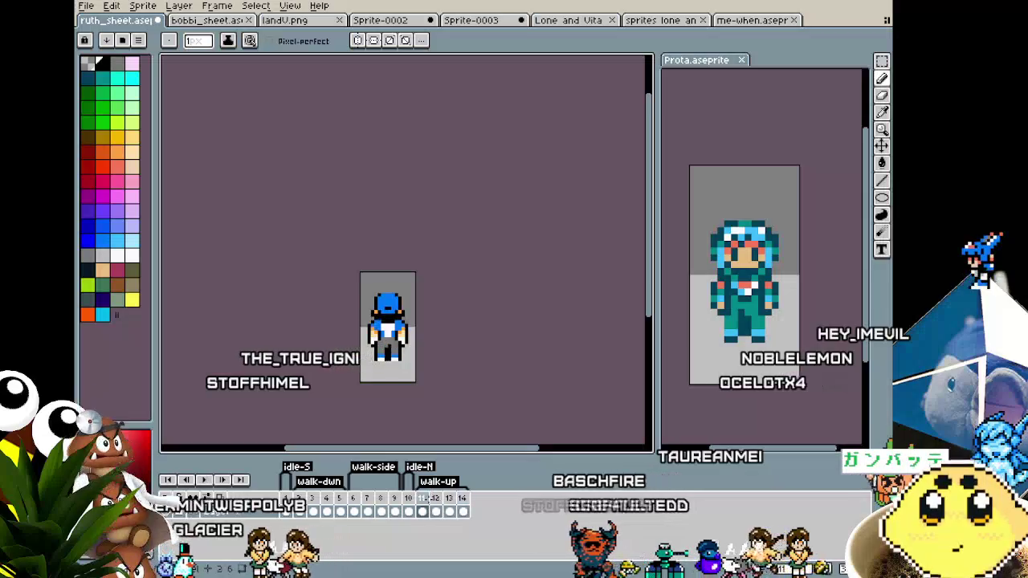
{"action": "scroll", "coordinate": [391, 323], "scroll_direction": "up", "scroll_amount": 2}
{"action": "scroll", "coordinate": [391, 323], "scroll_direction": "up", "scroll_amount": 2}
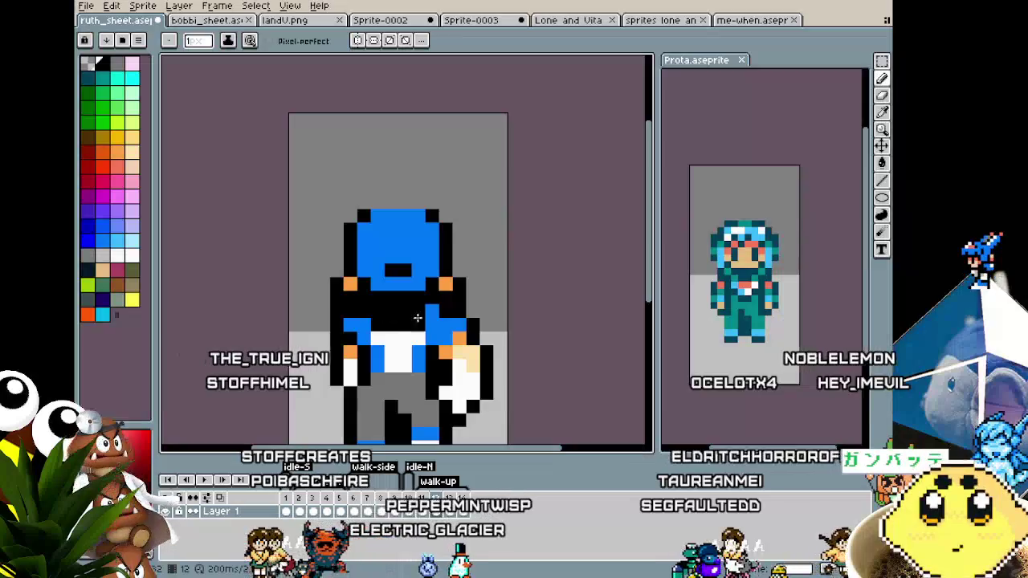
{"action": "scroll", "coordinate": [413, 346], "scroll_direction": "down", "scroll_amount": 2}
{"action": "scroll", "coordinate": [415, 377], "scroll_direction": "down", "scroll_amount": 2}
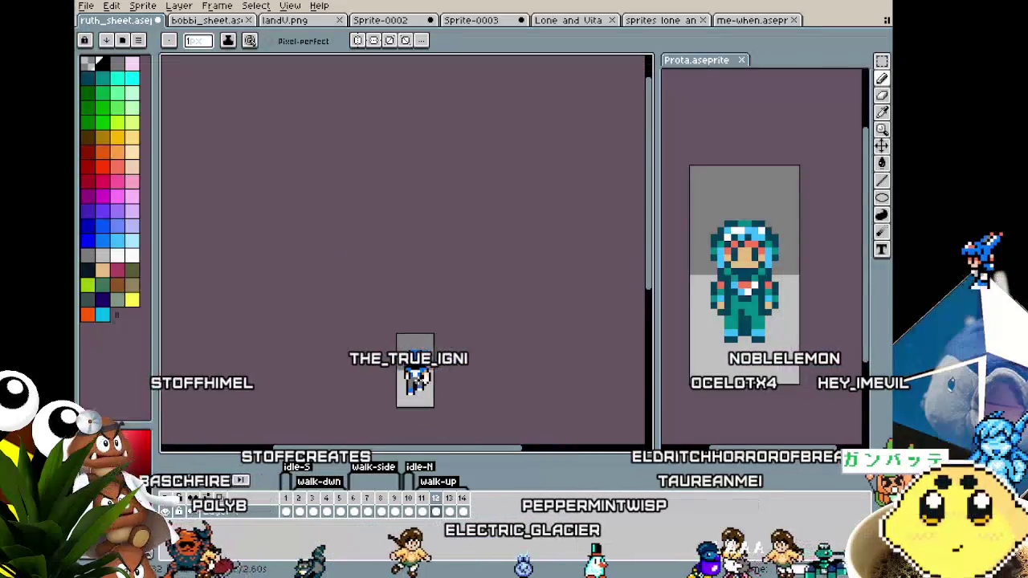
{"action": "scroll", "coordinate": [415, 371], "scroll_direction": "up", "scroll_amount": 2}
{"action": "scroll", "coordinate": [415, 361], "scroll_direction": "up", "scroll_amount": 1}
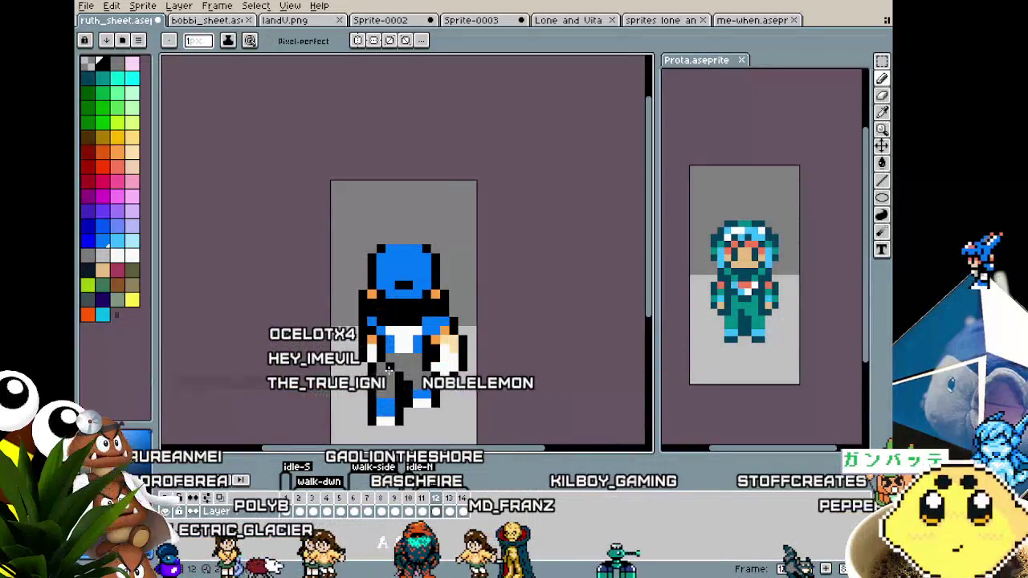
{"action": "scroll", "coordinate": [388, 369], "scroll_direction": "down", "scroll_amount": 2}
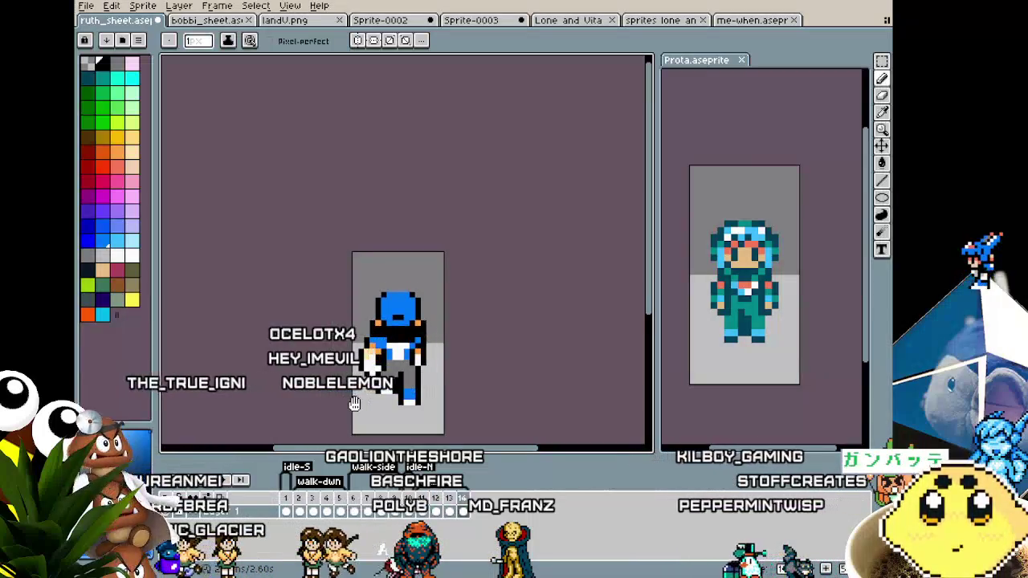
{"action": "scroll", "coordinate": [354, 403], "scroll_direction": "down", "scroll_amount": 2}
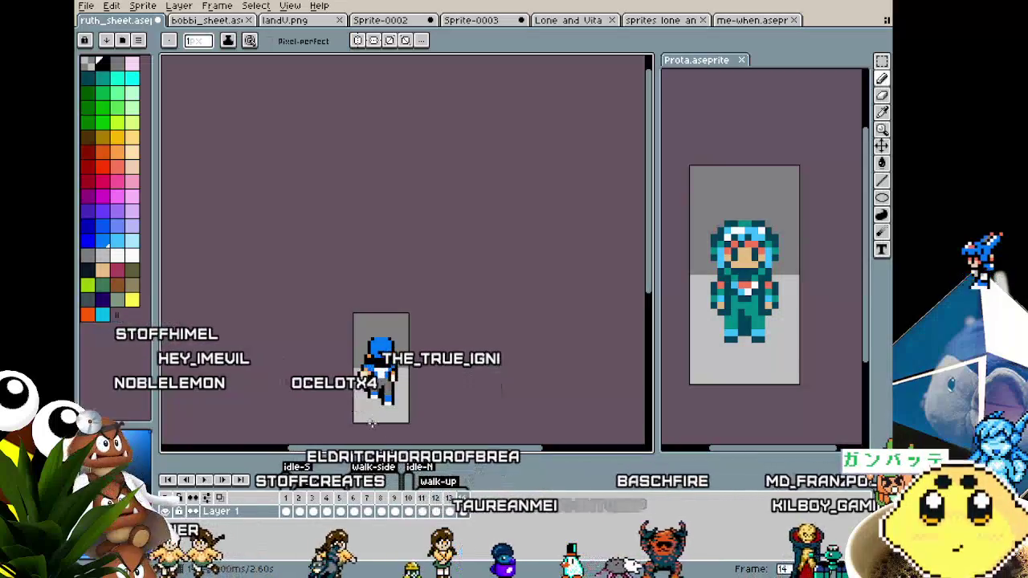
{"action": "left_click", "coordinate": [438, 509]}
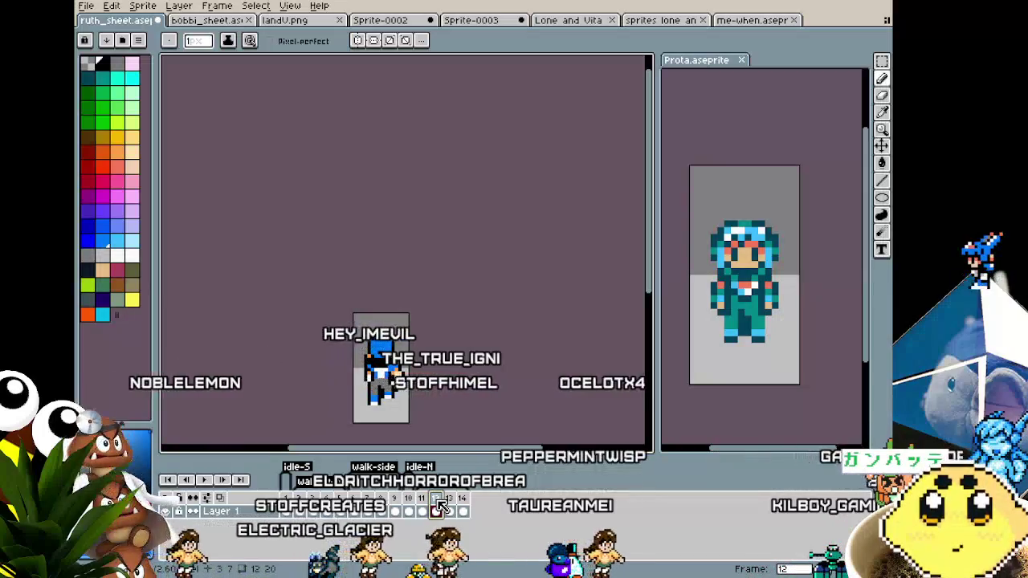
{"action": "scroll", "coordinate": [368, 399], "scroll_direction": "up", "scroll_amount": 2}
{"action": "scroll", "coordinate": [368, 399], "scroll_direction": "up", "scroll_amount": 2}
{"action": "scroll", "coordinate": [368, 399], "scroll_direction": "up", "scroll_amount": 2}
{"action": "key", "text": "Left"}
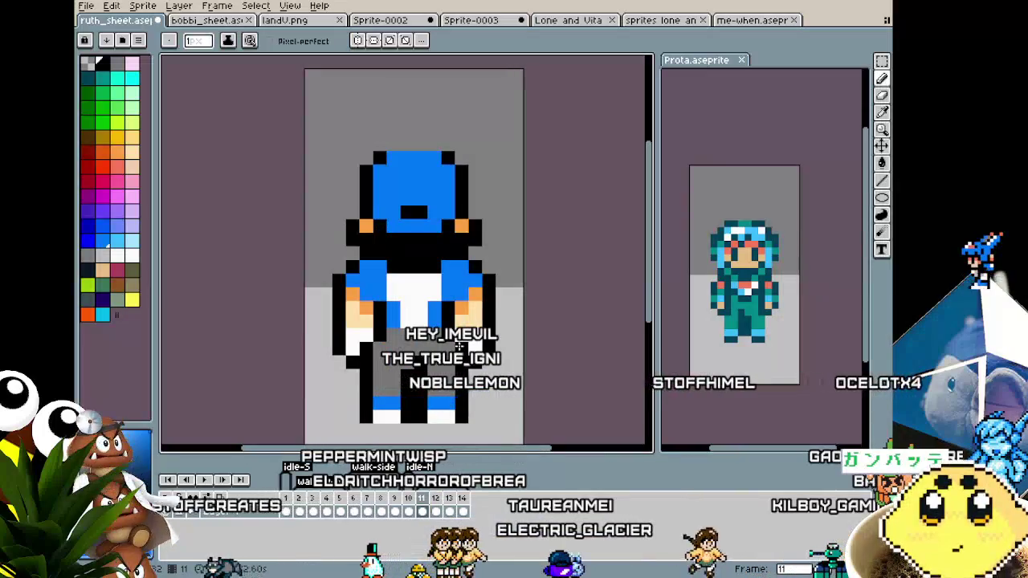
{"action": "key", "text": "Right"}
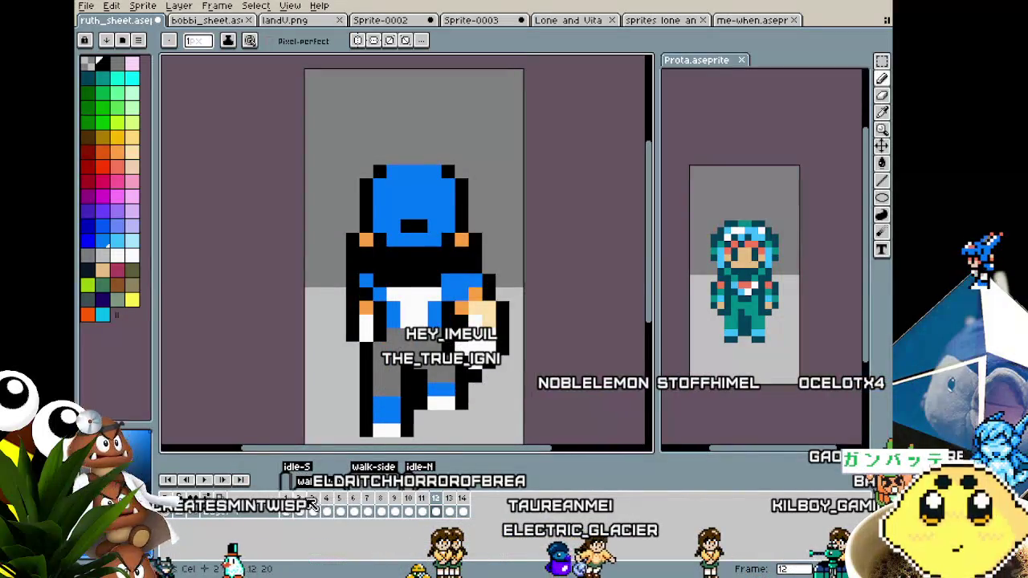
{"action": "left_click", "coordinate": [312, 500]}
{"action": "key", "text": "Right"}
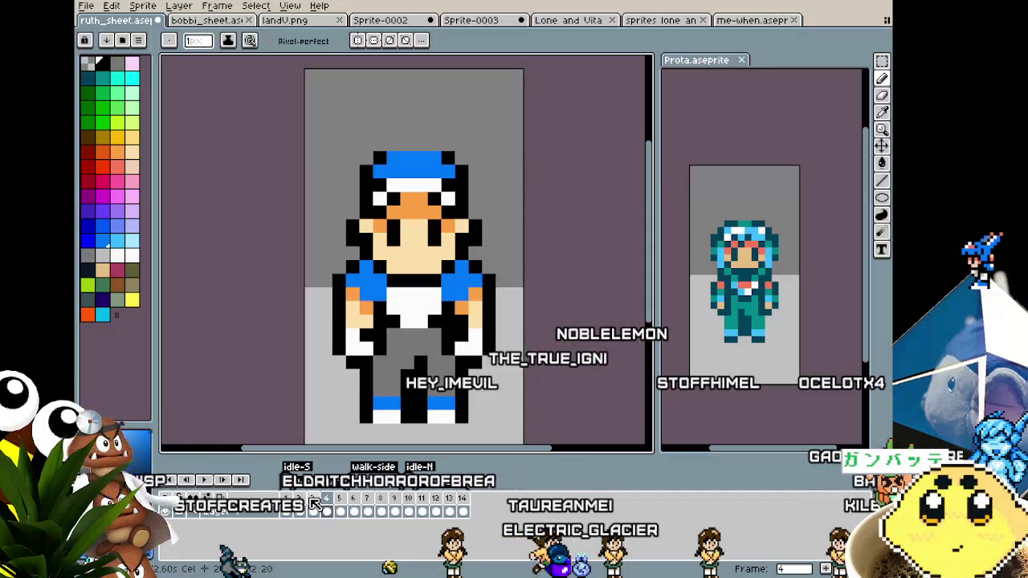
{"action": "key", "text": "Right"}
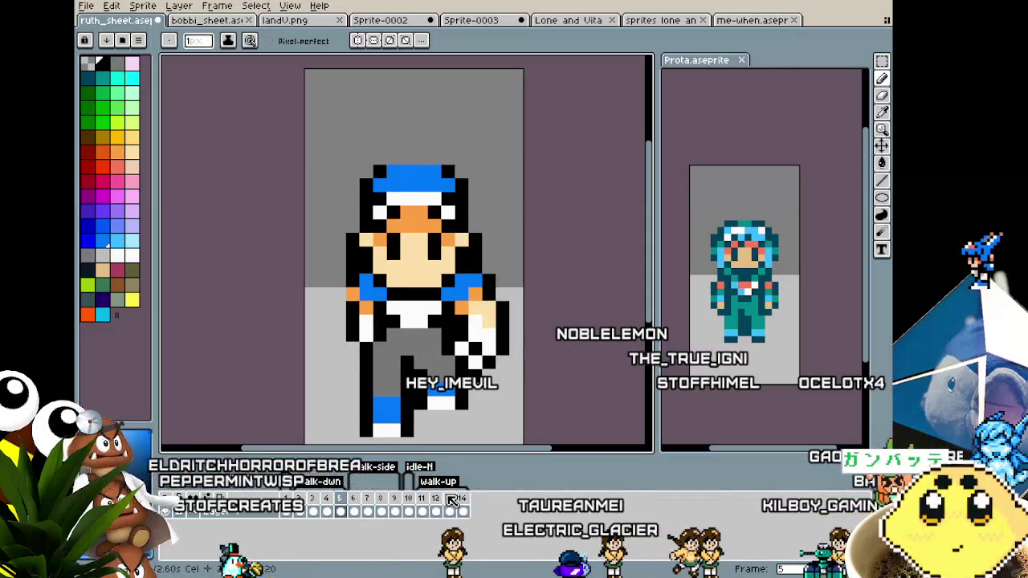
{"action": "left_click", "coordinate": [452, 500]}
{"action": "key", "text": "Right"}
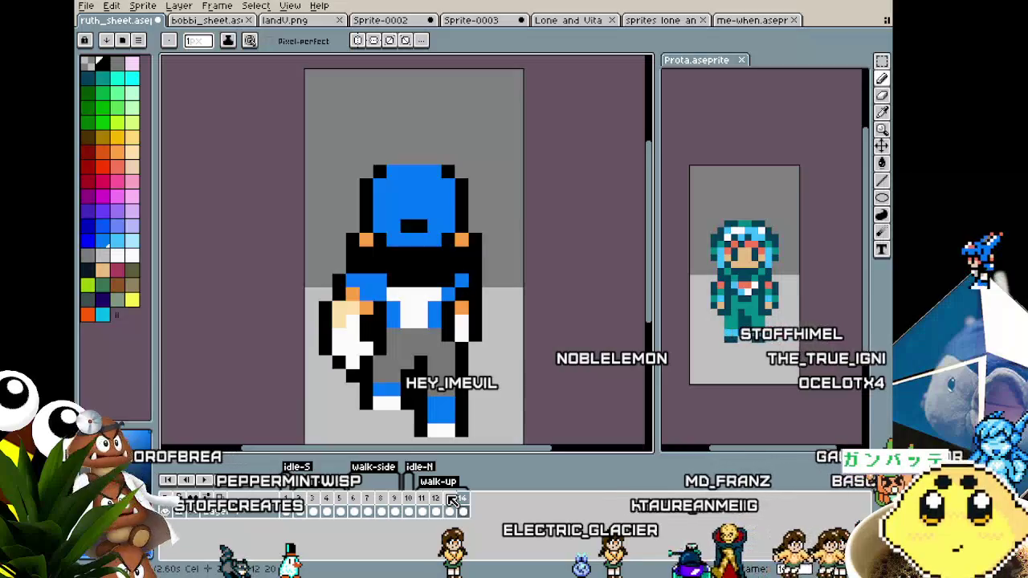
{"action": "key", "text": "Left"}
{"action": "key", "text": "Left"}
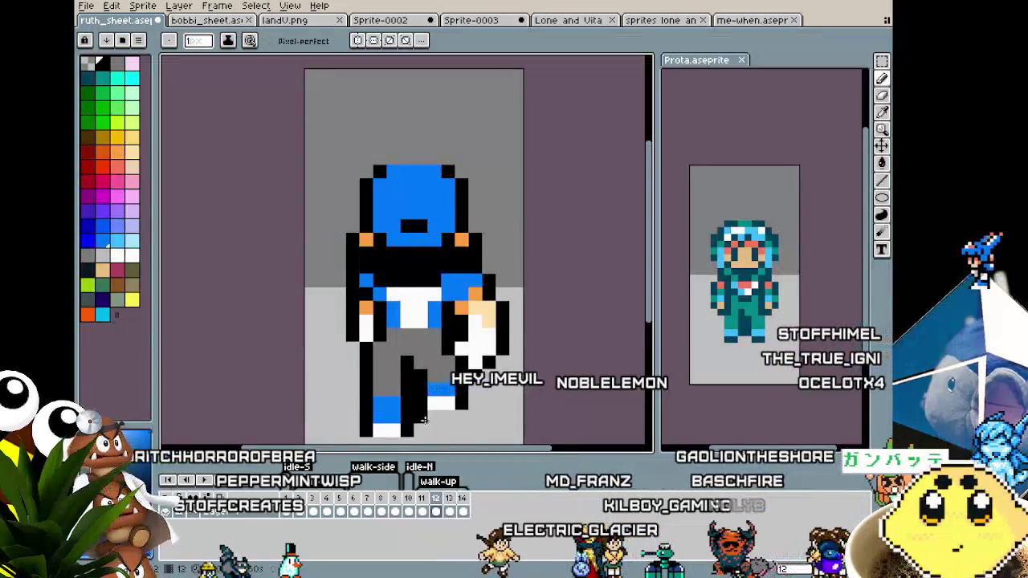
{"action": "scroll", "coordinate": [426, 423], "scroll_direction": "down", "scroll_amount": 2}
{"action": "scroll", "coordinate": [426, 402], "scroll_direction": "down", "scroll_amount": 1}
{"action": "scroll", "coordinate": [449, 321], "scroll_direction": "up", "scroll_amount": 4}
{"action": "key", "text": "i"}
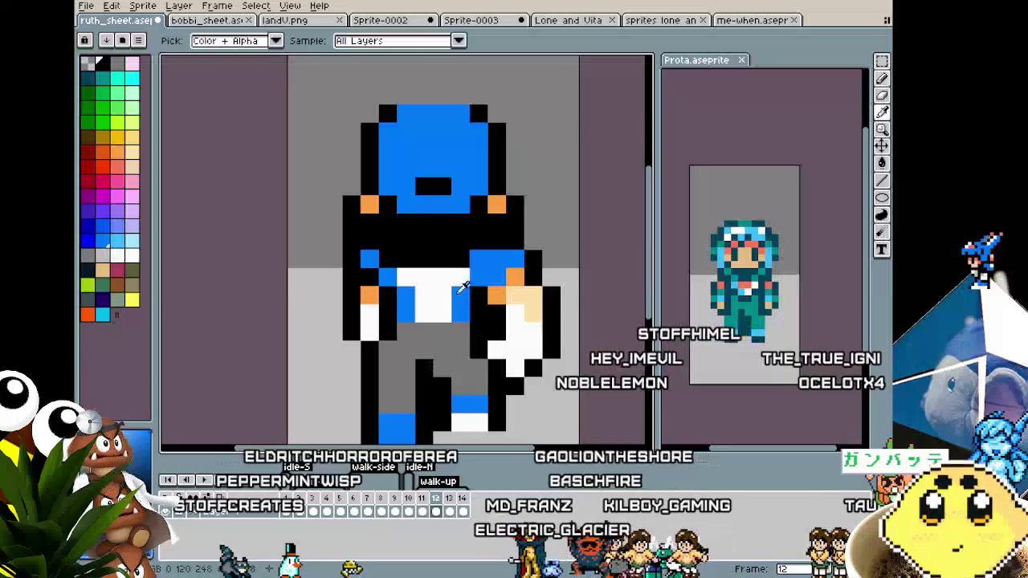
{"action": "key", "text": "b"}
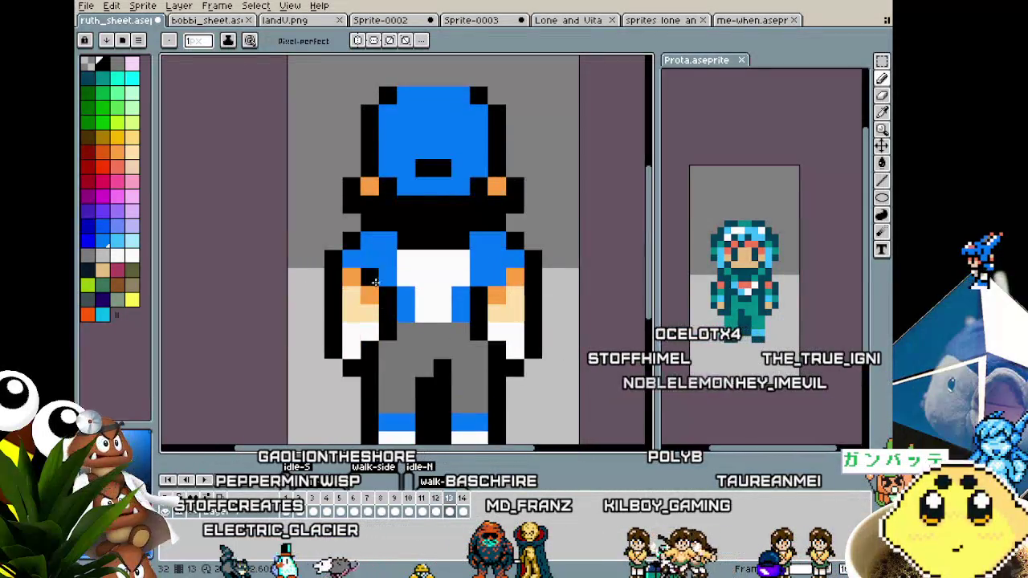
{"action": "scroll", "coordinate": [355, 351], "scroll_direction": "down", "scroll_amount": 3}
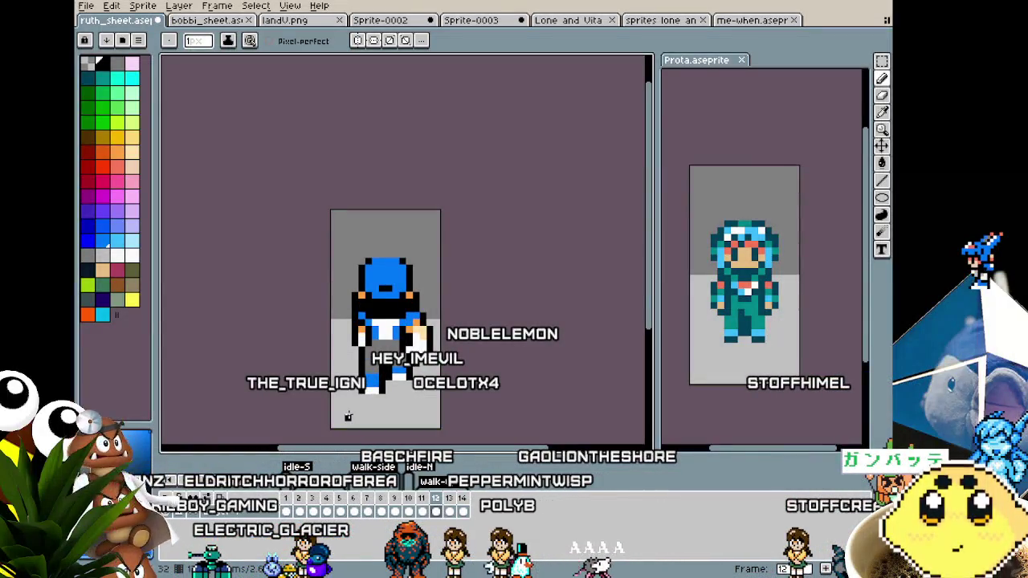
Step: Make the Prota reference sprite active, then switch focus back to the boy's sprite sheet
{"action": "left_click", "coordinate": [742, 387]}
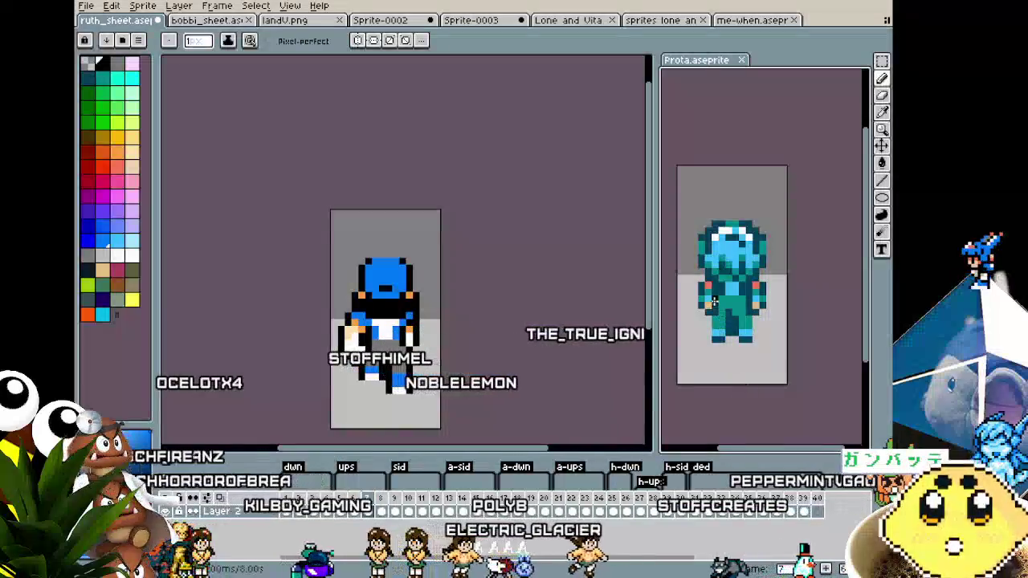
{"action": "scroll", "coordinate": [743, 387], "scroll_direction": "up", "scroll_amount": 4}
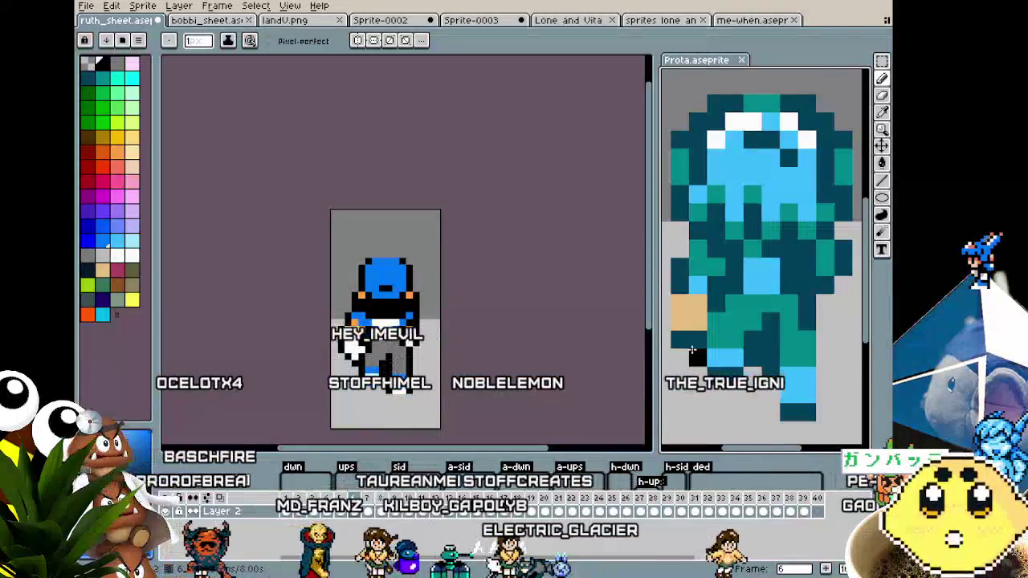
{"action": "scroll", "coordinate": [691, 350], "scroll_direction": "down", "scroll_amount": 2}
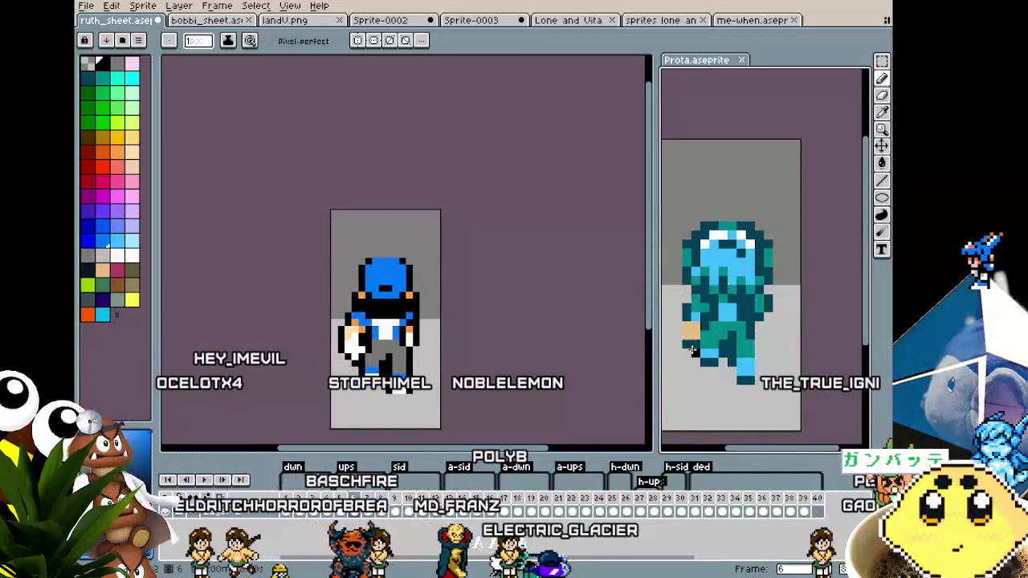
{"action": "left_click", "coordinate": [492, 342]}
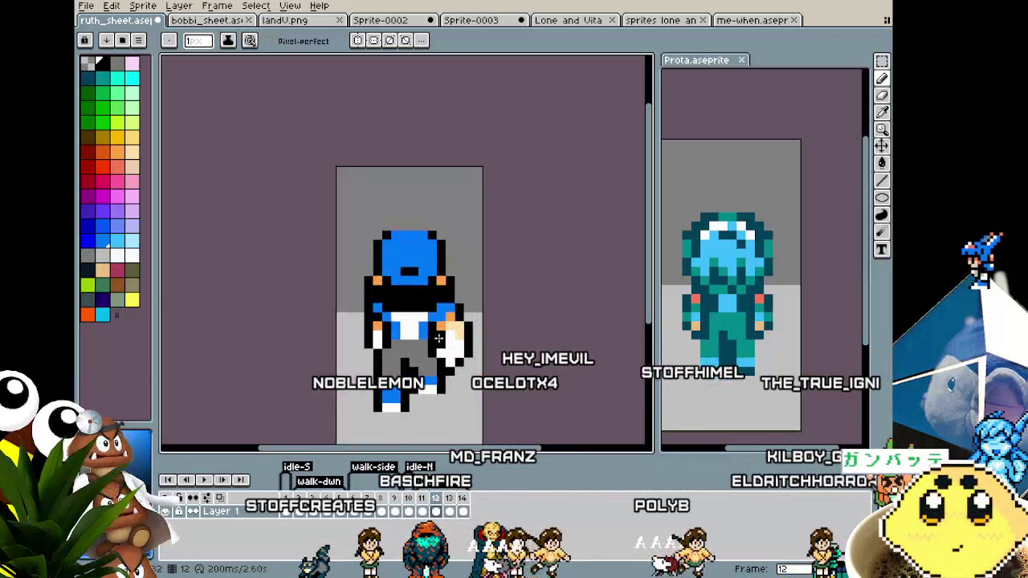
Step: Paint a blue pixel on the boy's arm in frame 12 and compare neighbouring frames
{"action": "scroll", "coordinate": [439, 339], "scroll_direction": "up", "scroll_amount": 1}
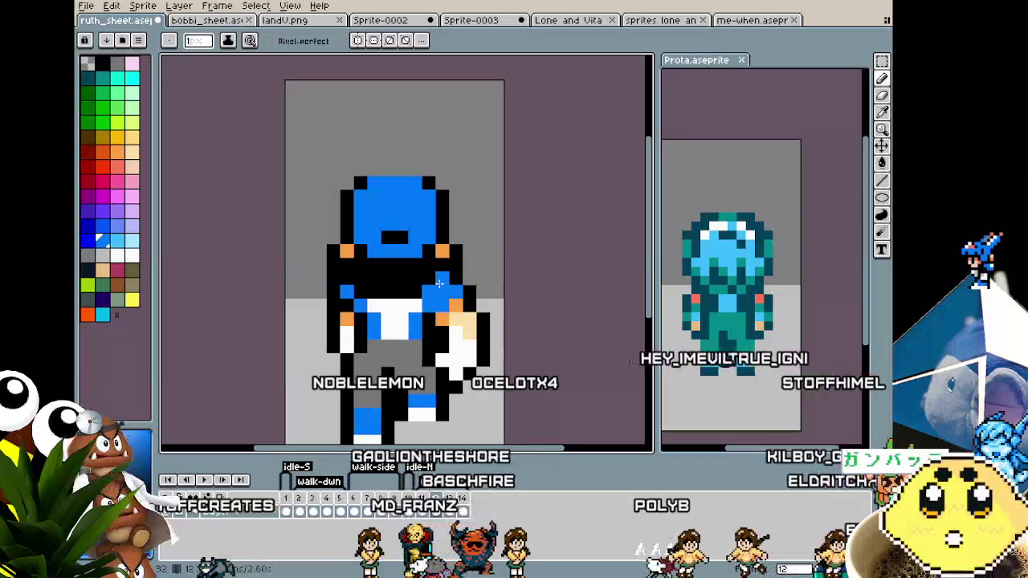
{"action": "left_click", "coordinate": [355, 296]}
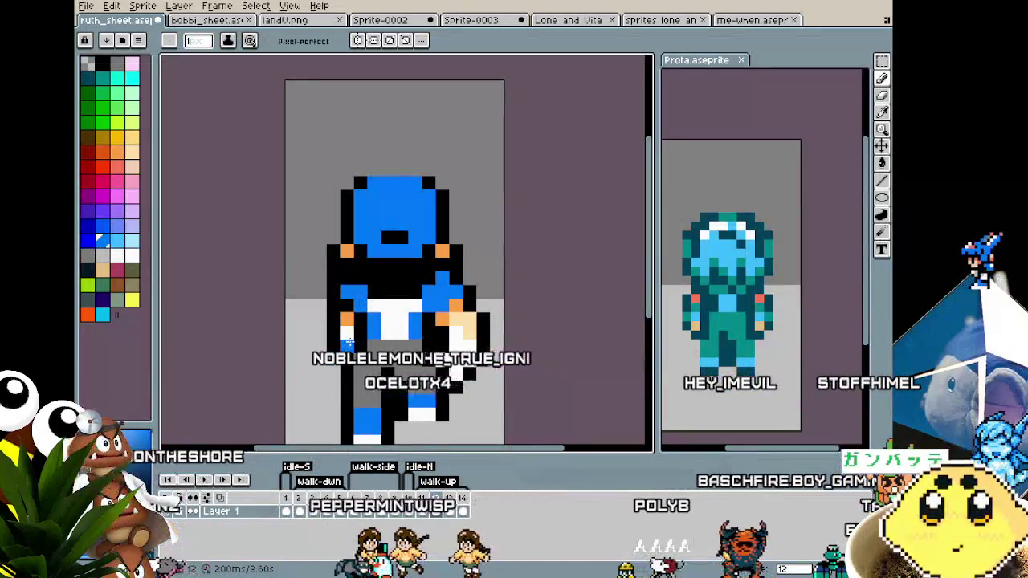
{"action": "key", "text": "Right"}
{"action": "key", "text": "Right"}
{"action": "key", "text": "Left"}
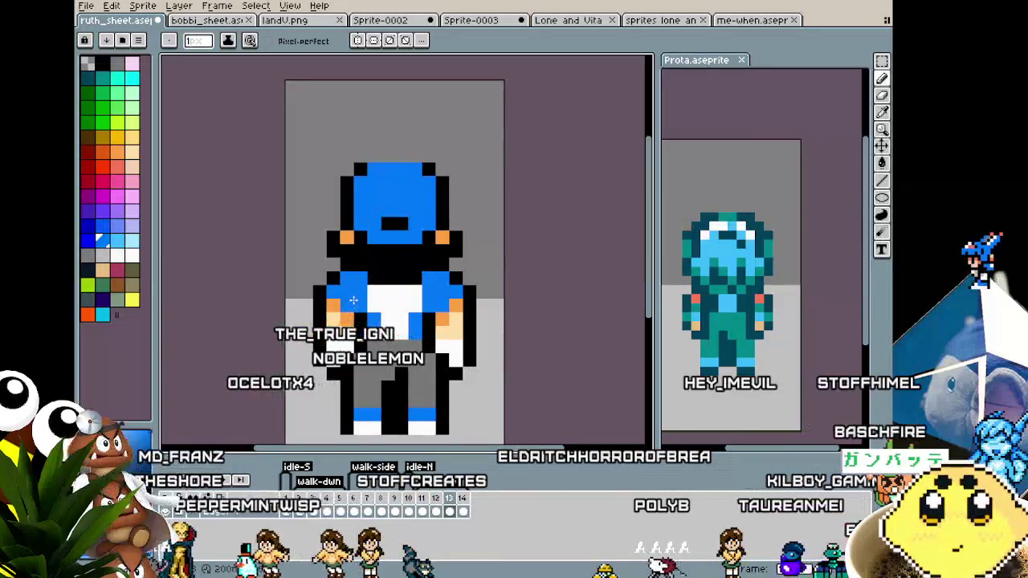
{"action": "key", "text": "Right"}
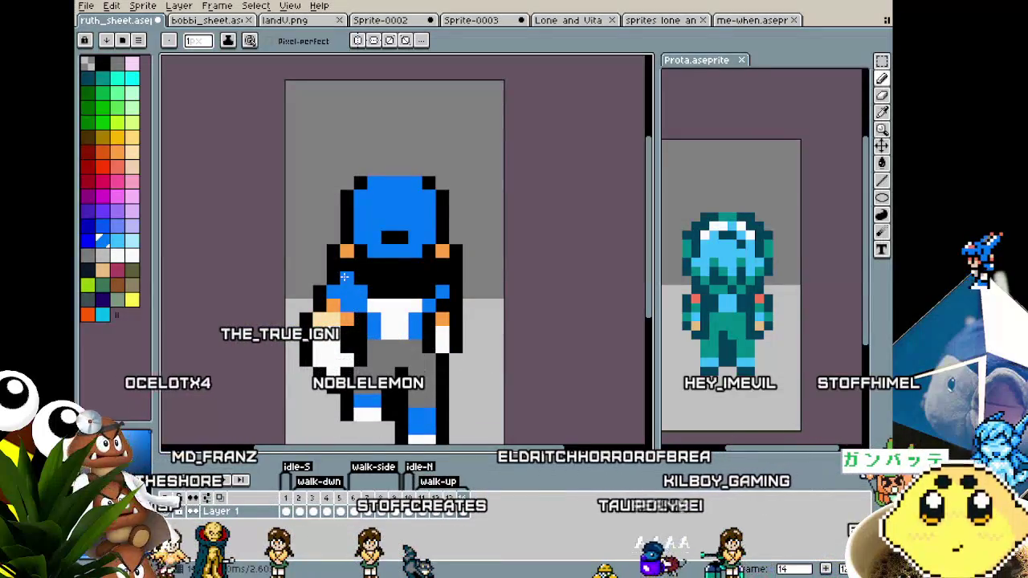
{"action": "key", "text": "Left"}
{"action": "key", "text": "Left"}
{"action": "key", "text": "Left"}
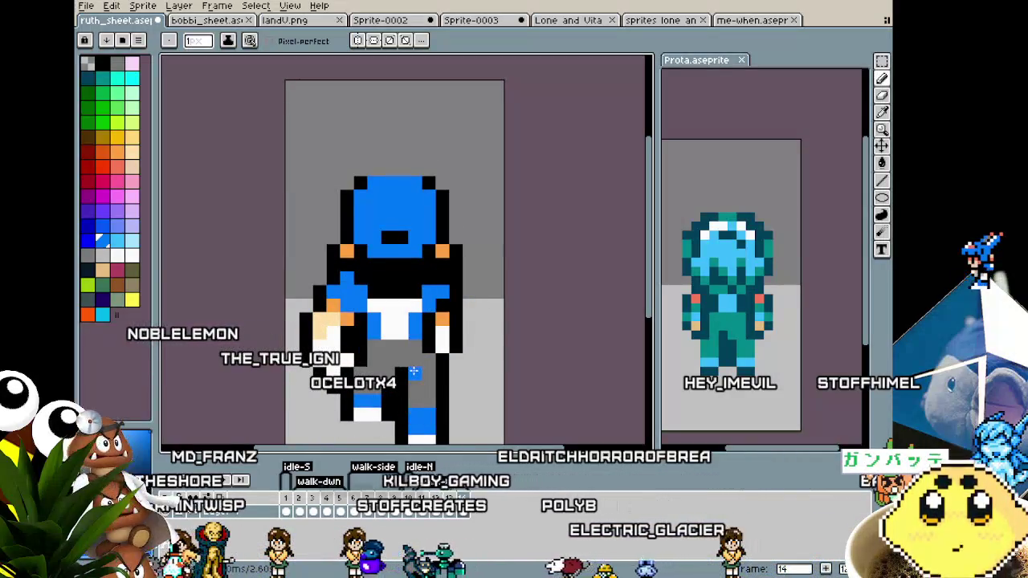
Step: Add a blue pixel to the boy's shoulder with the Pencil
{"action": "scroll", "coordinate": [374, 369], "scroll_direction": "down", "scroll_amount": 1}
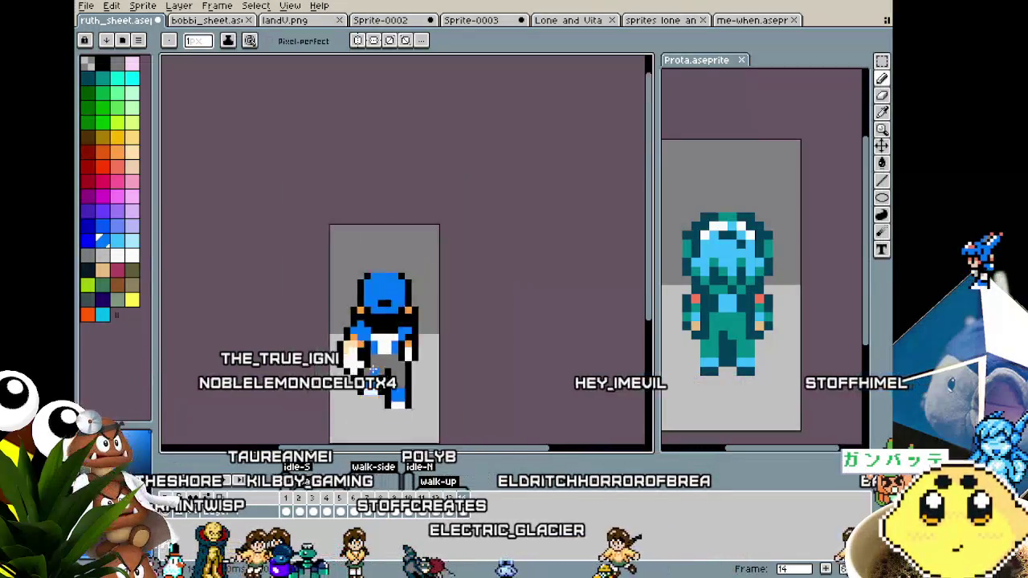
{"action": "scroll", "coordinate": [372, 369], "scroll_direction": "down", "scroll_amount": 1}
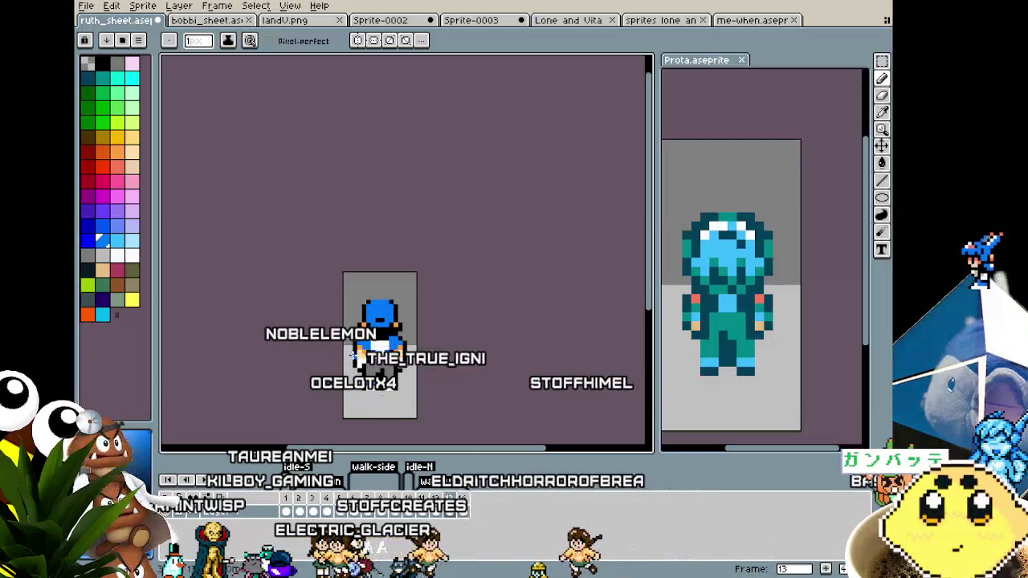
{"action": "scroll", "coordinate": [353, 349], "scroll_direction": "up", "scroll_amount": 1}
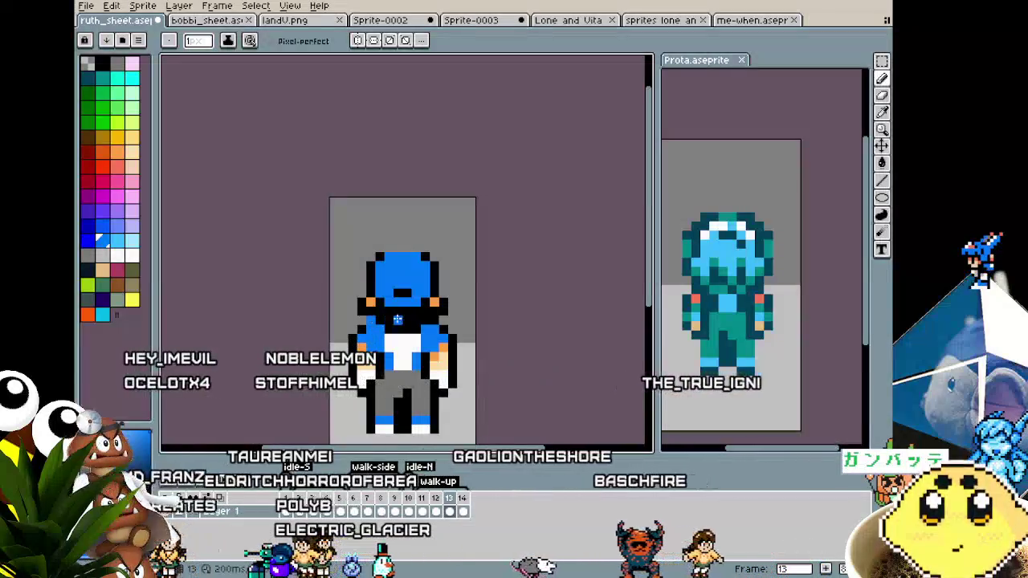
{"action": "scroll", "coordinate": [406, 379], "scroll_direction": "down", "scroll_amount": 1}
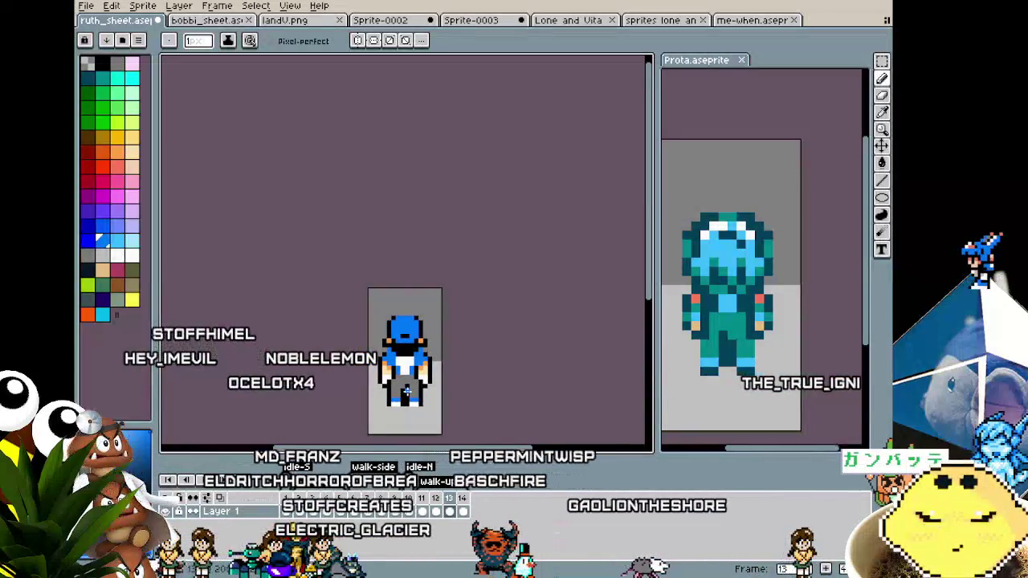
{"action": "scroll", "coordinate": [398, 361], "scroll_direction": "up", "scroll_amount": 2}
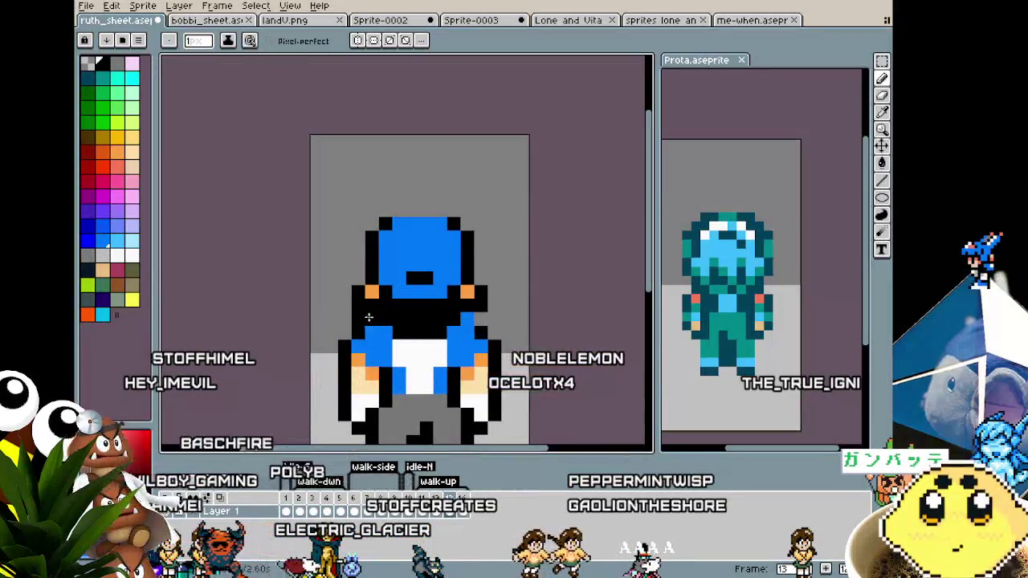
{"action": "scroll", "coordinate": [443, 386], "scroll_direction": "down", "scroll_amount": 1}
{"action": "scroll", "coordinate": [440, 399], "scroll_direction": "down", "scroll_amount": 1}
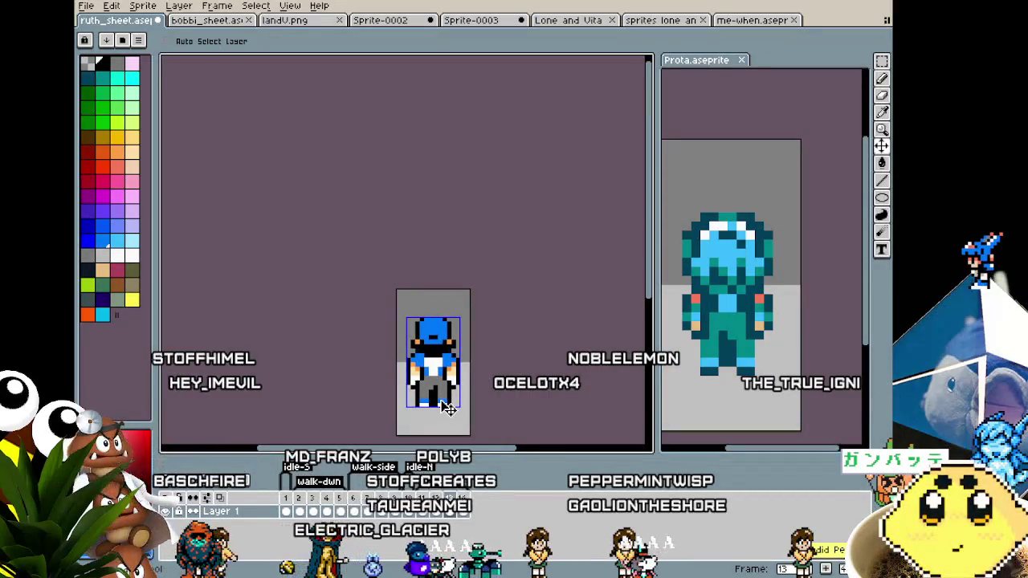
{"action": "scroll", "coordinate": [440, 400], "scroll_direction": "up", "scroll_amount": 1}
{"action": "scroll", "coordinate": [440, 397], "scroll_direction": "up", "scroll_amount": 2}
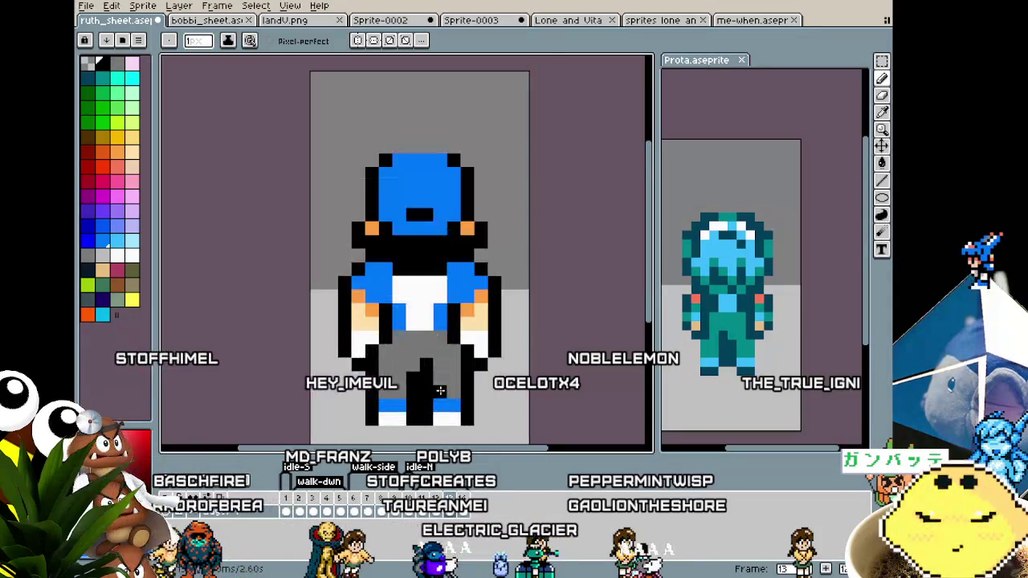
{"action": "scroll", "coordinate": [440, 374], "scroll_direction": "up", "scroll_amount": 1}
{"action": "key", "text": "b"}
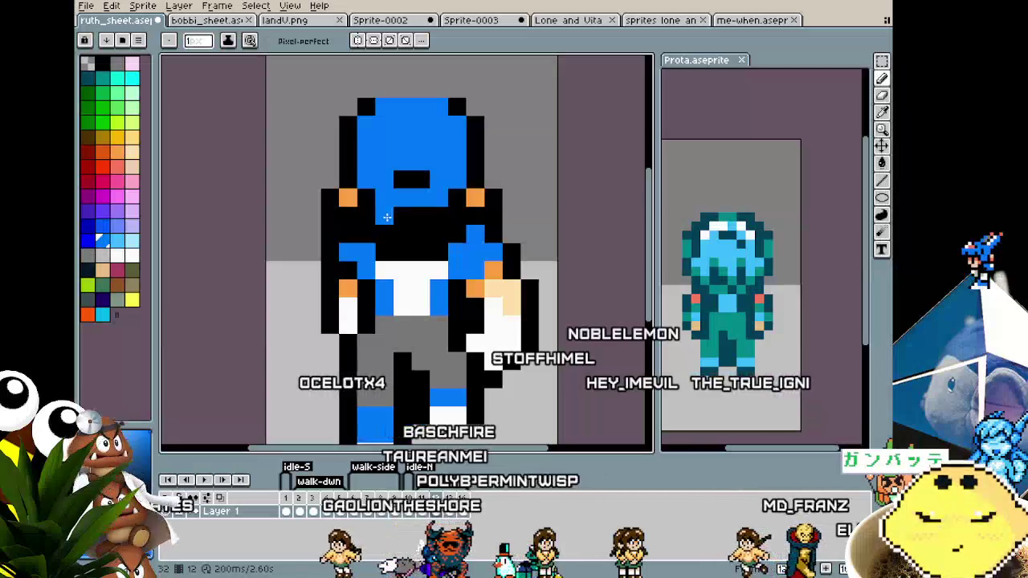
{"action": "left_click", "coordinate": [350, 236]}
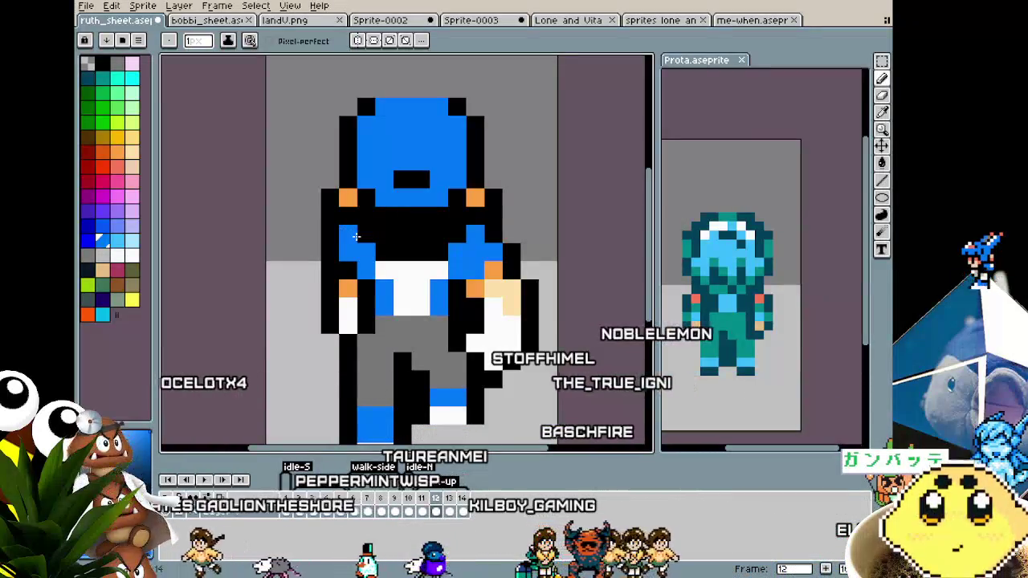
Step: Eyedrop white from the sprite as the drawing colour
{"action": "scroll", "coordinate": [415, 372], "scroll_direction": "down", "scroll_amount": 3}
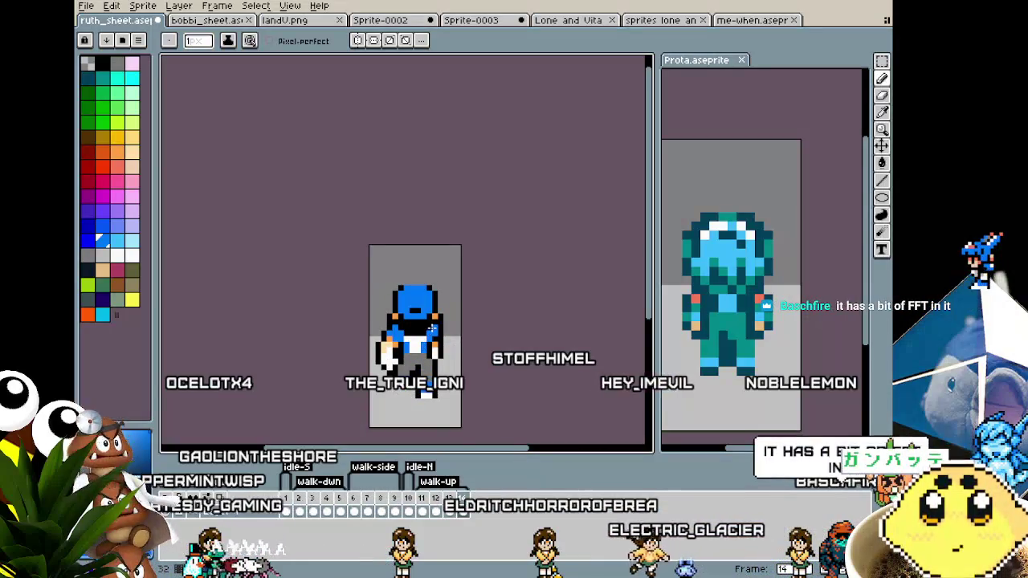
{"action": "scroll", "coordinate": [431, 329], "scroll_direction": "up", "scroll_amount": 1}
{"action": "scroll", "coordinate": [421, 337], "scroll_direction": "up", "scroll_amount": 1}
{"action": "scroll", "coordinate": [411, 347], "scroll_direction": "up", "scroll_amount": 1}
{"action": "key", "text": "i"}
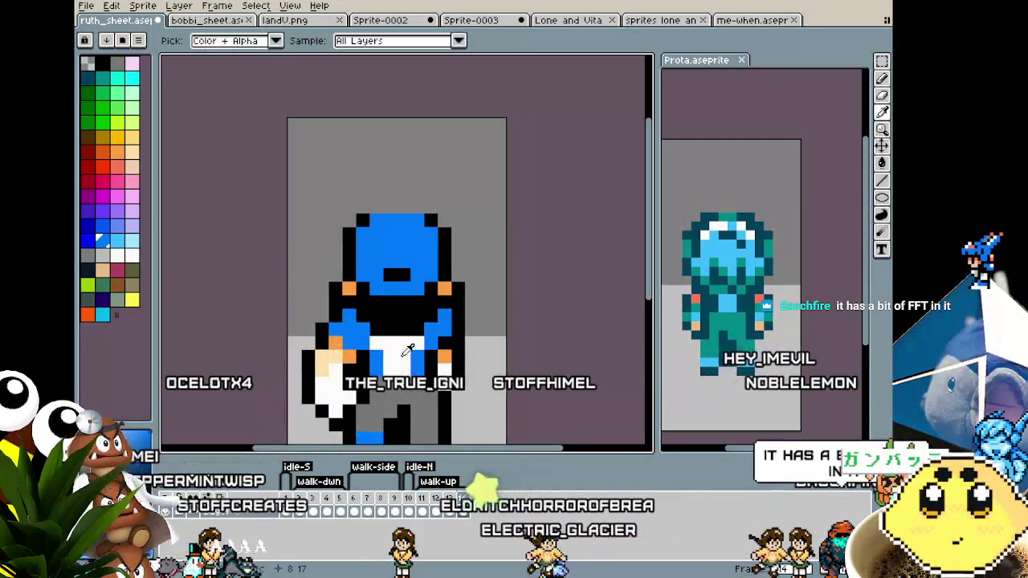
{"action": "left_click", "coordinate": [408, 351], "text": "alt"}
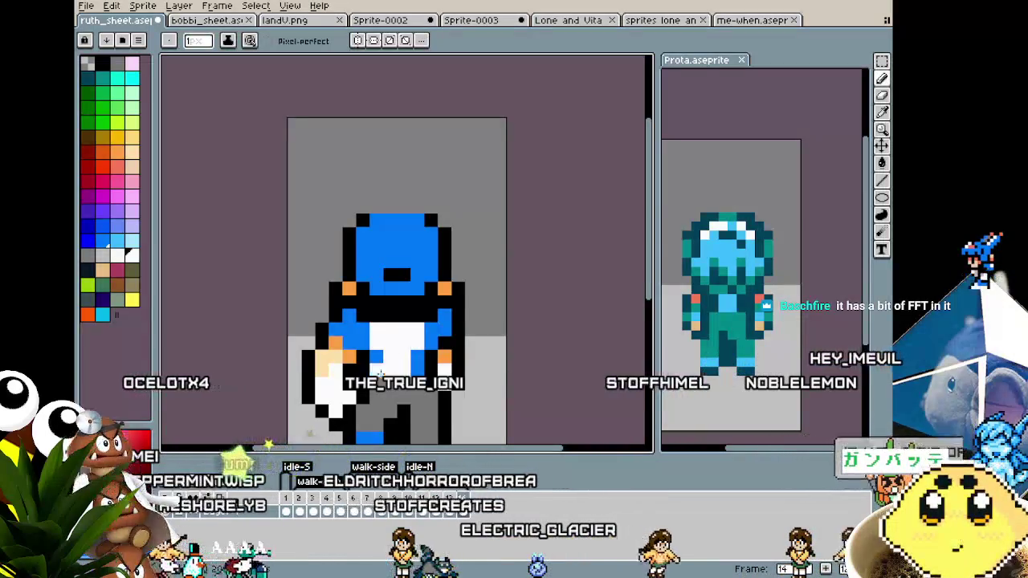
Step: Step through walk frames 12, 13 and 14 to review the touch-ups
{"action": "scroll", "coordinate": [386, 367], "scroll_direction": "down", "scroll_amount": 2}
{"action": "scroll", "coordinate": [384, 366], "scroll_direction": "down", "scroll_amount": 1}
{"action": "scroll", "coordinate": [380, 366], "scroll_direction": "up", "scroll_amount": 2}
{"action": "scroll", "coordinate": [377, 365], "scroll_direction": "up", "scroll_amount": 1}
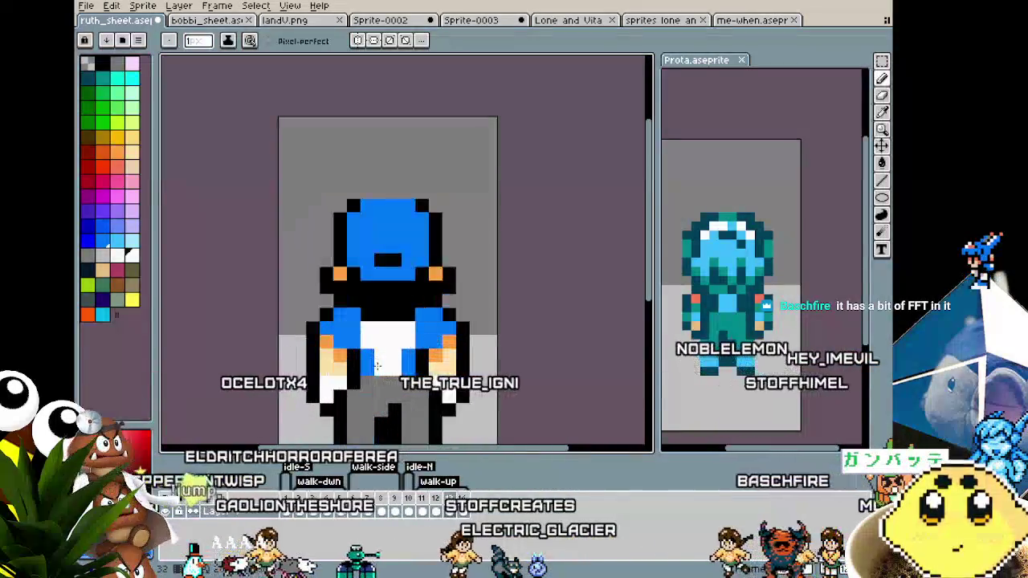
{"action": "key", "text": "Right"}
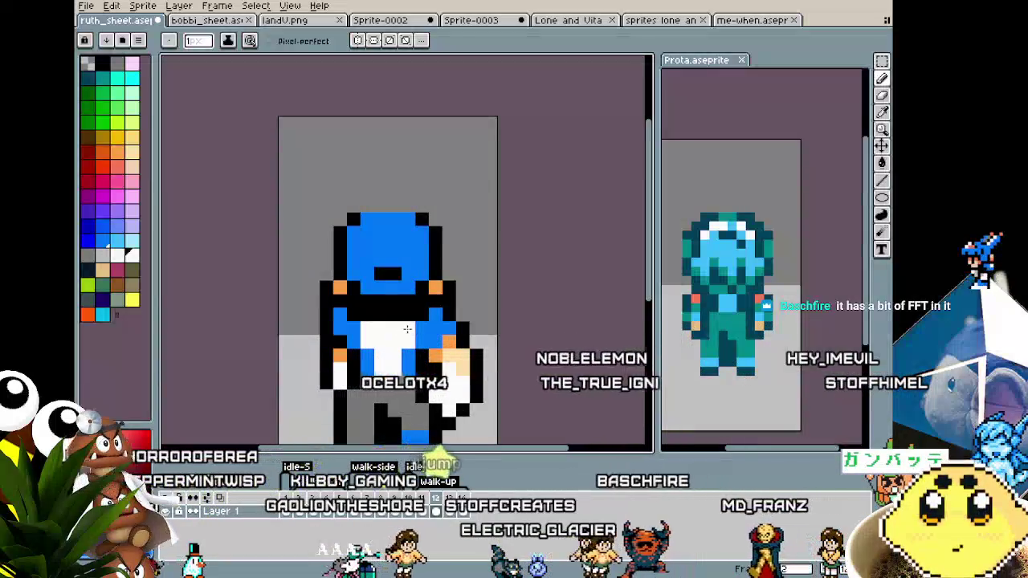
{"action": "key", "text": "Right"}
{"action": "key", "text": "Right"}
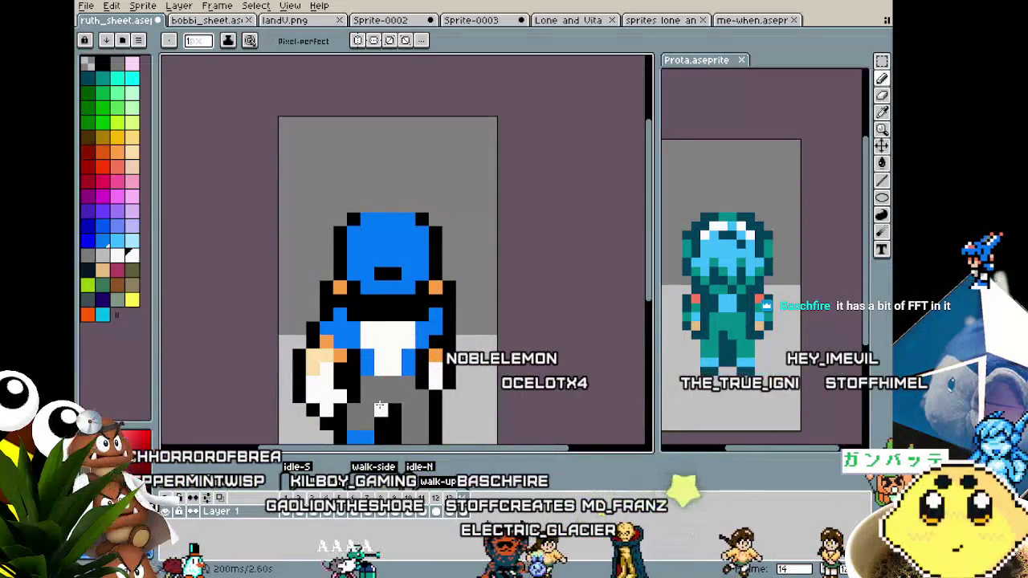
{"action": "scroll", "coordinate": [379, 407], "scroll_direction": "down", "scroll_amount": 2}
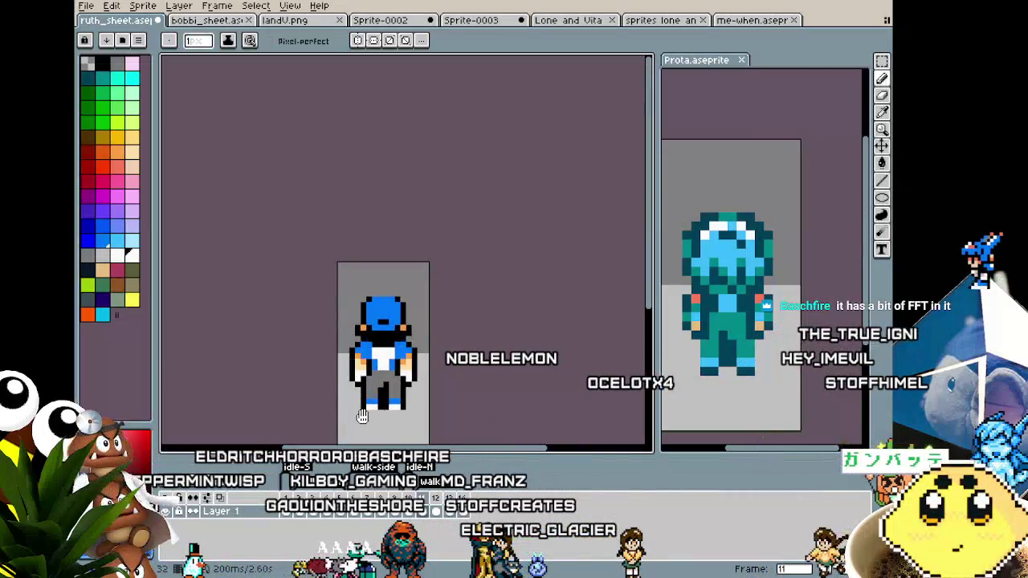
{"action": "scroll", "coordinate": [362, 415], "scroll_direction": "up", "scroll_amount": 1}
{"action": "scroll", "coordinate": [414, 330], "scroll_direction": "up", "scroll_amount": 2}
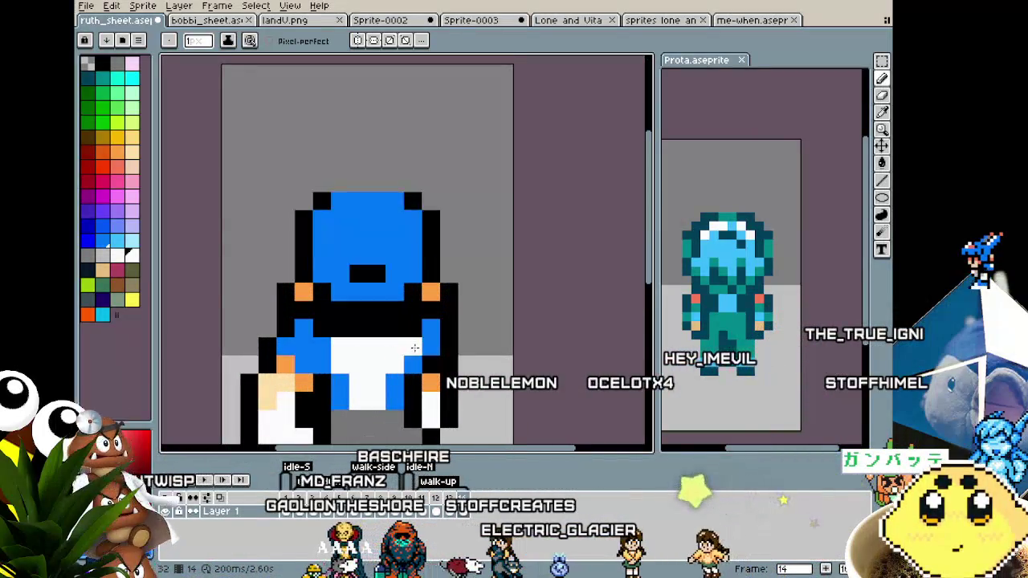
{"action": "key", "text": "Left"}
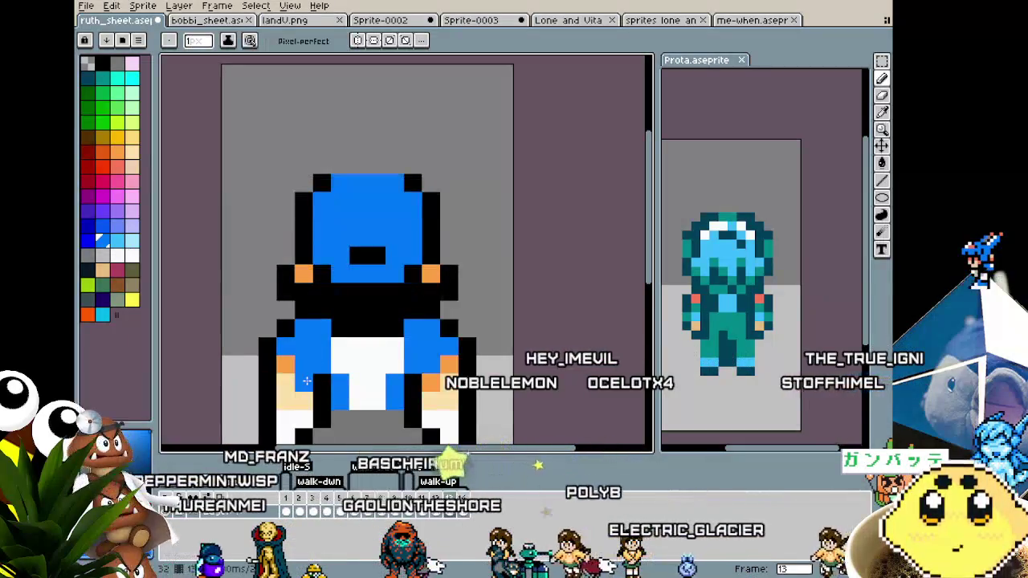
{"action": "key", "text": "Left"}
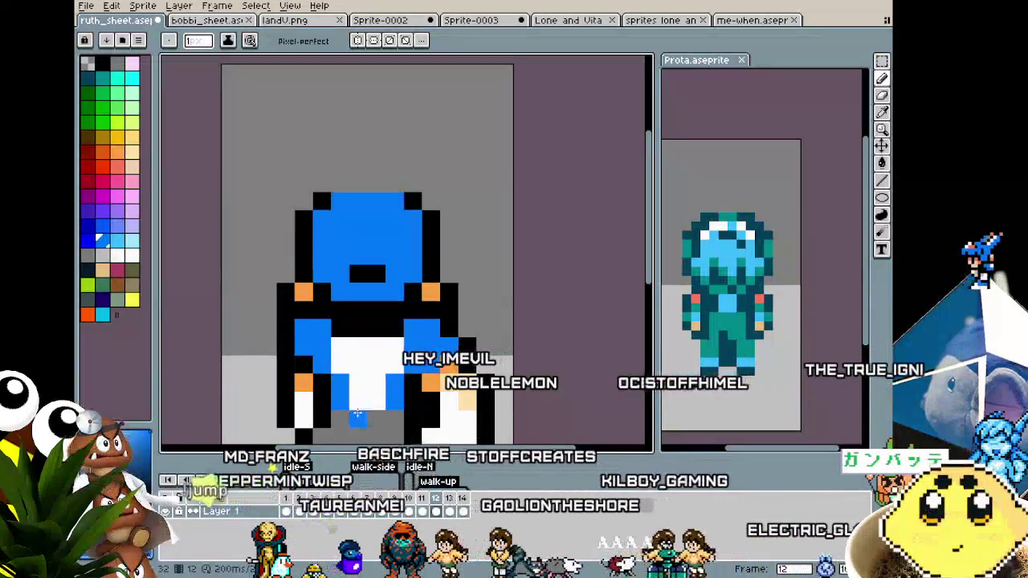
{"action": "scroll", "coordinate": [357, 413], "scroll_direction": "down", "scroll_amount": 2}
{"action": "key", "text": "Right"}
{"action": "scroll", "coordinate": [346, 414], "scroll_direction": "down", "scroll_amount": 1}
{"action": "scroll", "coordinate": [333, 418], "scroll_direction": "down", "scroll_amount": 1}
{"action": "scroll", "coordinate": [327, 421], "scroll_direction": "up", "scroll_amount": 1}
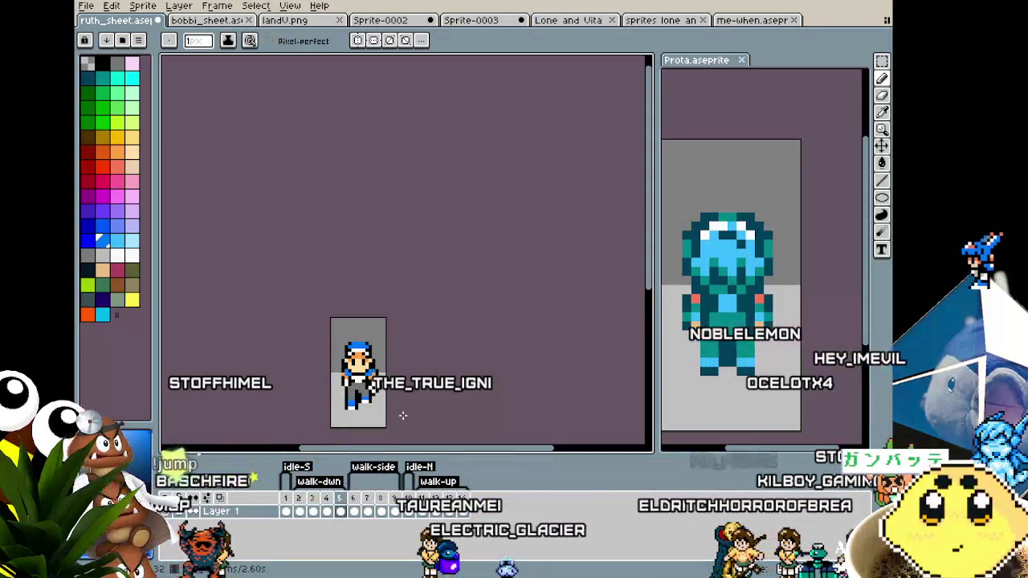
{"action": "left_click", "coordinate": [736, 374]}
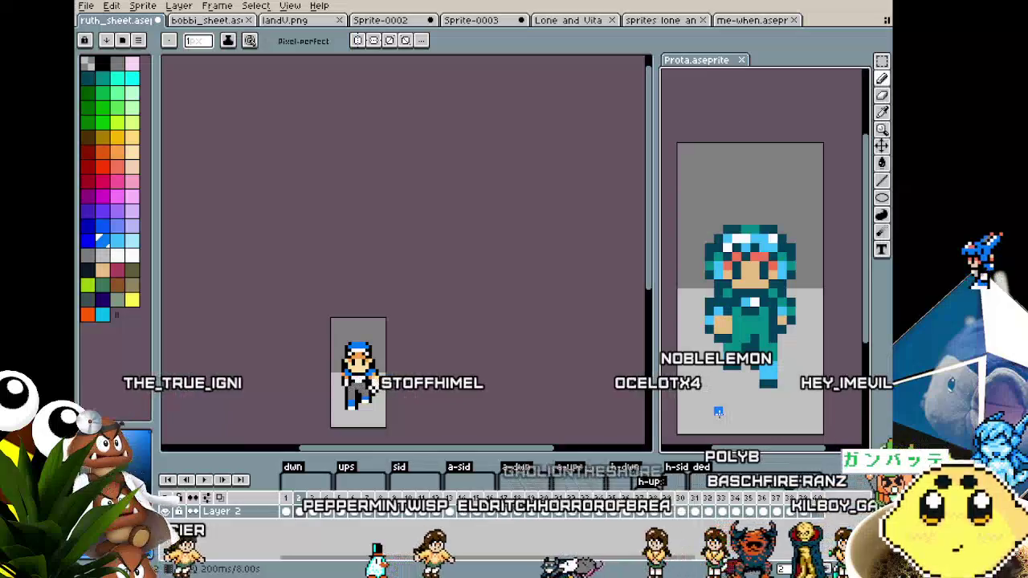
{"action": "left_click_drag", "start_coordinate": [549, 389], "coordinate": [565, 388]}
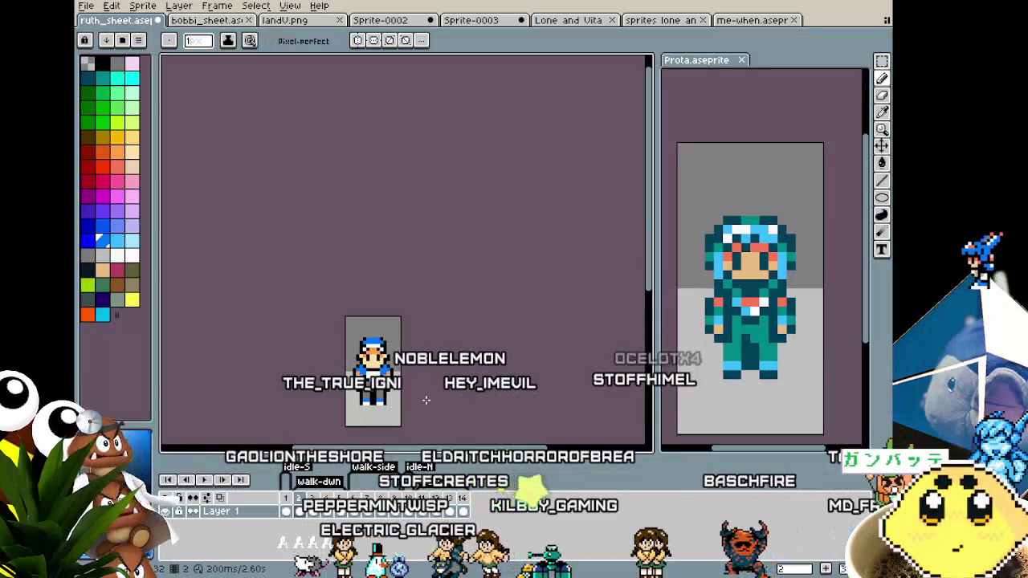
{"action": "key", "text": "m"}
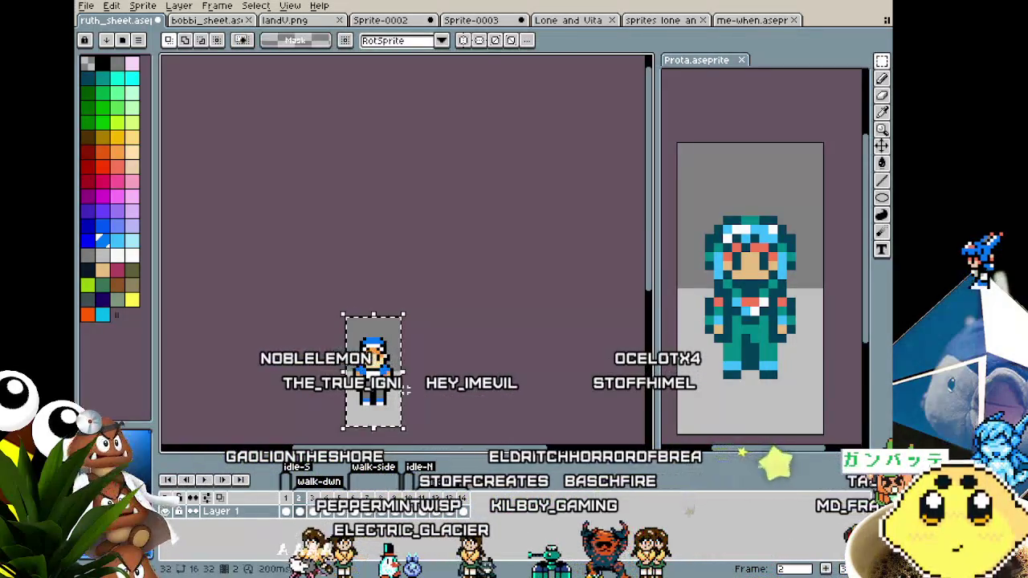
{"action": "key", "text": "Right"}
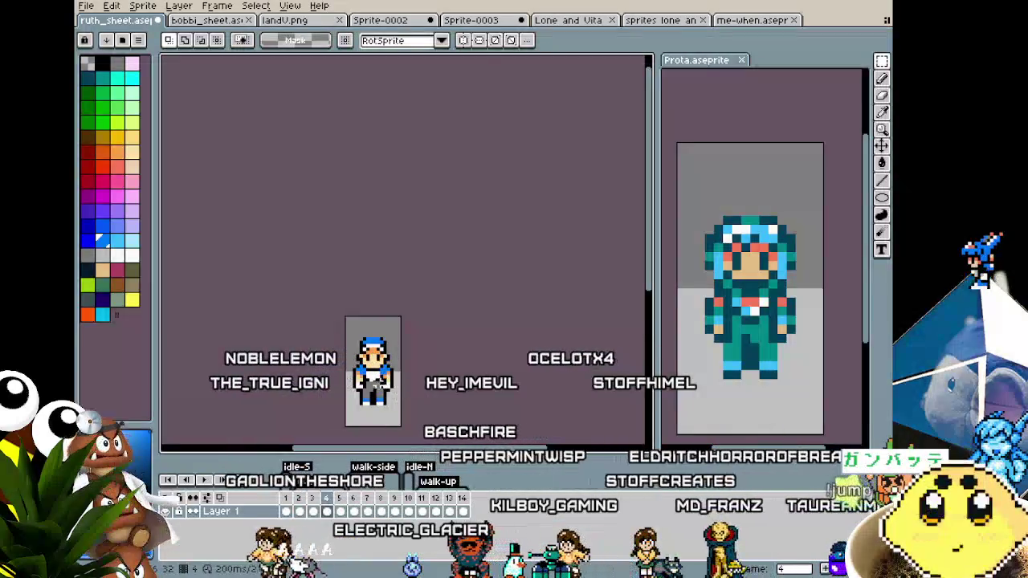
{"action": "key", "text": "Right"}
{"action": "key", "text": "Left"}
{"action": "key", "text": "Left"}
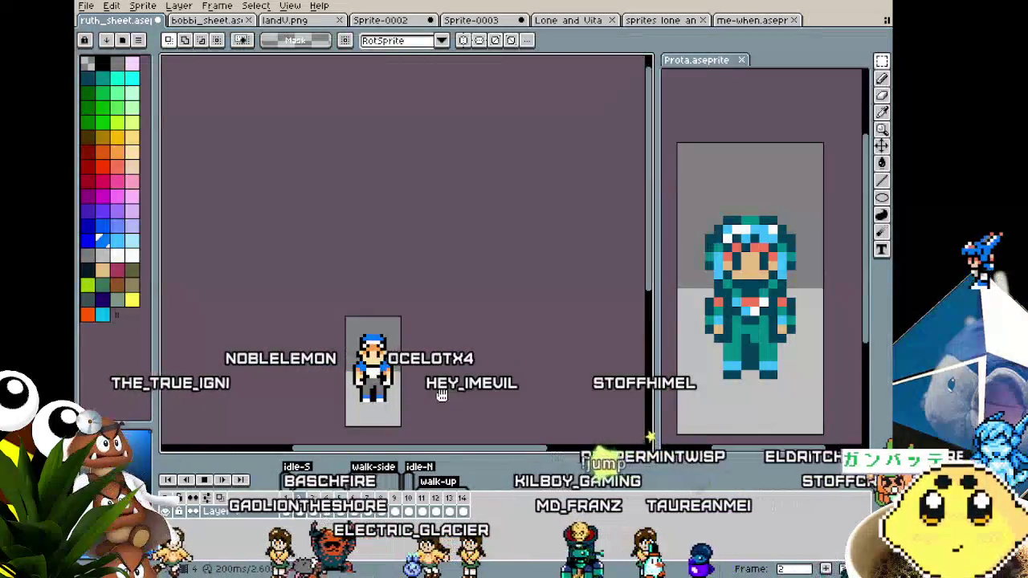
{"action": "scroll", "coordinate": [435, 395], "scroll_direction": "up", "scroll_amount": 1}
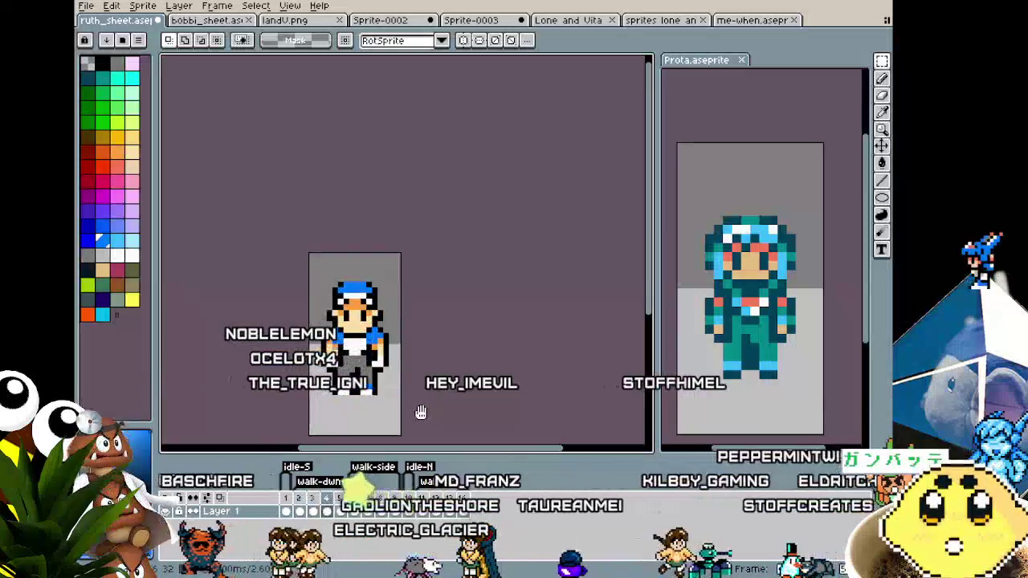
Step: Go to frame 5, centre and enlarge the boy sprite, and start the looping preview
{"action": "scroll", "coordinate": [462, 377], "scroll_direction": "up", "scroll_amount": 1}
{"action": "key", "text": "Right"}
{"action": "key", "text": "Right"}
{"action": "mouse_move", "coordinate": [462, 378]}
{"action": "left_mouse_down"}
{"action": "mouse_move", "coordinate": [508, 239]}
{"action": "mouse_move", "coordinate": [497, 236]}
{"action": "mouse_move", "coordinate": [477, 270]}
{"action": "mouse_move", "coordinate": [476, 297]}
{"action": "left_mouse_up"}
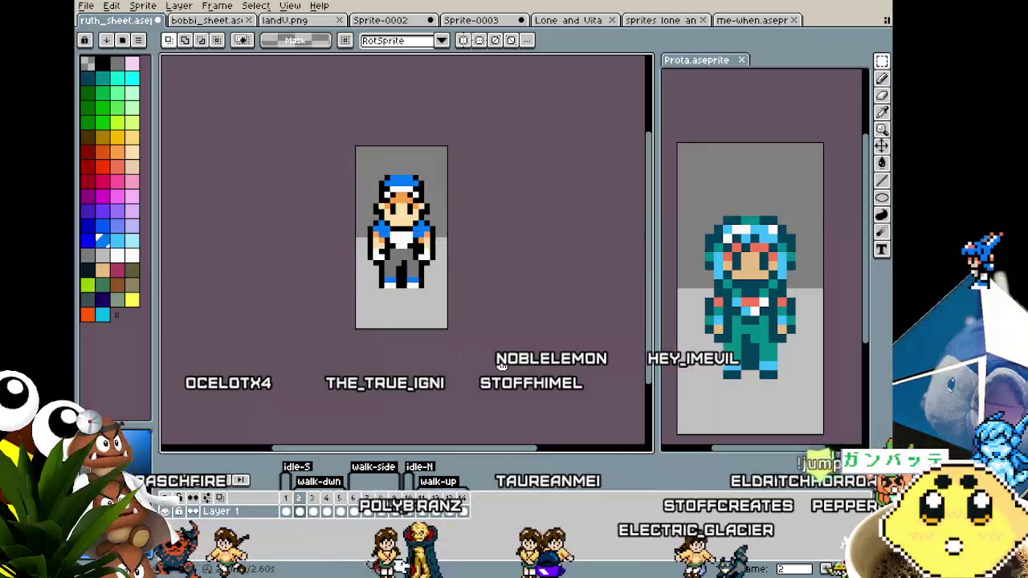
{"action": "left_click_drag", "start_coordinate": [493, 363], "coordinate": [523, 373]}
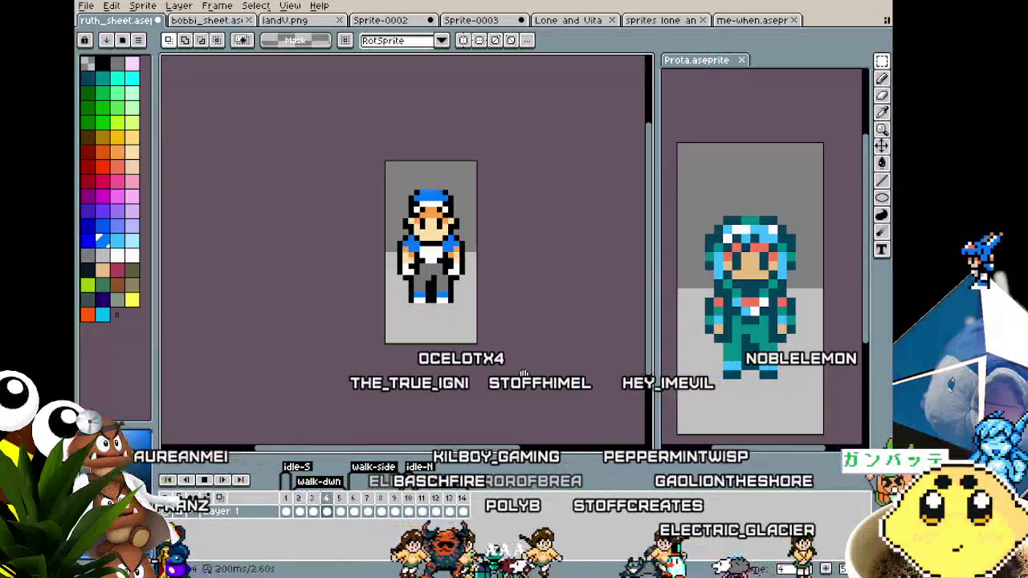
{"action": "mouse_move", "coordinate": [515, 380]}
{"action": "left_mouse_down"}
{"action": "mouse_move", "coordinate": [503, 344]}
{"action": "mouse_move", "coordinate": [513, 348]}
{"action": "mouse_move", "coordinate": [479, 343]}
{"action": "mouse_move", "coordinate": [509, 354]}
{"action": "mouse_move", "coordinate": [475, 374]}
{"action": "mouse_move", "coordinate": [510, 398]}
{"action": "mouse_move", "coordinate": [485, 403]}
{"action": "left_mouse_up"}
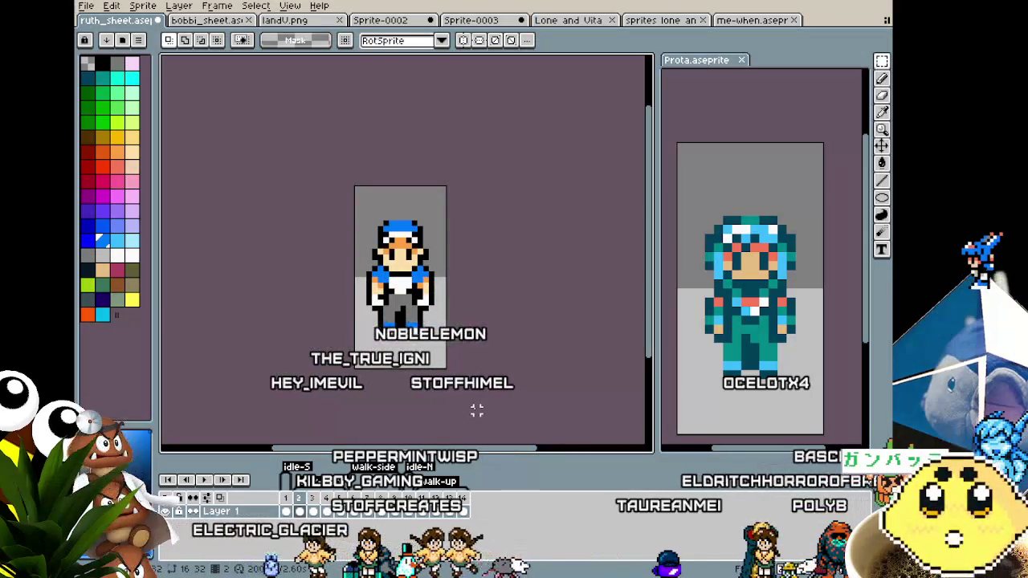
{"action": "left_click_drag", "start_coordinate": [473, 409], "coordinate": [509, 390]}
{"action": "scroll", "coordinate": [420, 344], "scroll_direction": "up", "scroll_amount": 1}
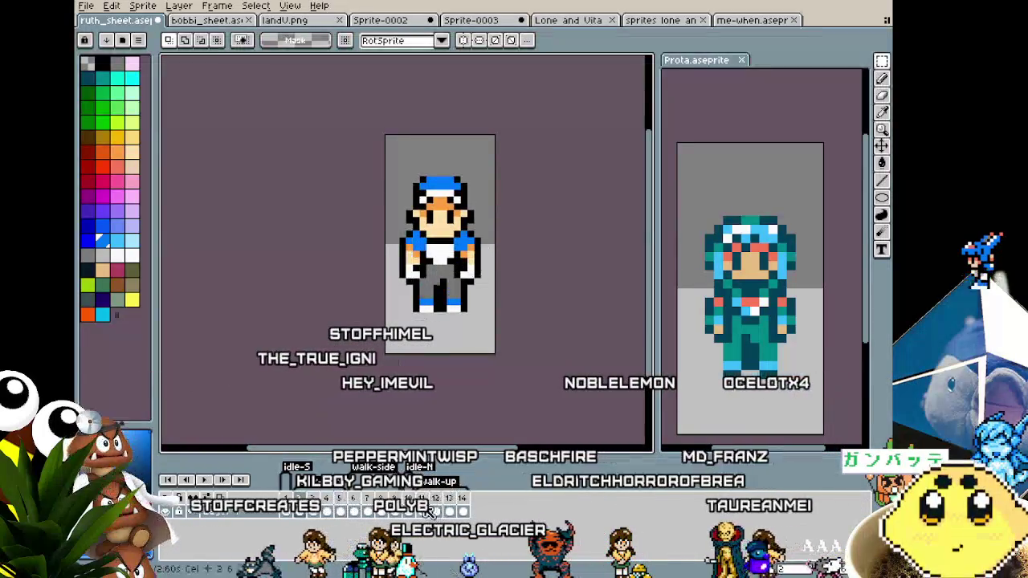
{"action": "key", "text": "Return"}
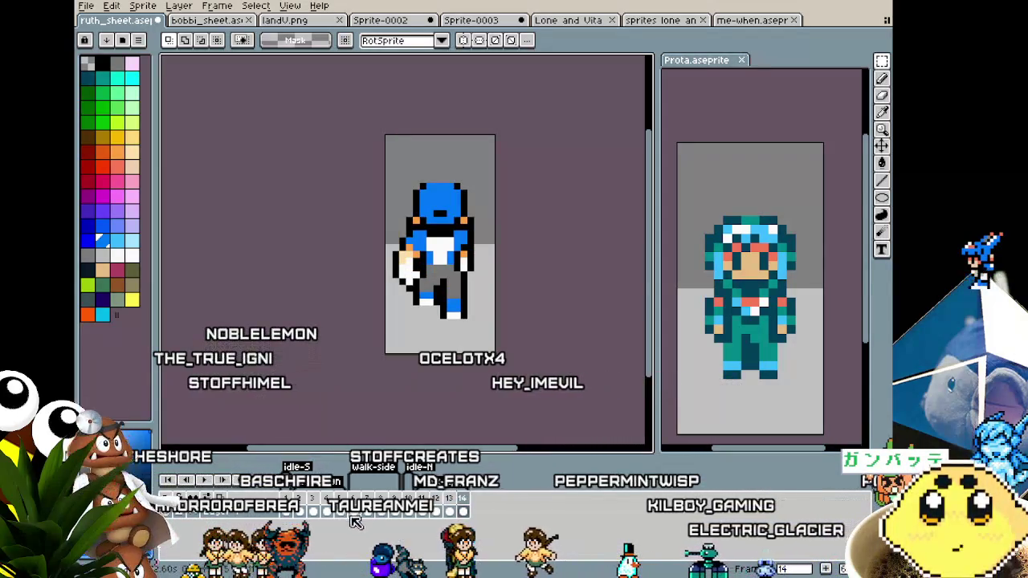
Step: Loop the walk-dwn tag's front walk cycle and zoom in on it
{"action": "left_click", "coordinate": [313, 481]}
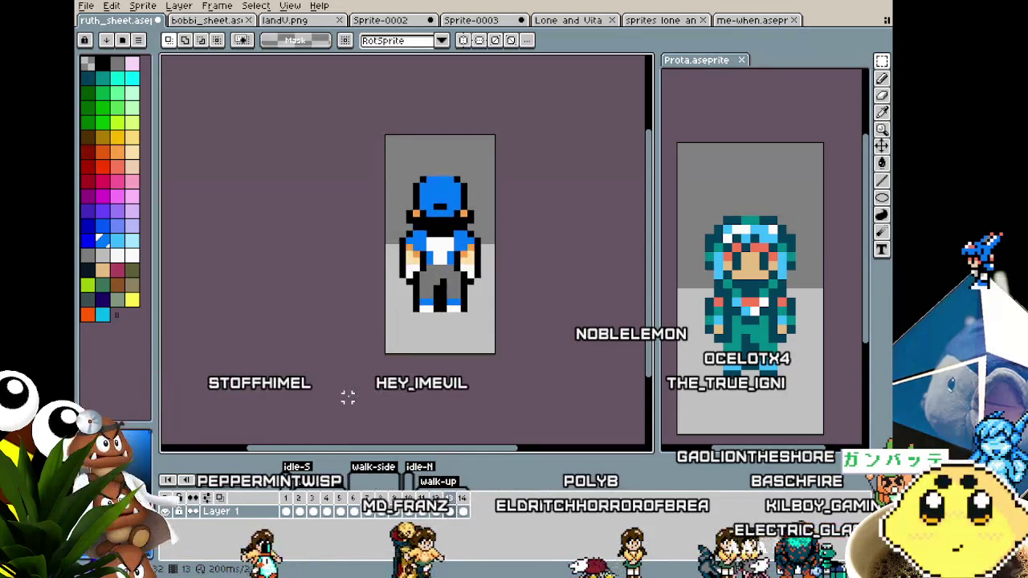
{"action": "scroll", "coordinate": [355, 310], "scroll_direction": "down", "scroll_amount": 1}
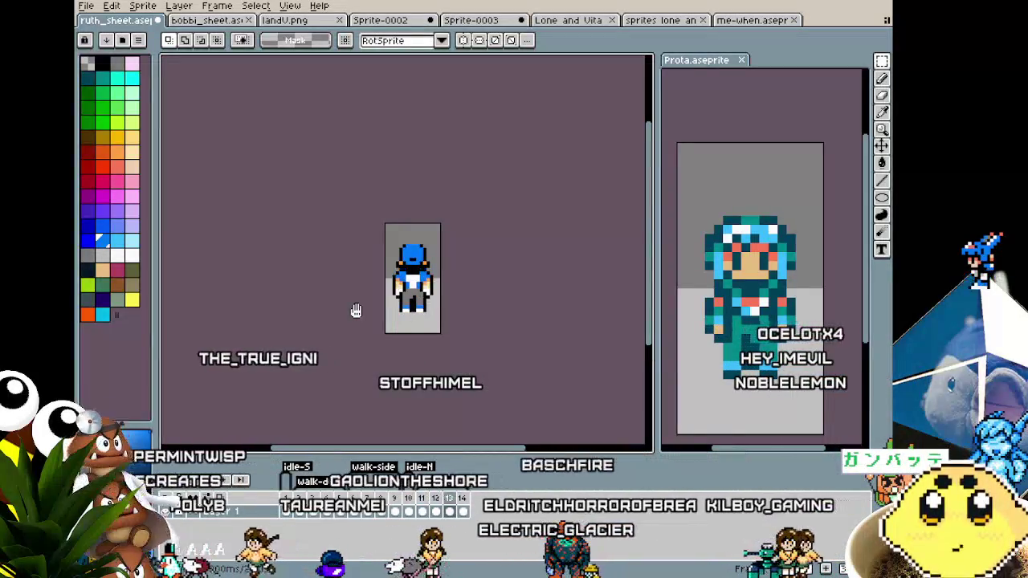
{"action": "scroll", "coordinate": [356, 311], "scroll_direction": "up", "scroll_amount": 1}
{"action": "scroll", "coordinate": [355, 311], "scroll_direction": "up", "scroll_amount": 1}
{"action": "scroll", "coordinate": [335, 272], "scroll_direction": "up", "scroll_amount": 1}
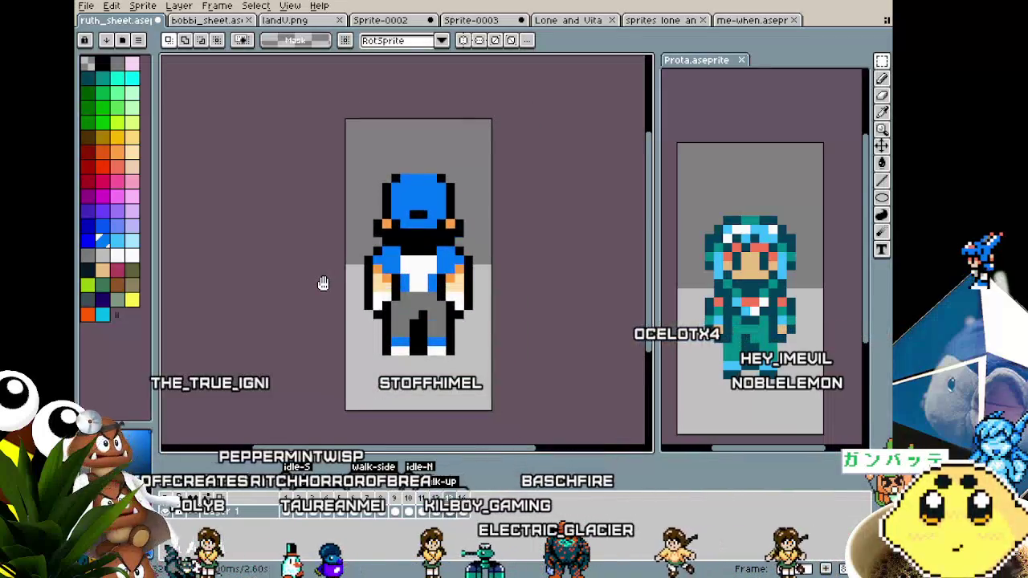
Step: Pan the Prota reference view so its back-facing pose is fully visible
{"action": "left_click_drag", "start_coordinate": [322, 283], "coordinate": [278, 275]}
{"action": "left_click_drag", "start_coordinate": [772, 393], "coordinate": [737, 391]}
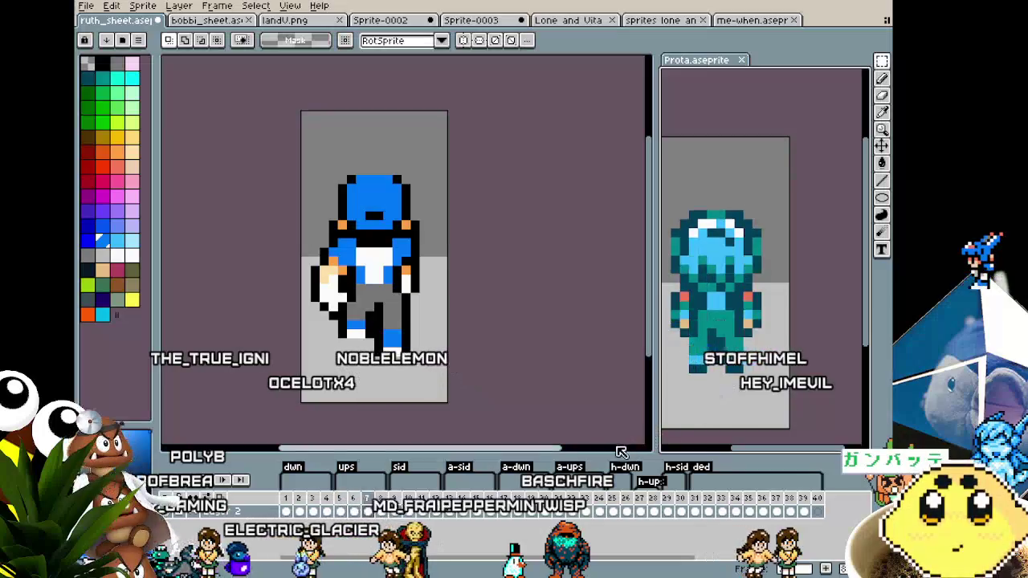
{"action": "left_click_drag", "start_coordinate": [708, 401], "coordinate": [740, 391]}
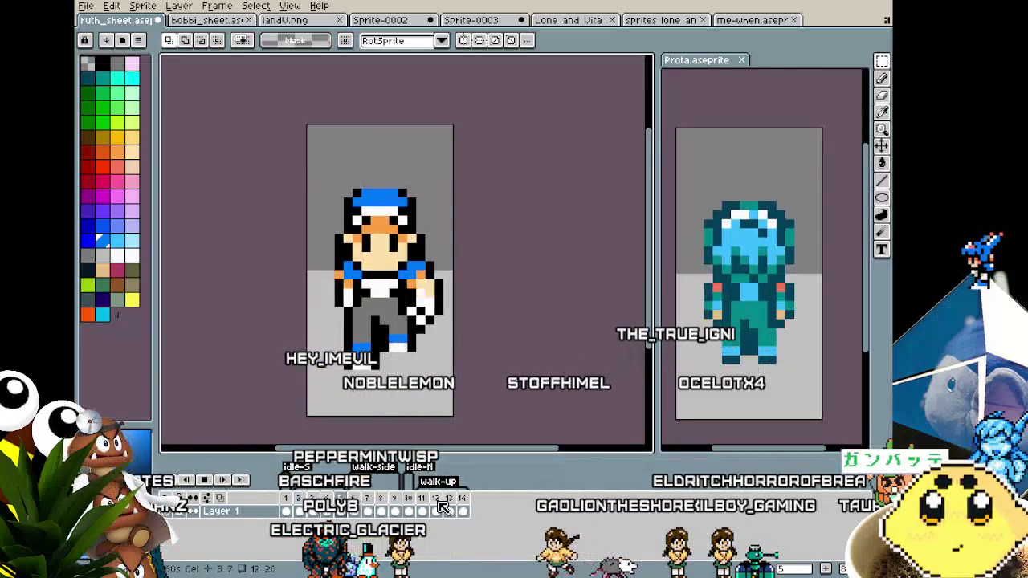
{"action": "scroll", "coordinate": [296, 353], "scroll_direction": "down", "scroll_amount": 2}
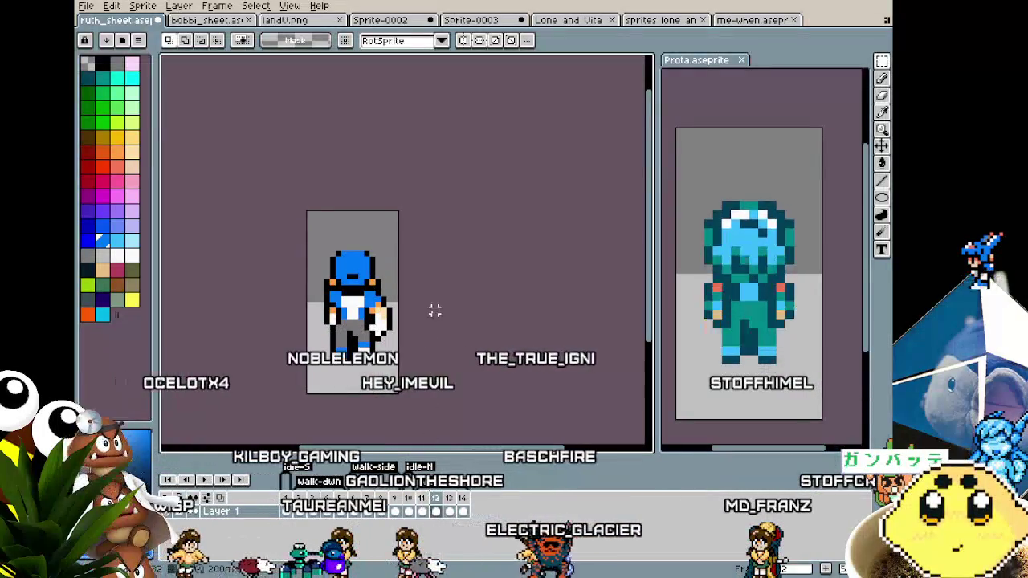
{"action": "scroll", "coordinate": [340, 260], "scroll_direction": "up", "scroll_amount": 1}
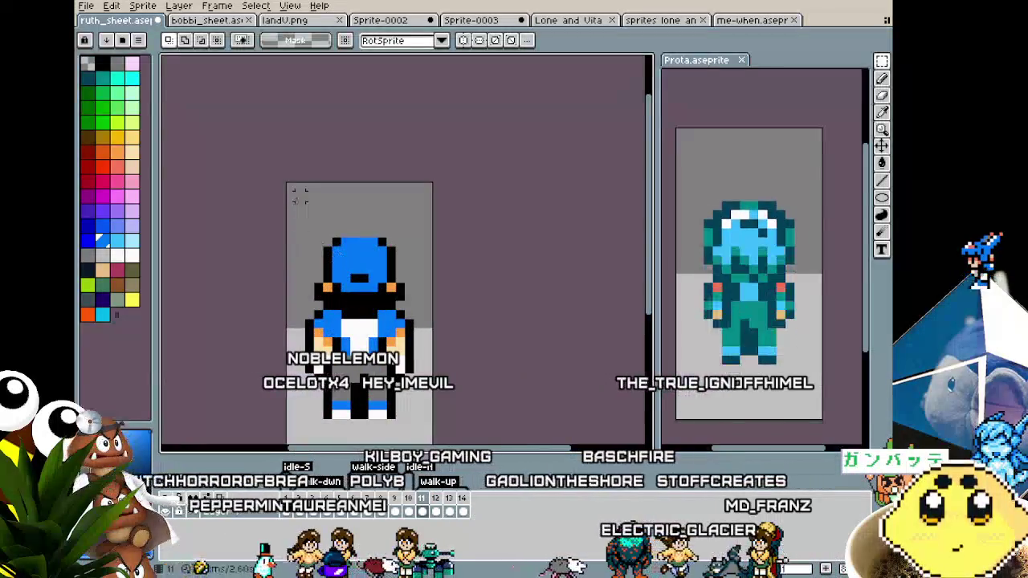
Step: Select the sprite's head and shoulders and move them on frame 12, undoing a stray stroke
{"action": "left_click_drag", "start_coordinate": [286, 191], "coordinate": [434, 311]}
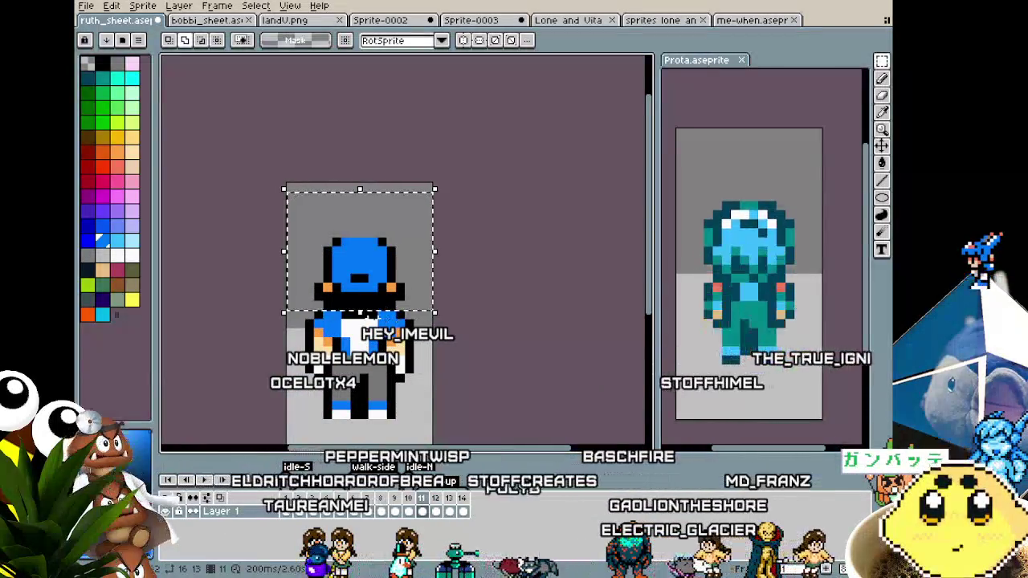
{"action": "left_click", "coordinate": [437, 497]}
{"action": "key", "text": "ctrl+t"}
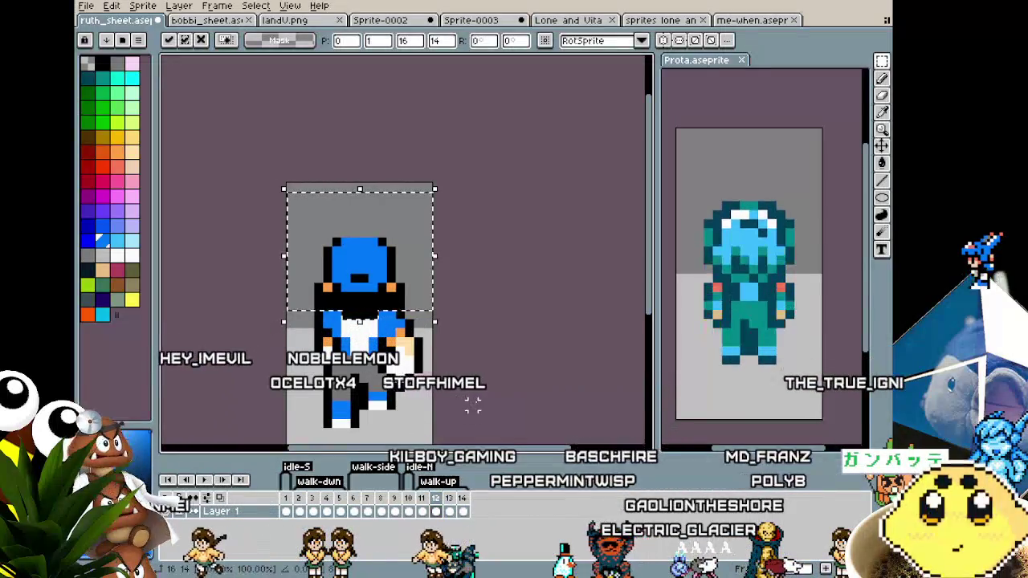
{"action": "key", "text": "Escape"}
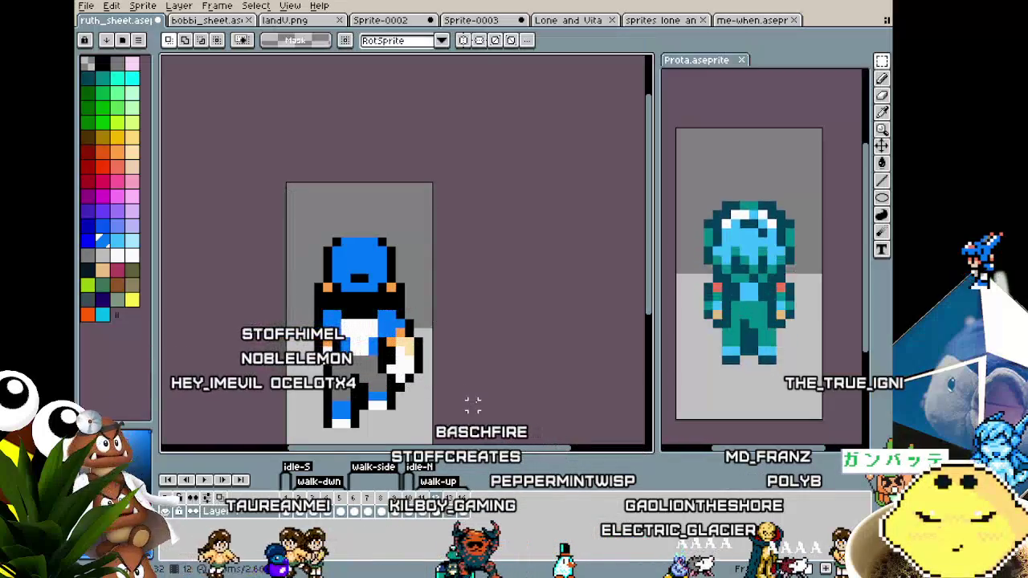
{"action": "left_click_drag", "start_coordinate": [315, 243], "coordinate": [441, 286]}
{"action": "key", "text": "ctrl+z"}
{"action": "key", "text": "ctrl+z"}
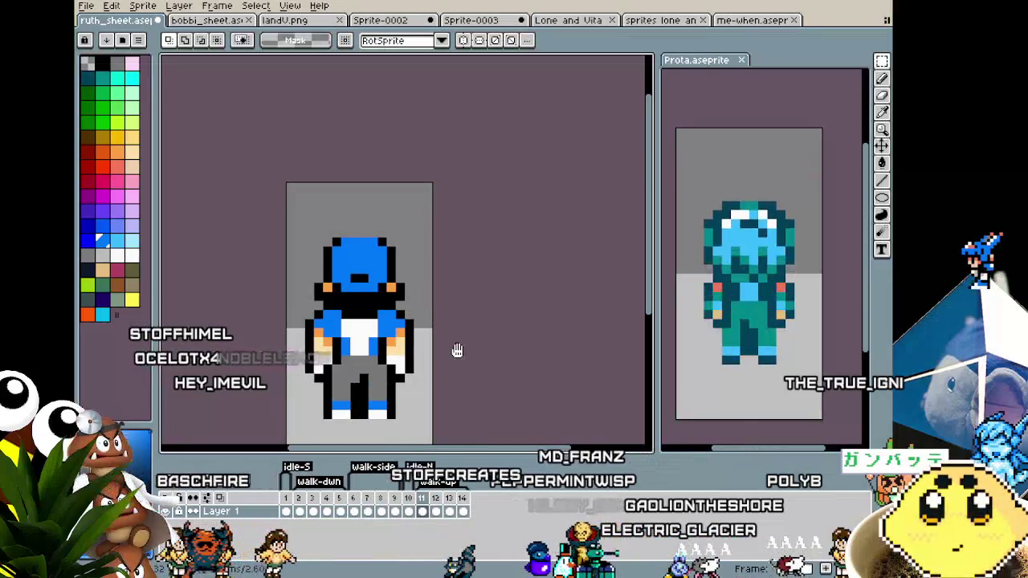
Step: Play the walk-up animation preview
{"action": "key", "text": "Return"}
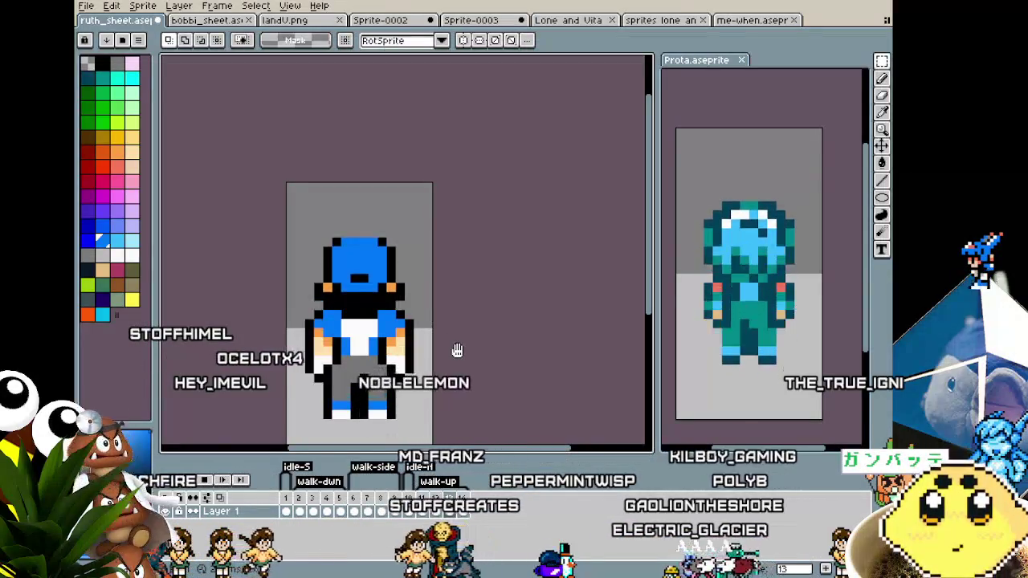
{"action": "scroll", "coordinate": [456, 357], "scroll_direction": "down", "scroll_amount": 1}
{"action": "scroll", "coordinate": [456, 365], "scroll_direction": "down", "scroll_amount": 1}
{"action": "scroll", "coordinate": [454, 371], "scroll_direction": "down", "scroll_amount": 1}
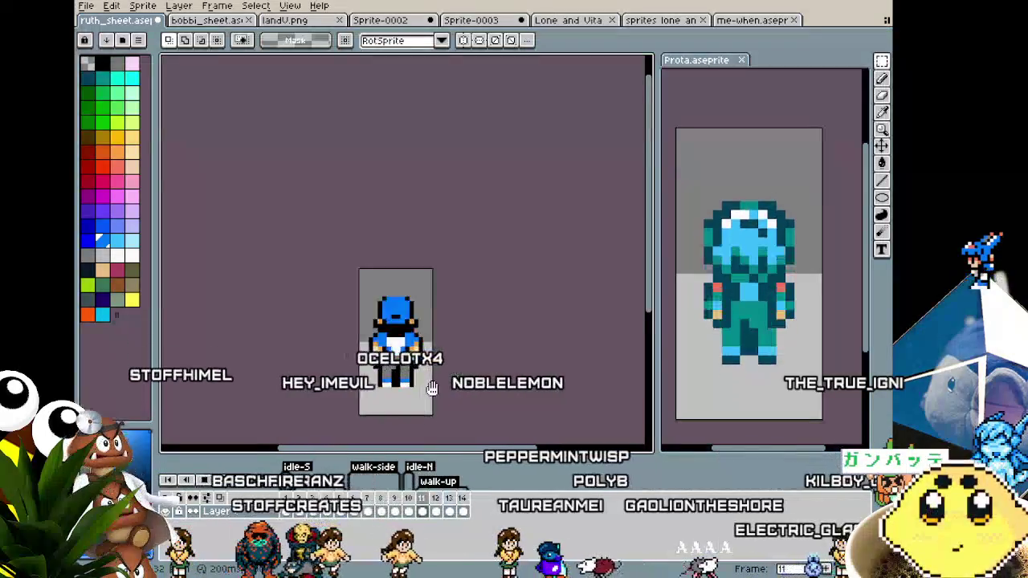
{"action": "scroll", "coordinate": [432, 389], "scroll_direction": "up", "scroll_amount": 1}
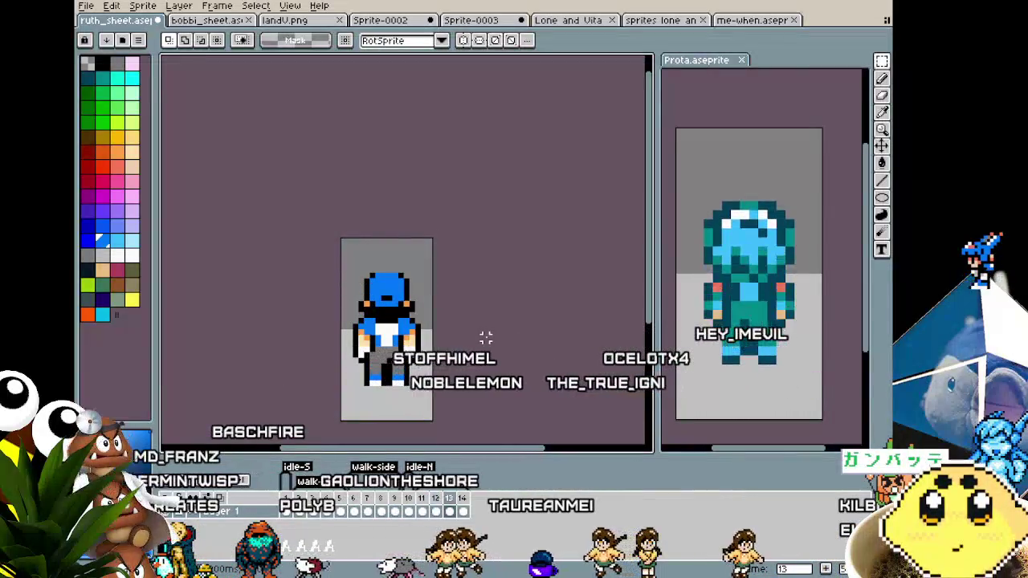
Step: Select a region of the boy's sprite again
{"action": "left_click_drag", "start_coordinate": [426, 287], "coordinate": [457, 340]}
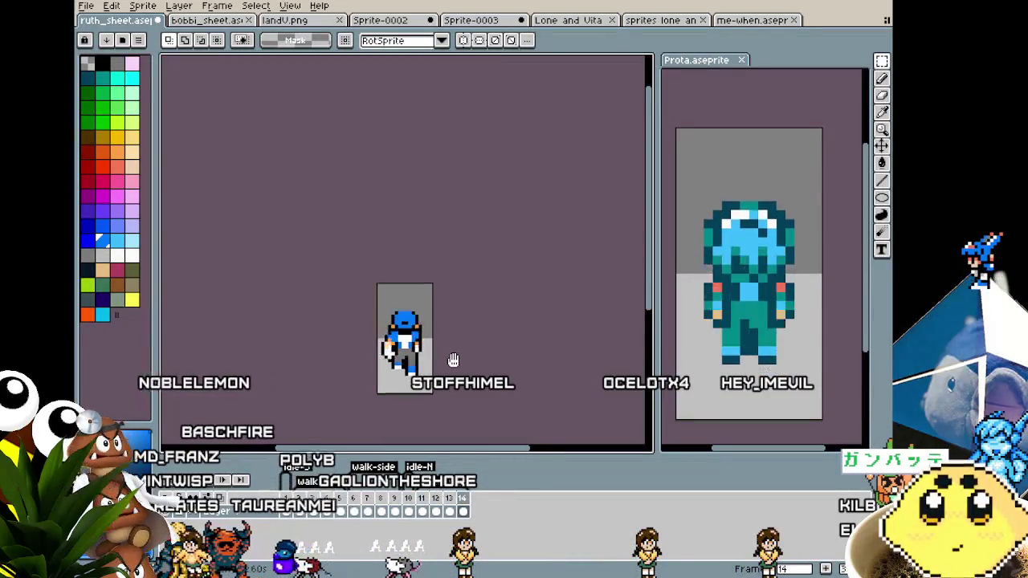
{"action": "scroll", "coordinate": [428, 375], "scroll_direction": "up", "scroll_amount": 3}
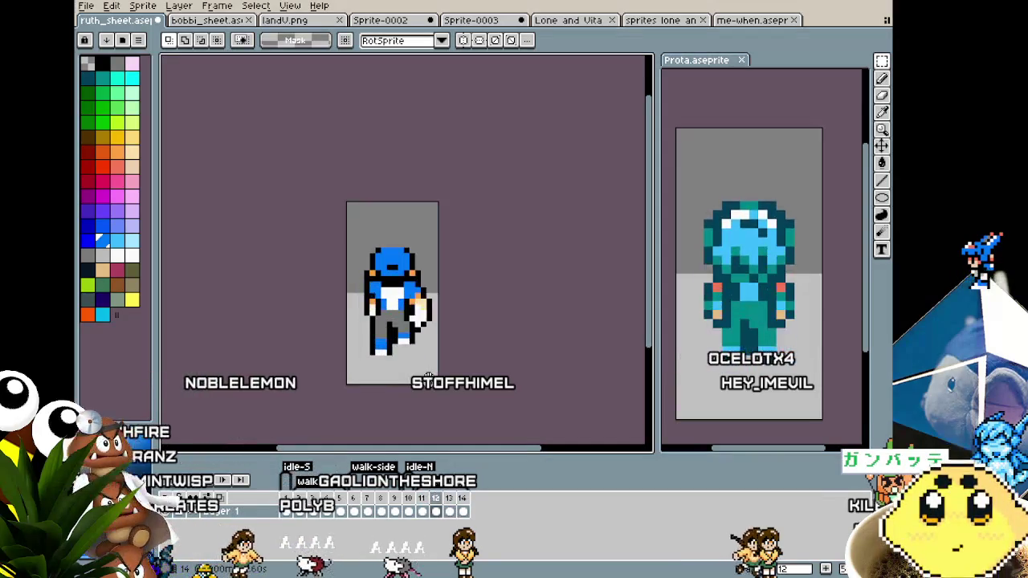
{"action": "scroll", "coordinate": [428, 375], "scroll_direction": "up", "scroll_amount": 1}
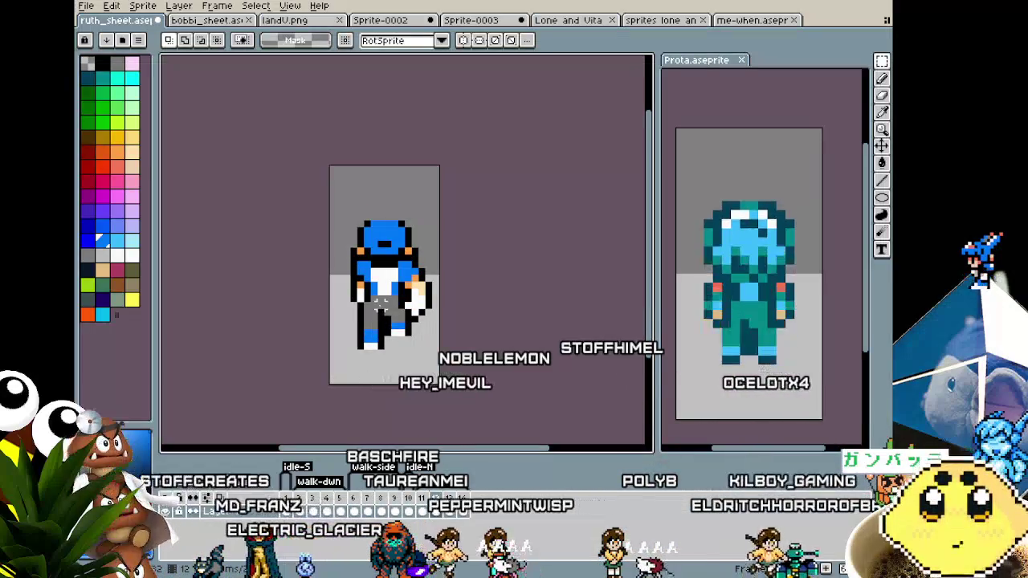
{"action": "scroll", "coordinate": [373, 303], "scroll_direction": "up", "scroll_amount": 3}
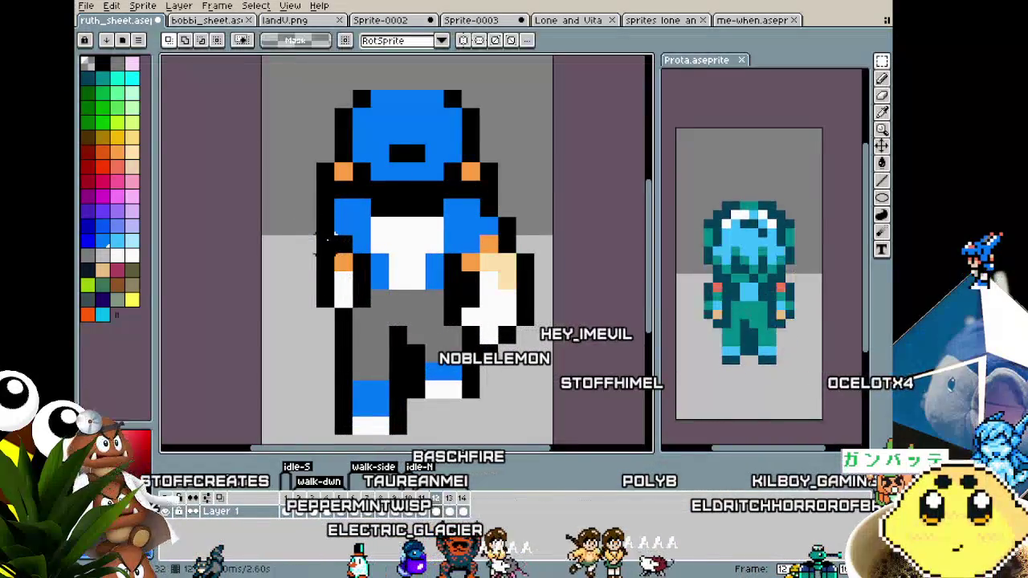
Step: Undo the last two transforms and add a blue pixel at the boy's left shoulder
{"action": "scroll", "coordinate": [264, 313], "scroll_direction": "down", "scroll_amount": 2}
{"action": "key", "text": "ctrl+z"}
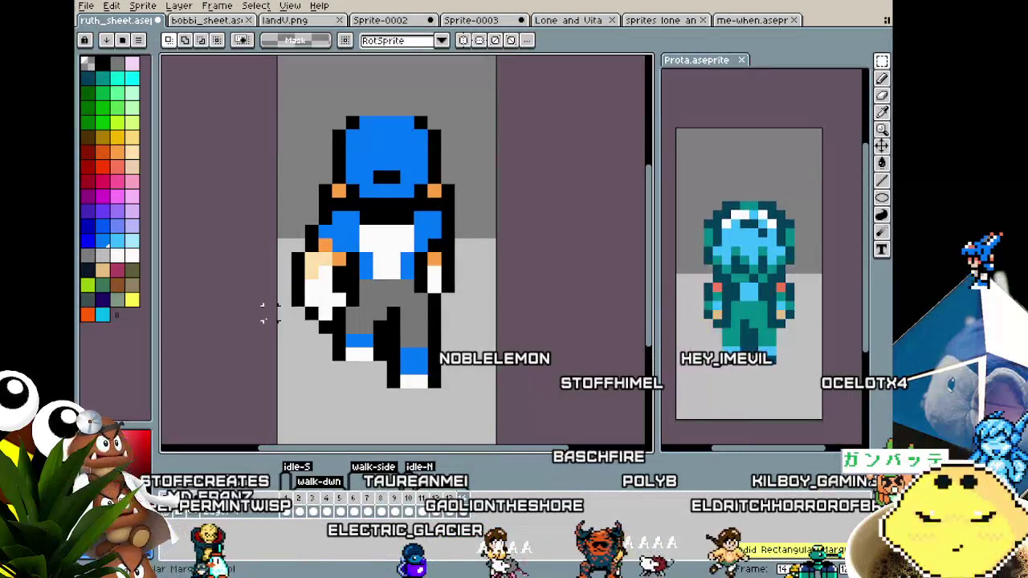
{"action": "key", "text": "ctrl+z"}
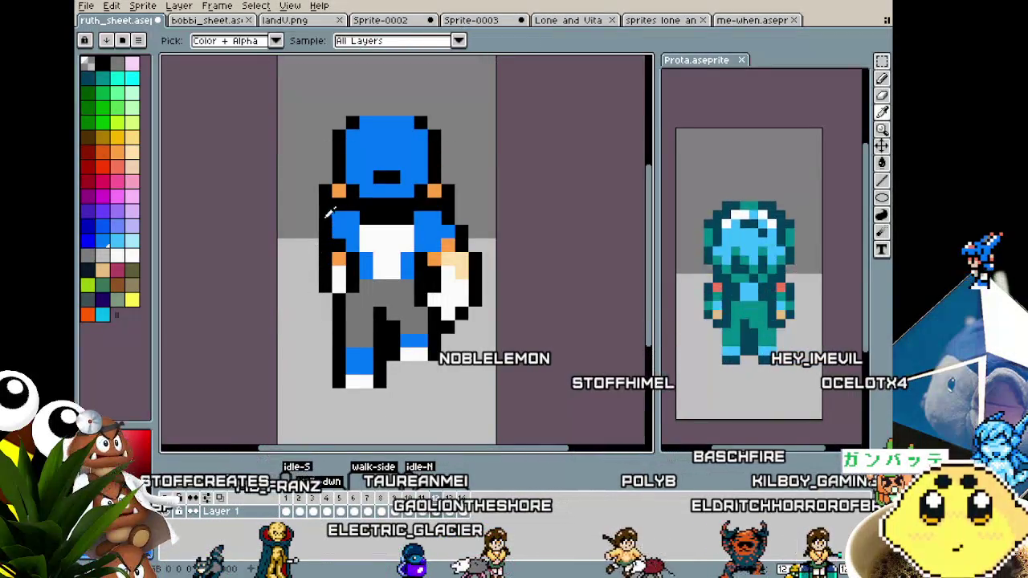
{"action": "key", "text": "i"}
{"action": "key", "text": "b"}
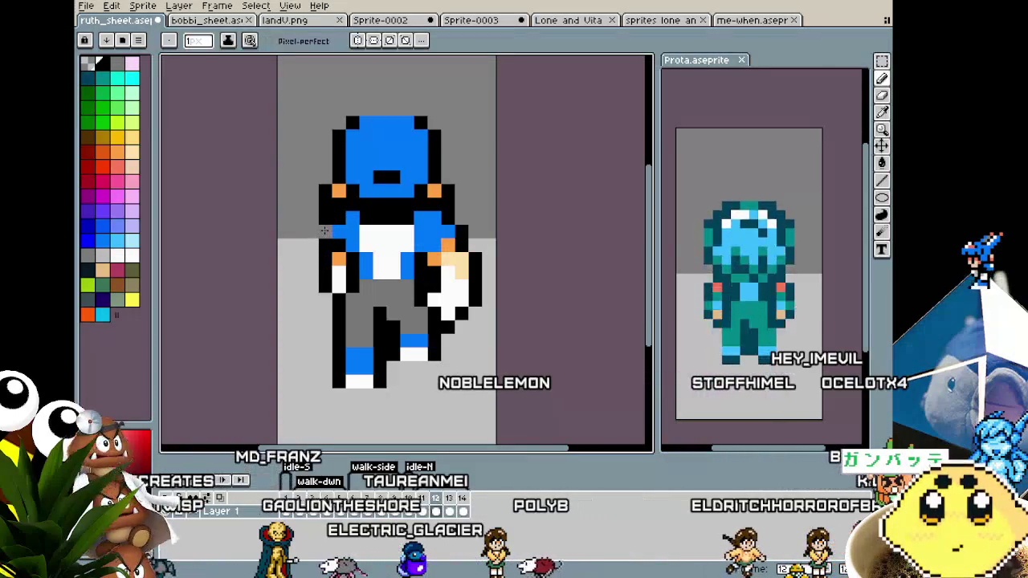
{"action": "left_click", "coordinate": [333, 232]}
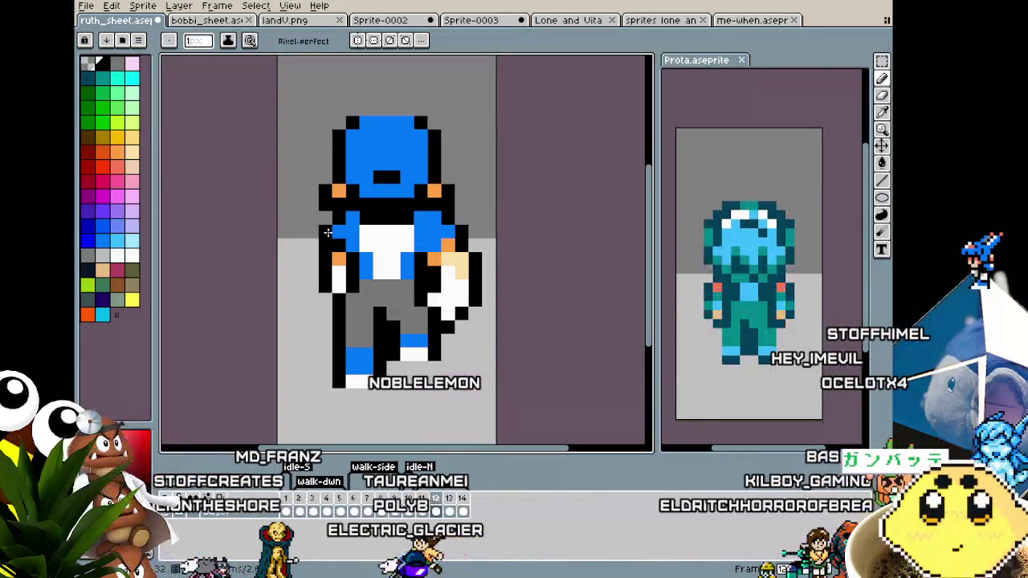
Step: Step through walk frames 11 to 14 and zoom in to review the poses
{"action": "scroll", "coordinate": [319, 289], "scroll_direction": "down", "scroll_amount": 2}
{"action": "scroll", "coordinate": [320, 289], "scroll_direction": "down", "scroll_amount": 1}
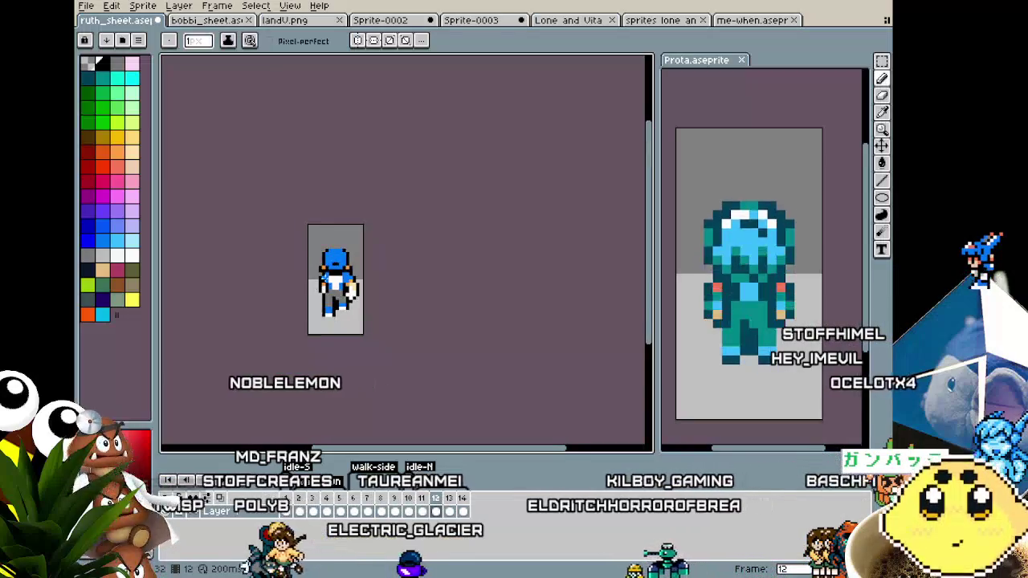
{"action": "scroll", "coordinate": [347, 370], "scroll_direction": "up", "scroll_amount": 3}
{"action": "key", "text": "comma"}
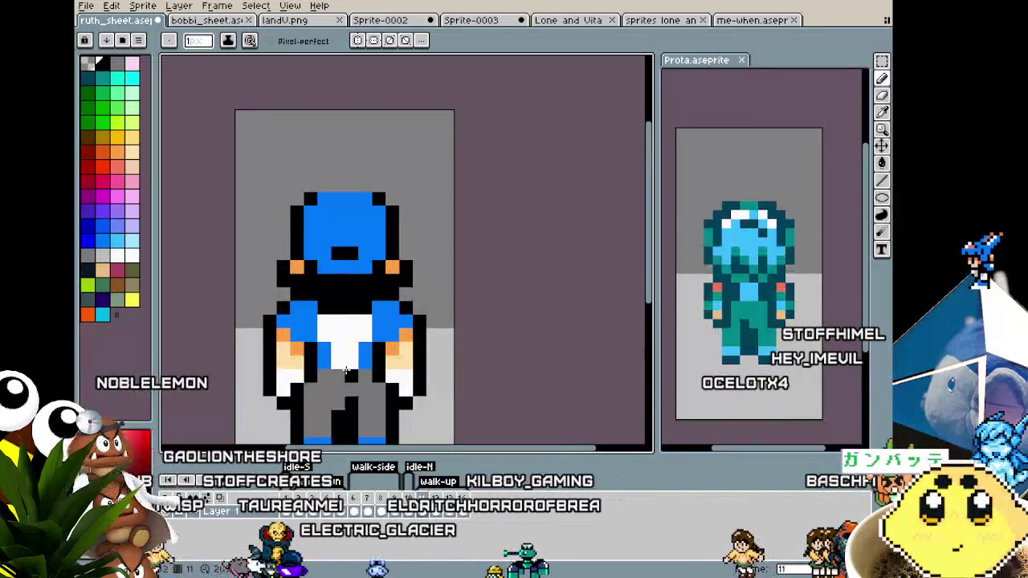
{"action": "key", "text": "period"}
{"action": "key", "text": "period"}
{"action": "key", "text": "period"}
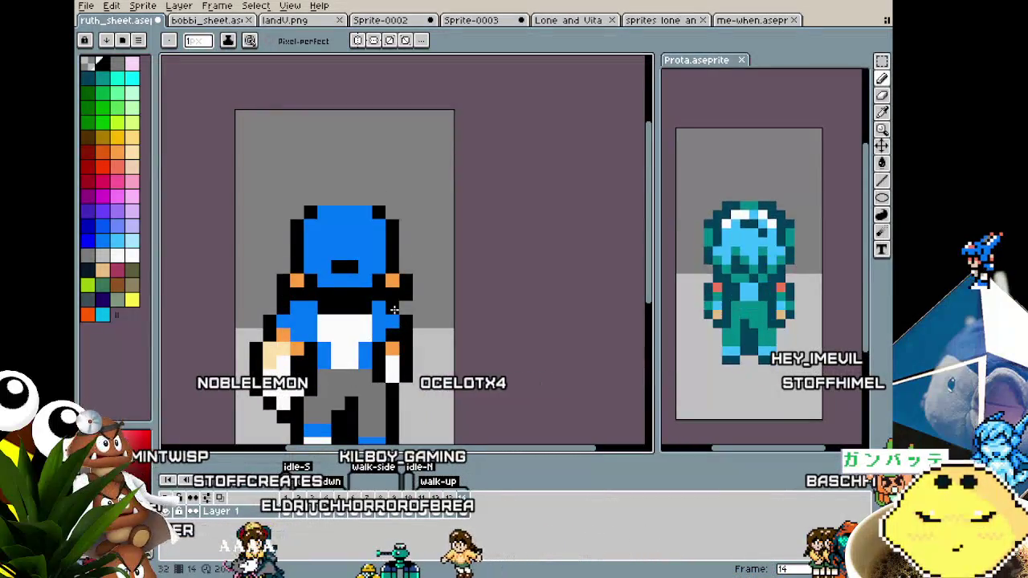
{"action": "key", "text": "comma"}
{"action": "key", "text": "comma"}
{"action": "key", "text": "period"}
{"action": "key", "text": "period"}
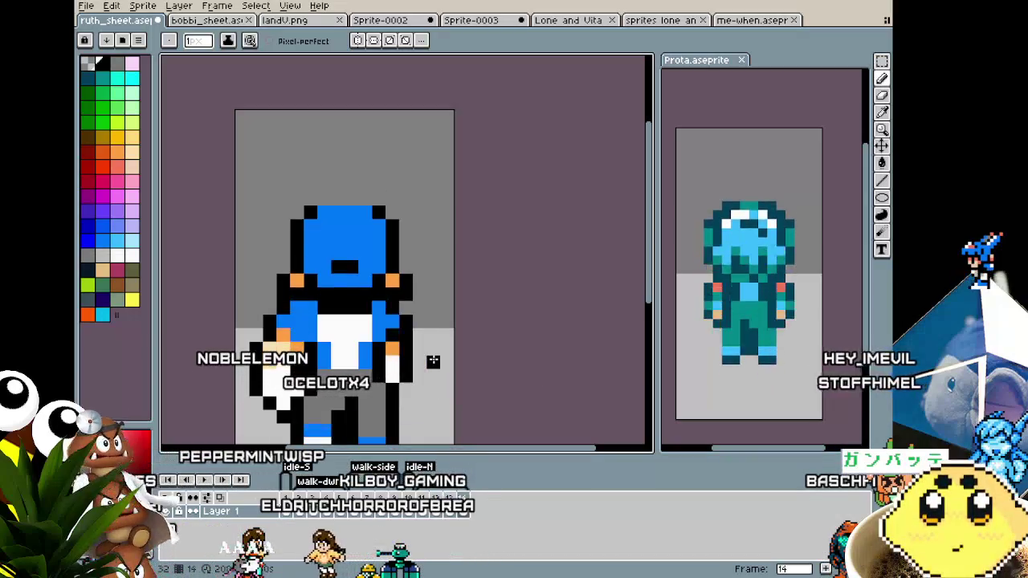
{"action": "scroll", "coordinate": [433, 361], "scroll_direction": "down", "scroll_amount": 2}
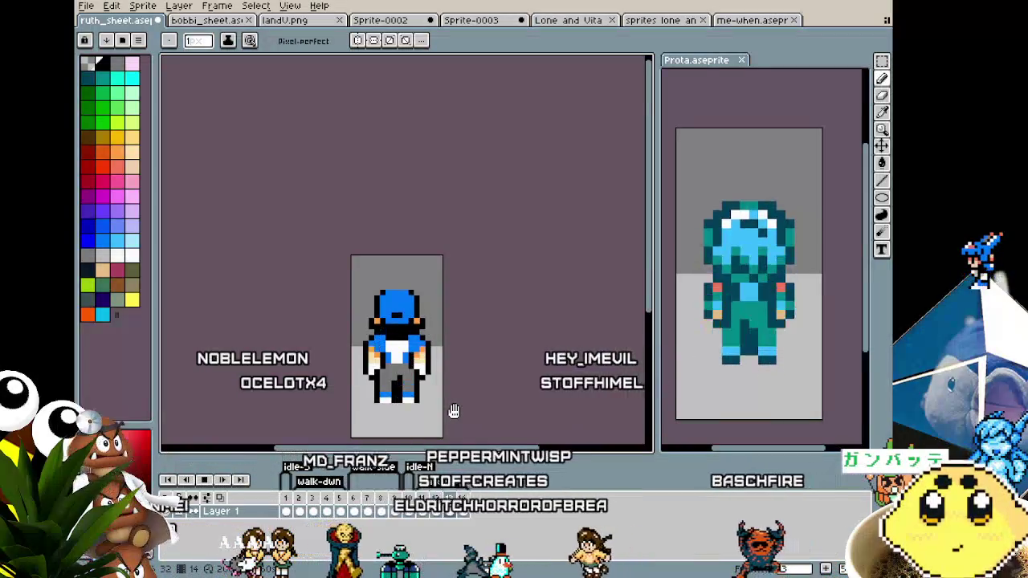
{"action": "left_click_drag", "start_coordinate": [453, 411], "coordinate": [447, 353]}
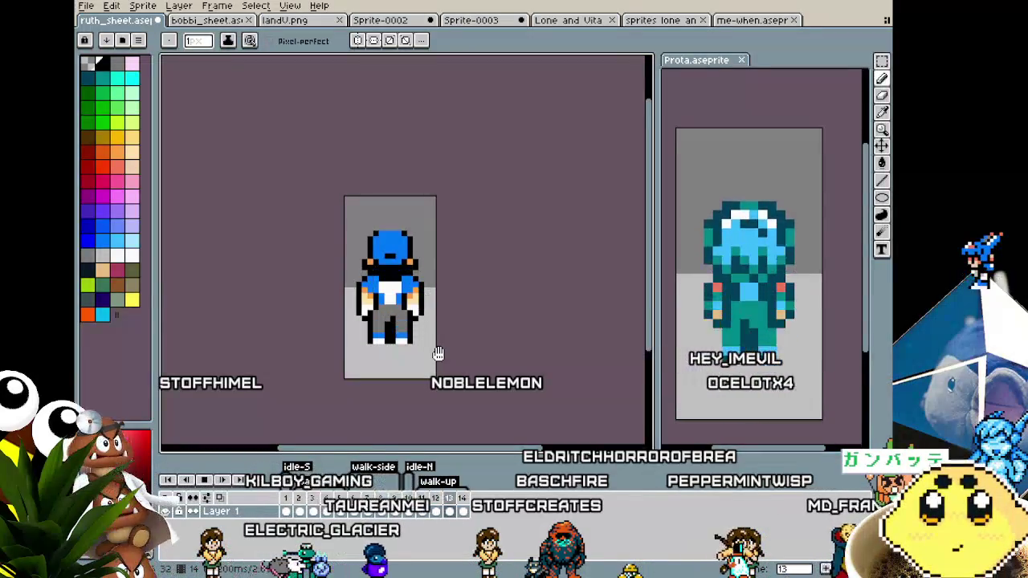
{"action": "scroll", "coordinate": [438, 354], "scroll_direction": "down", "scroll_amount": 1}
{"action": "scroll", "coordinate": [436, 358], "scroll_direction": "down", "scroll_amount": 1}
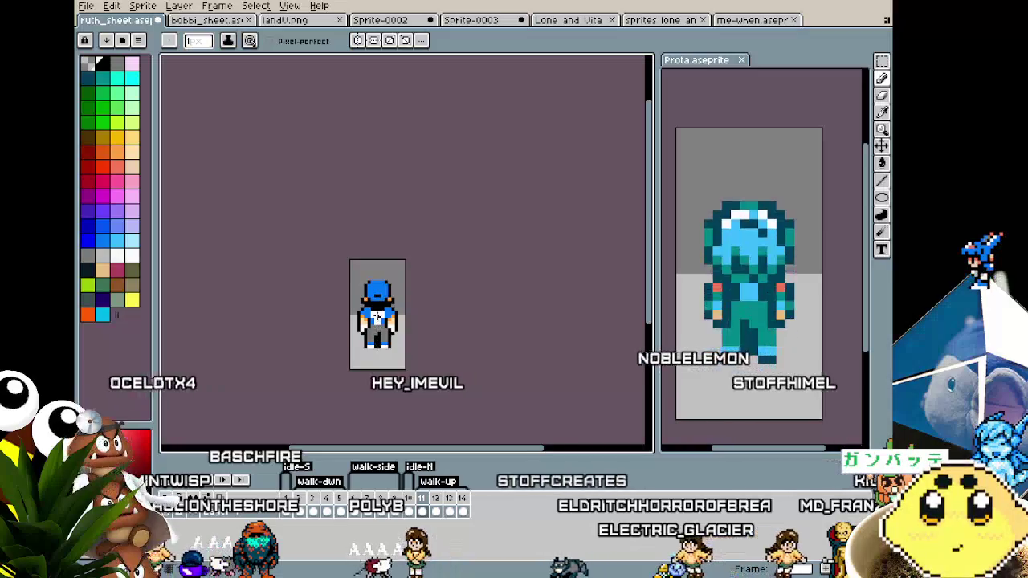
{"action": "scroll", "coordinate": [378, 316], "scroll_direction": "up", "scroll_amount": 3}
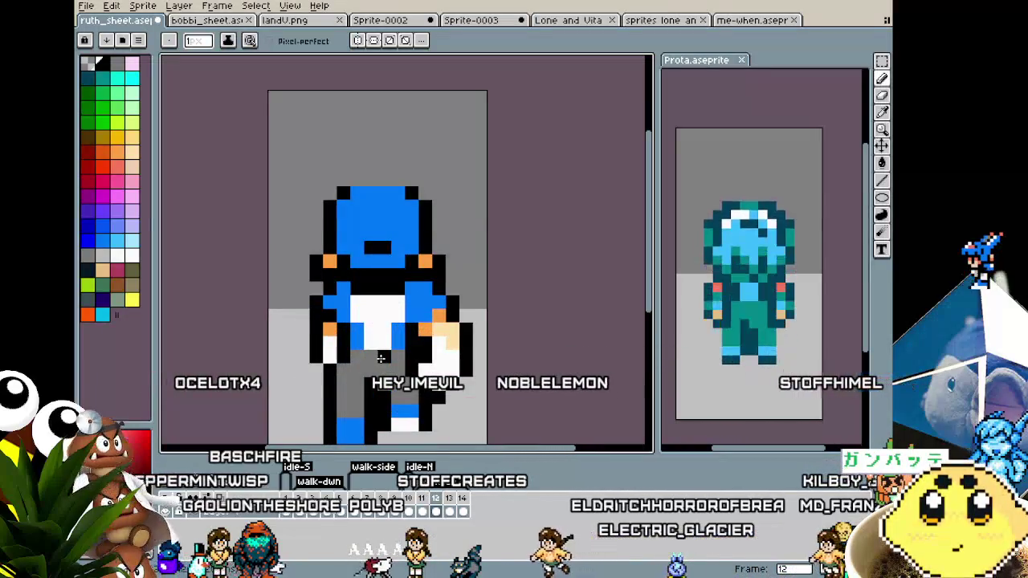
{"action": "scroll", "coordinate": [370, 295], "scroll_direction": "up", "scroll_amount": 1}
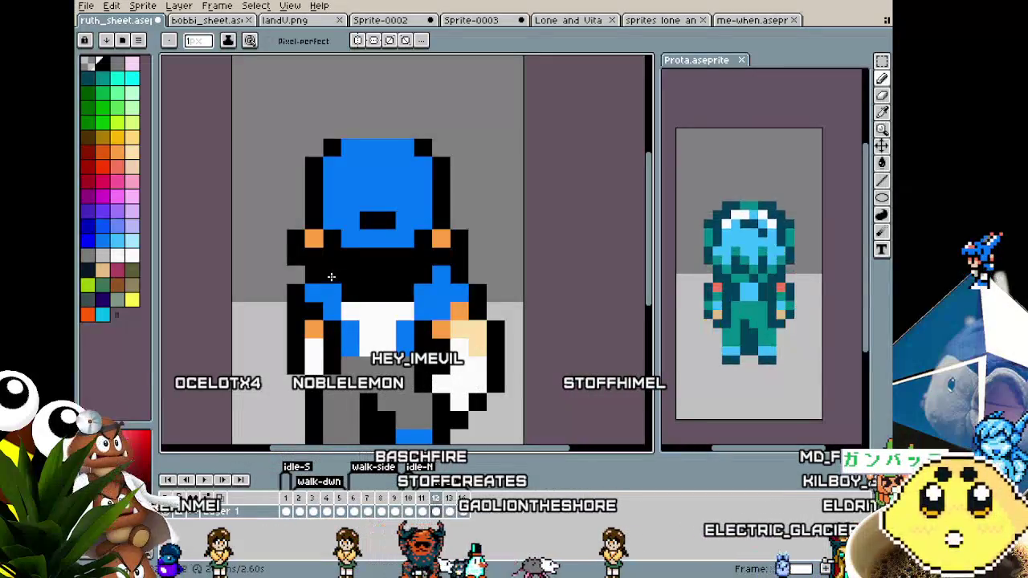
{"action": "scroll", "coordinate": [363, 372], "scroll_direction": "down", "scroll_amount": 3}
{"action": "scroll", "coordinate": [381, 397], "scroll_direction": "down", "scroll_amount": 1}
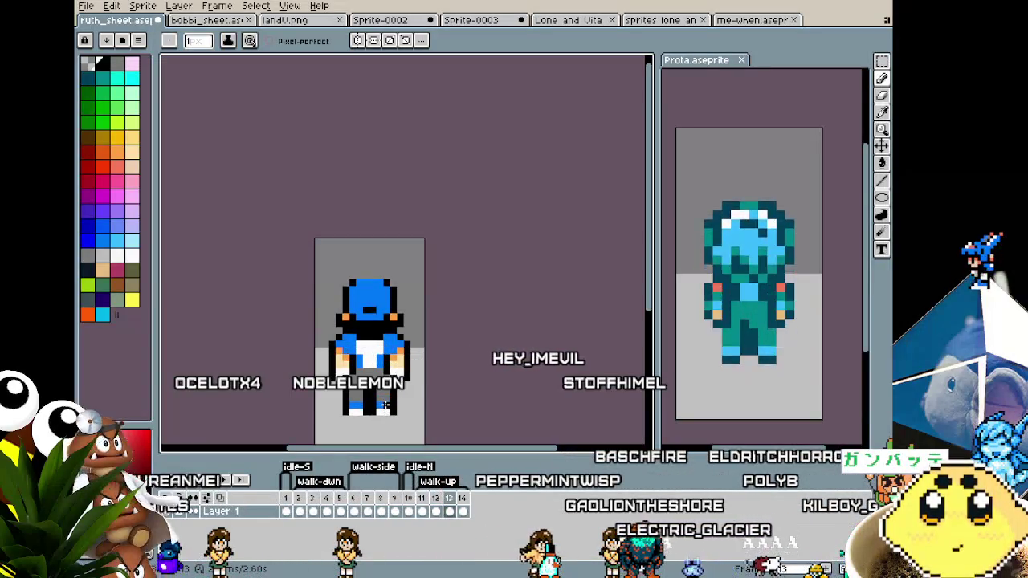
{"action": "scroll", "coordinate": [385, 404], "scroll_direction": "up", "scroll_amount": 1}
{"action": "scroll", "coordinate": [364, 340], "scroll_direction": "up", "scroll_amount": 2}
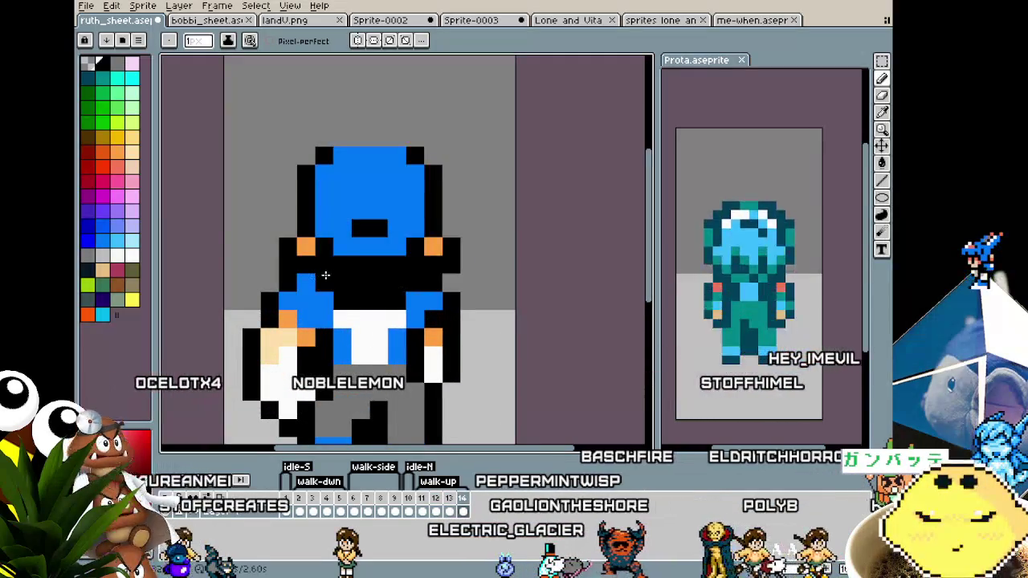
{"action": "scroll", "coordinate": [376, 413], "scroll_direction": "down", "scroll_amount": 3}
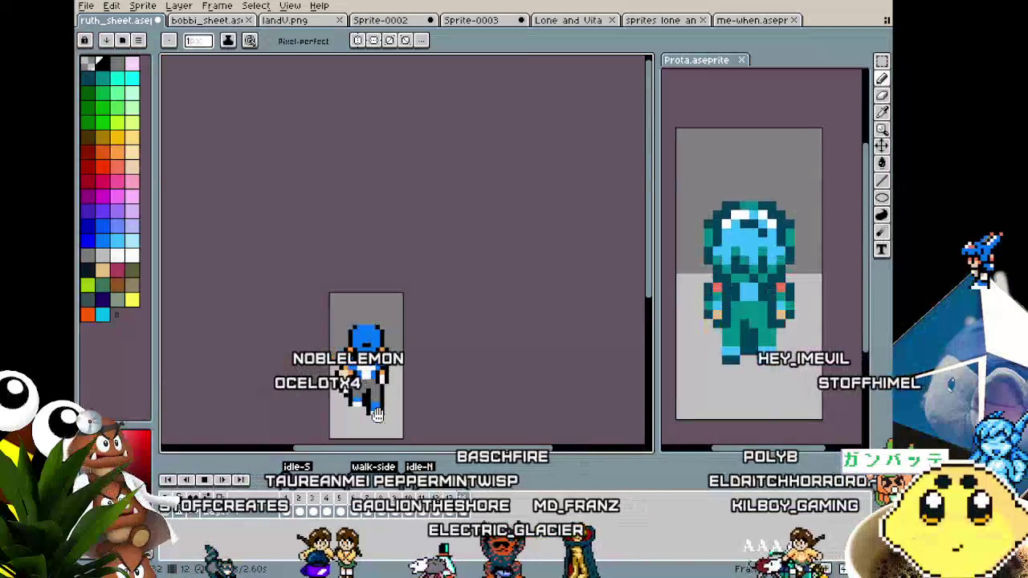
{"action": "scroll", "coordinate": [442, 390], "scroll_direction": "up", "scroll_amount": 1}
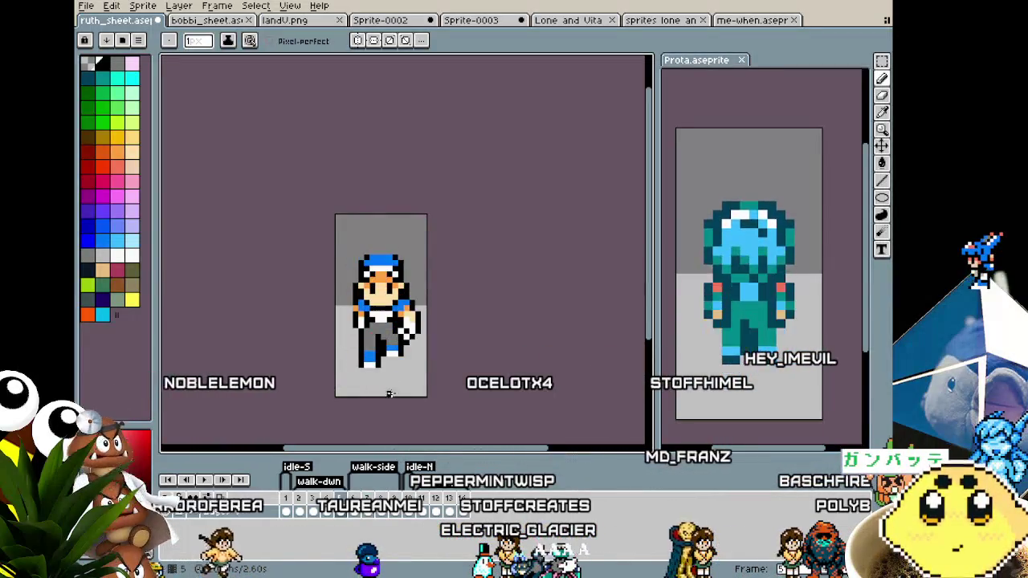
Step: Save the boy's sprite sheet with Ctrl+S and return to frame 1
{"action": "left_click_drag", "start_coordinate": [373, 408], "coordinate": [353, 398]}
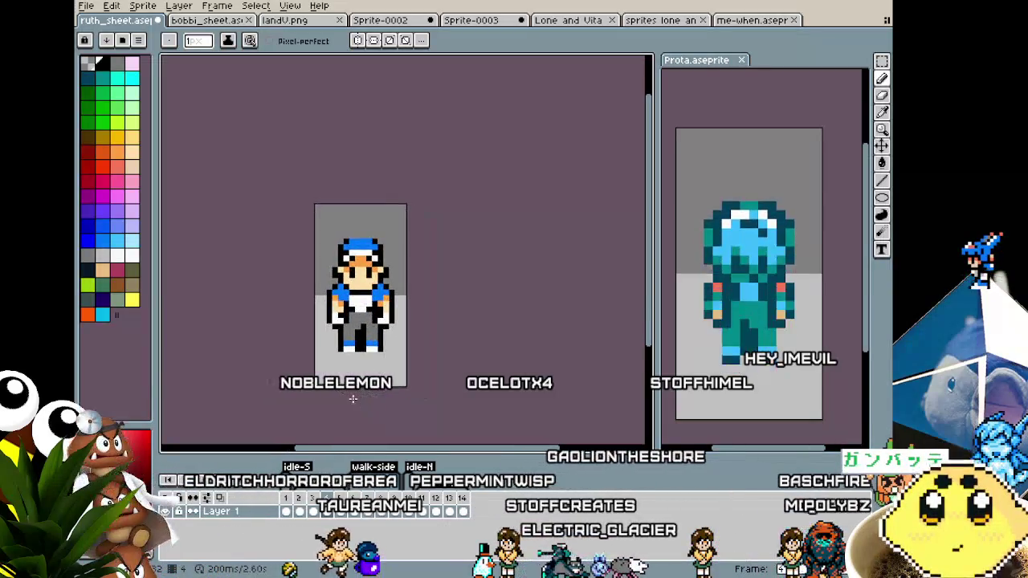
{"action": "key", "text": "ctrl+s"}
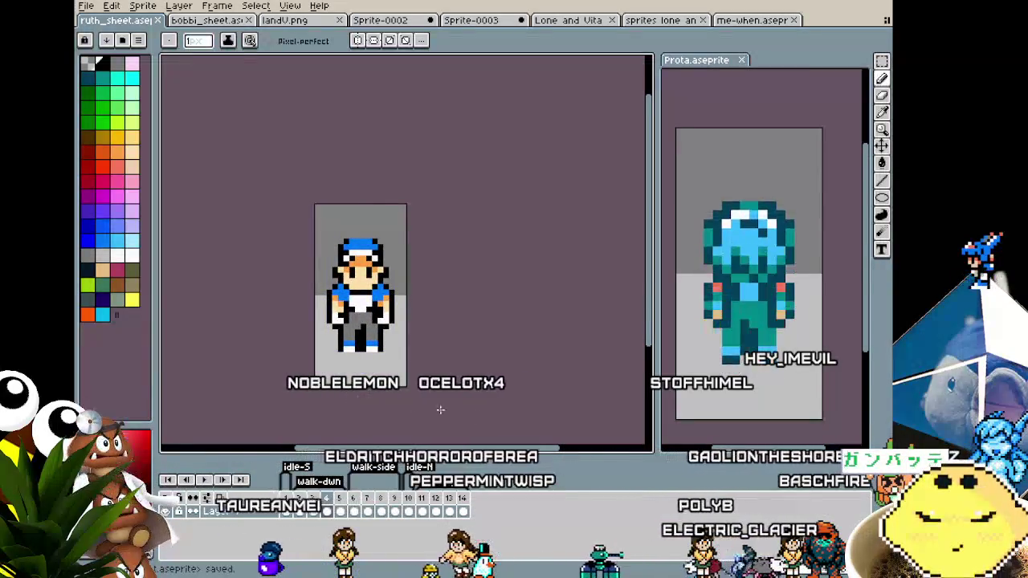
{"action": "left_click_drag", "start_coordinate": [816, 403], "coordinate": [823, 404]}
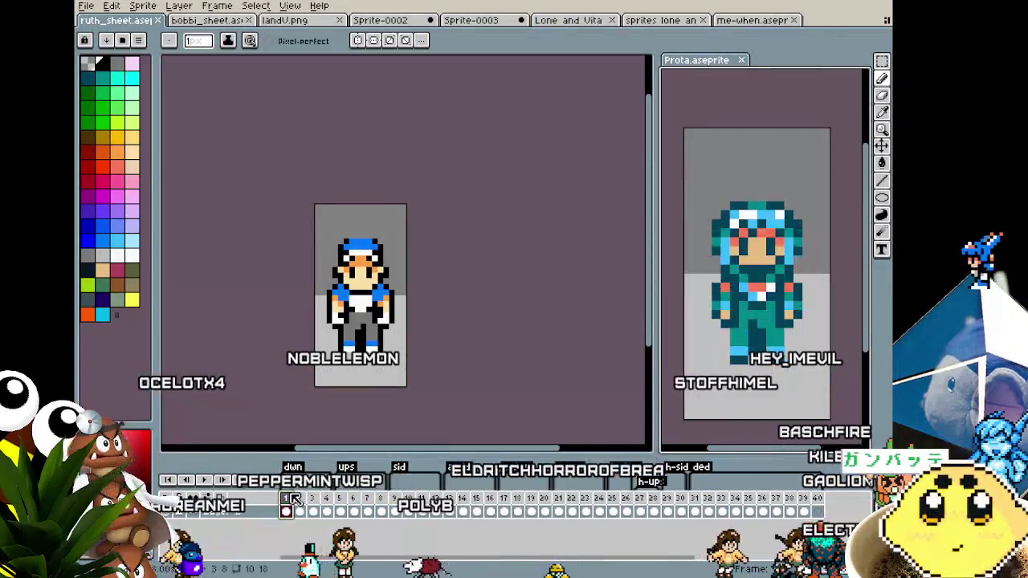
{"action": "left_click", "coordinate": [472, 367]}
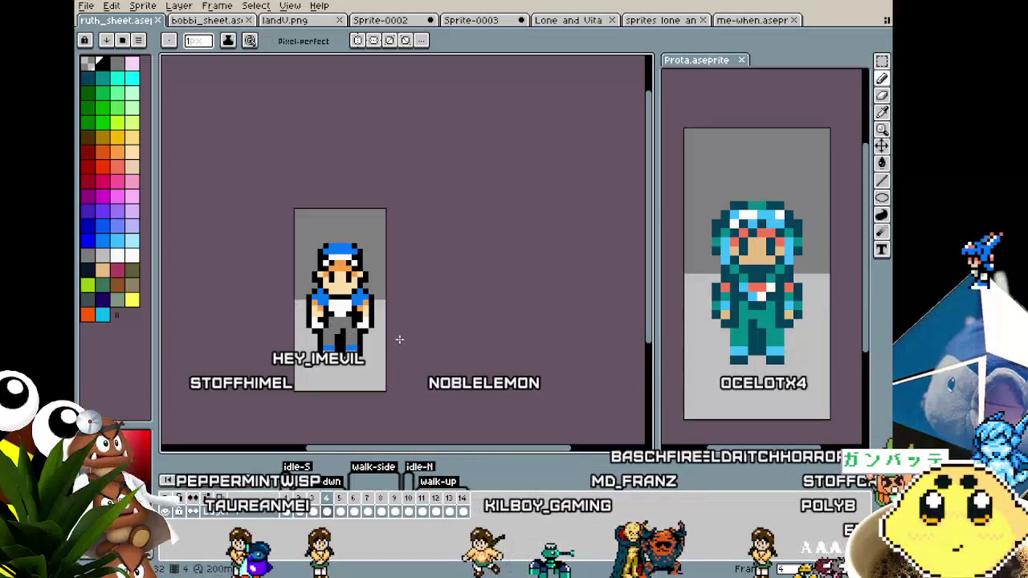
Step: Switch to the bobbi_sheet document showing the blonde girl
{"action": "left_click", "coordinate": [189, 21]}
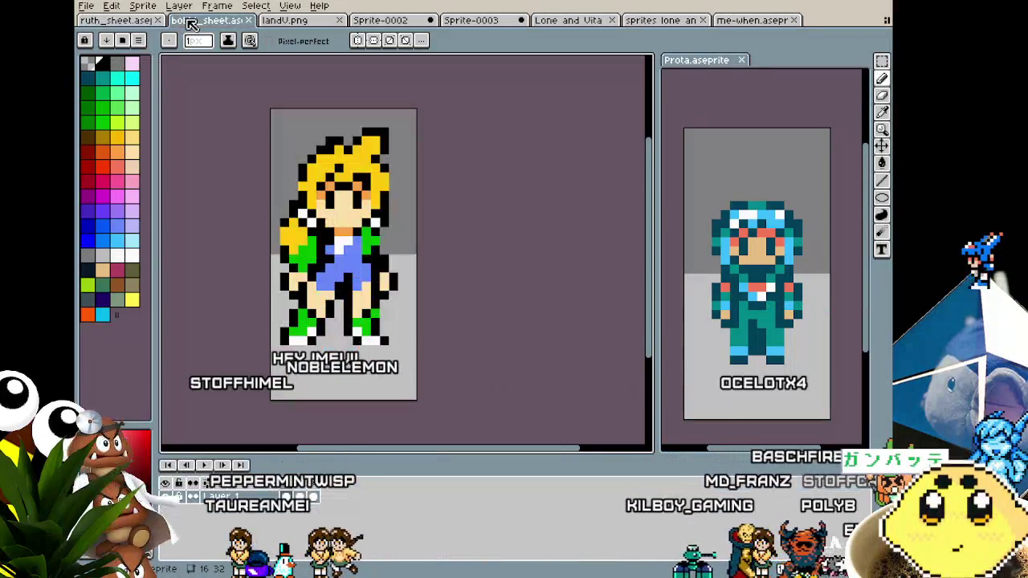
Step: Preview the girl's front, side and back frames, glance at the boy's sheet, then return
{"action": "scroll", "coordinate": [225, 127], "scroll_direction": "down", "scroll_amount": 1}
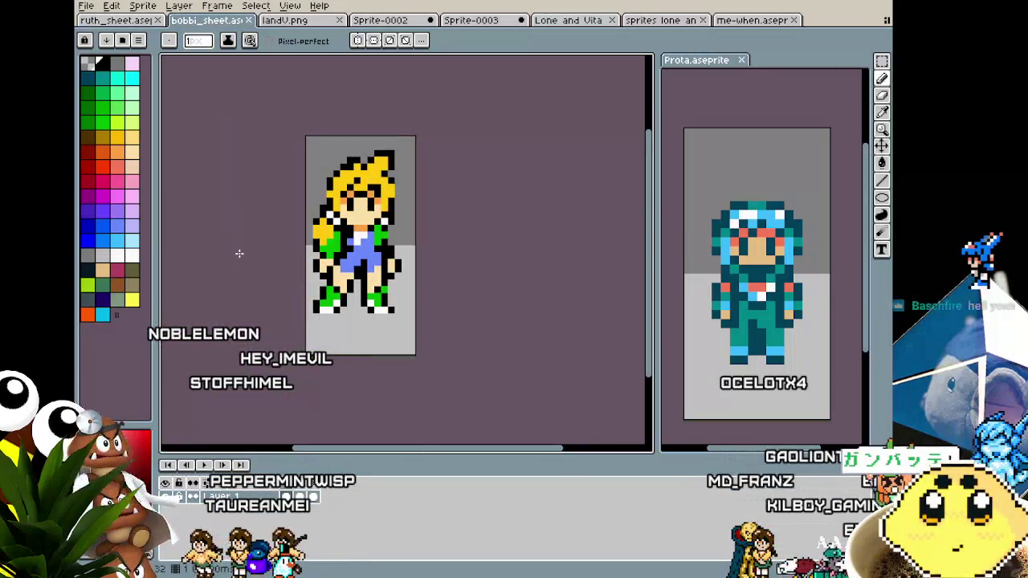
{"action": "scroll", "coordinate": [239, 253], "scroll_direction": "up", "scroll_amount": 1}
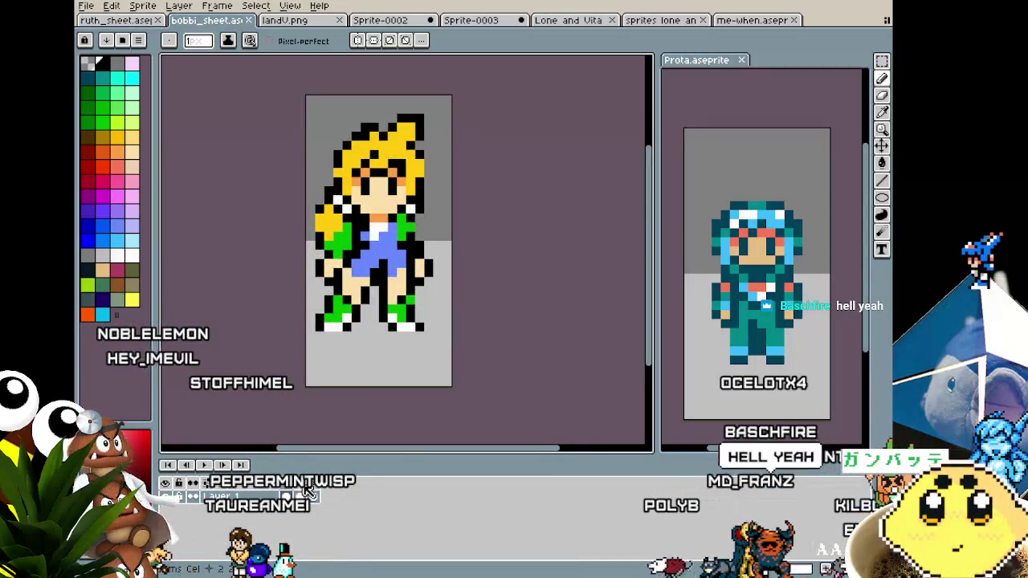
{"action": "left_click_drag", "start_coordinate": [309, 491], "coordinate": [320, 491]}
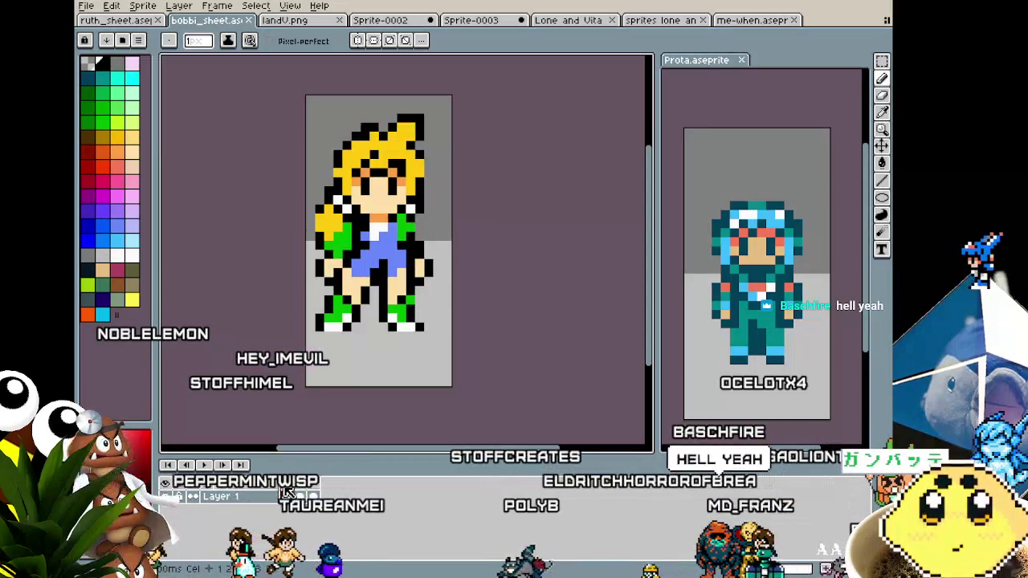
{"action": "left_click", "coordinate": [128, 21]}
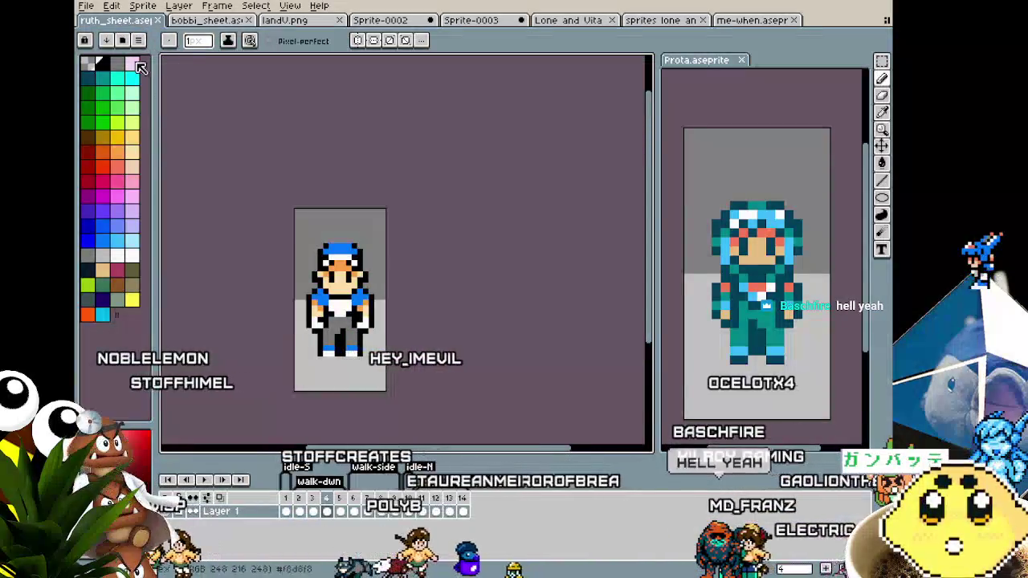
{"action": "scroll", "coordinate": [211, 246], "scroll_direction": "up", "scroll_amount": 1}
{"action": "left_click_drag", "start_coordinate": [211, 246], "coordinate": [233, 209]}
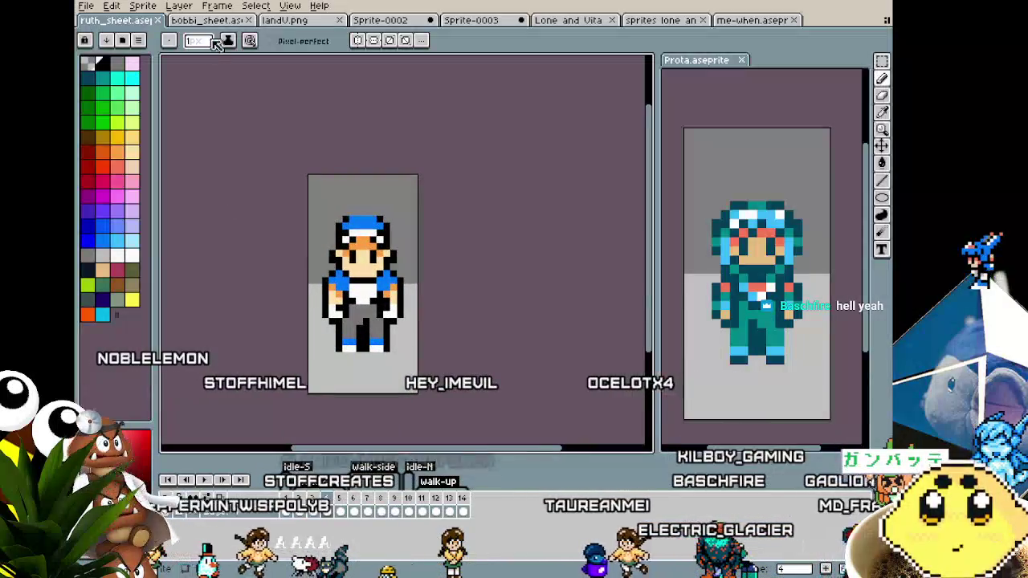
{"action": "left_click", "coordinate": [205, 20]}
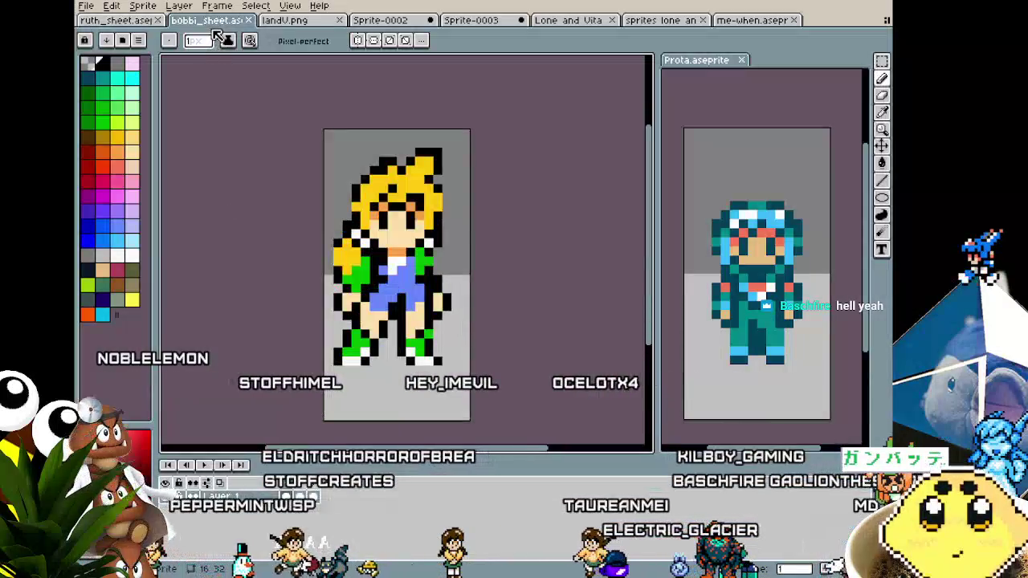
Step: Tag the girl's frame 1 as idle-dwn and frame 2 as idle-sid
{"action": "right_click", "coordinate": [294, 492]}
{"action": "left_click", "coordinate": [337, 524]}
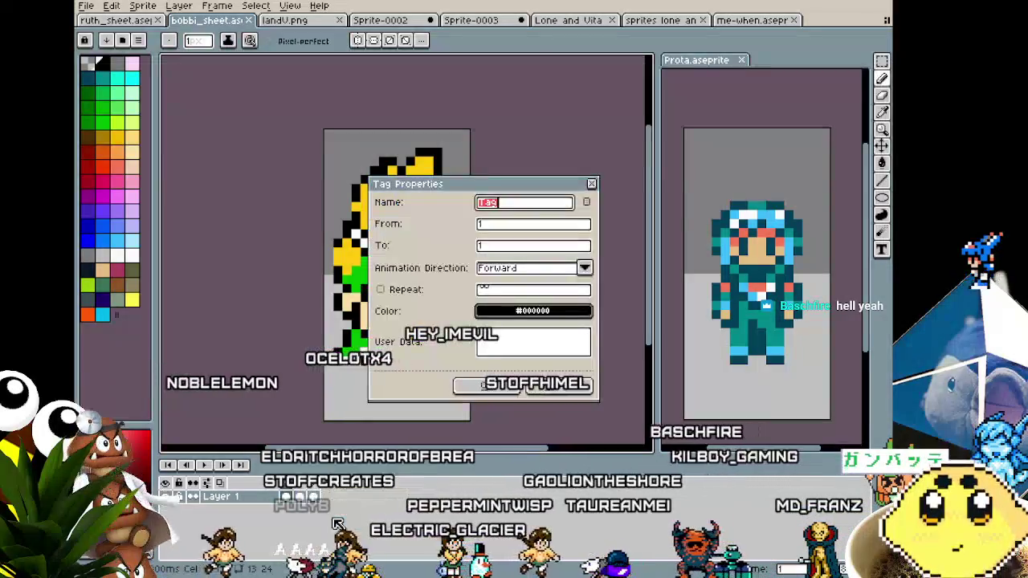
{"action": "type", "text": "idle-"}
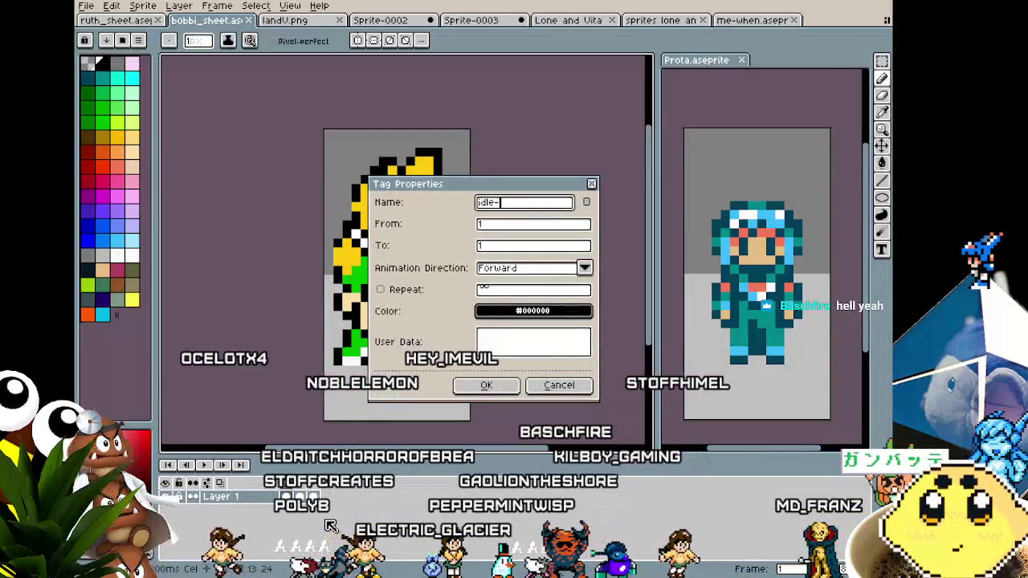
{"action": "type", "text": "dwn"}
{"action": "key", "text": "Return"}
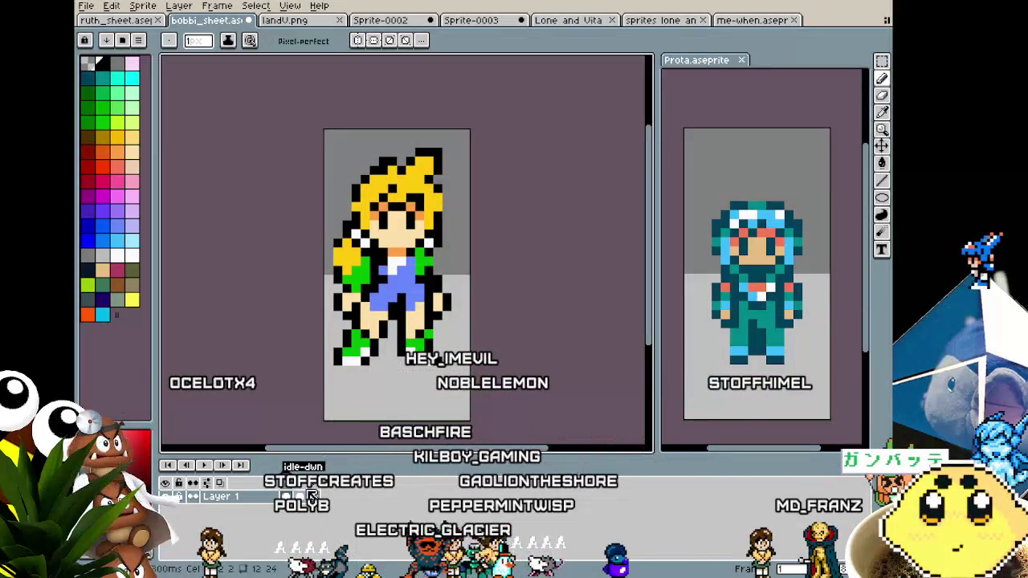
{"action": "right_click", "coordinate": [303, 493]}
{"action": "left_click", "coordinate": [346, 522]}
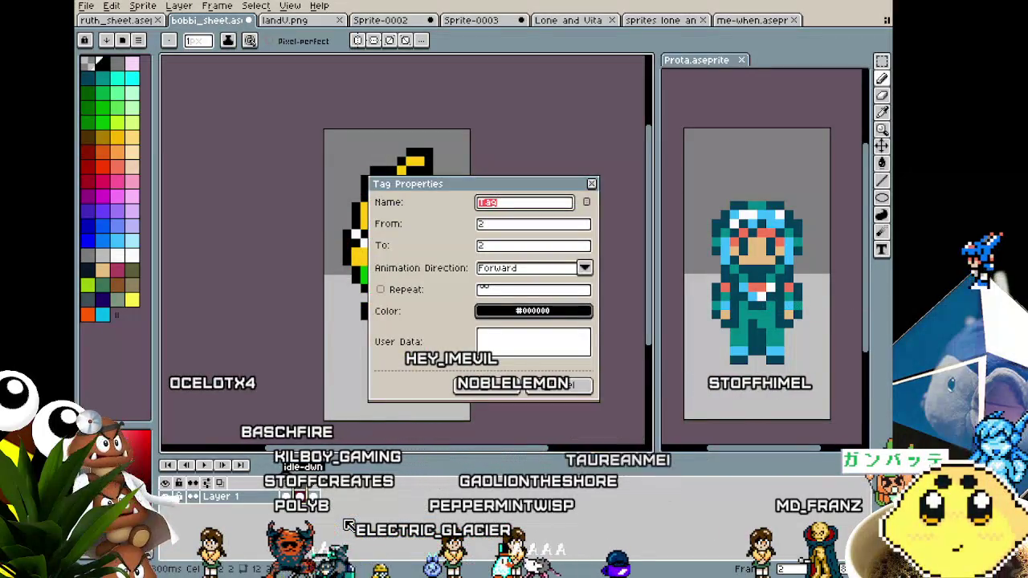
{"action": "key", "text": "Return"}
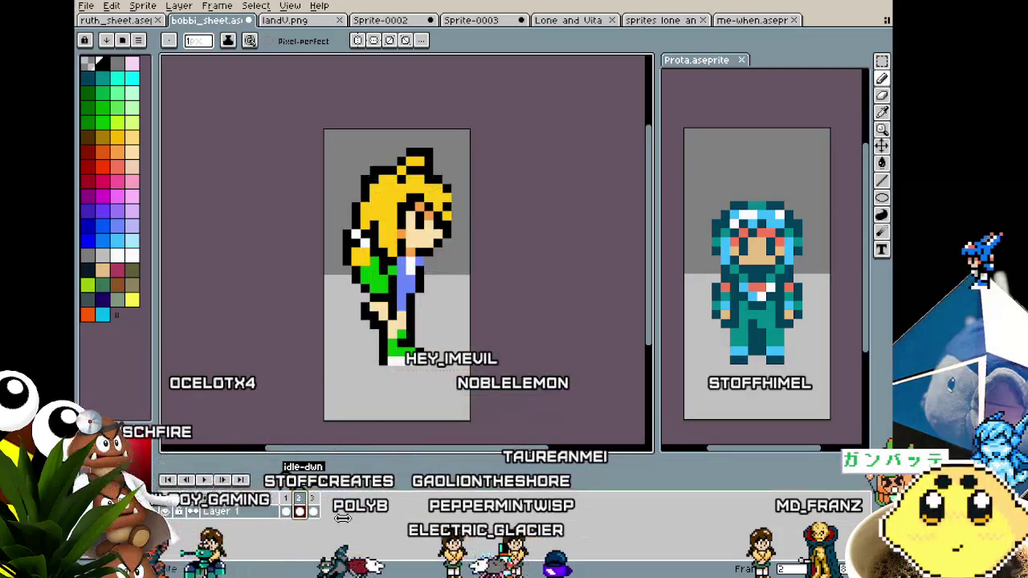
Step: Tag the girl's back-view frame 3 as idle-up
{"action": "left_click", "coordinate": [312, 511]}
{"action": "right_click", "coordinate": [316, 510]}
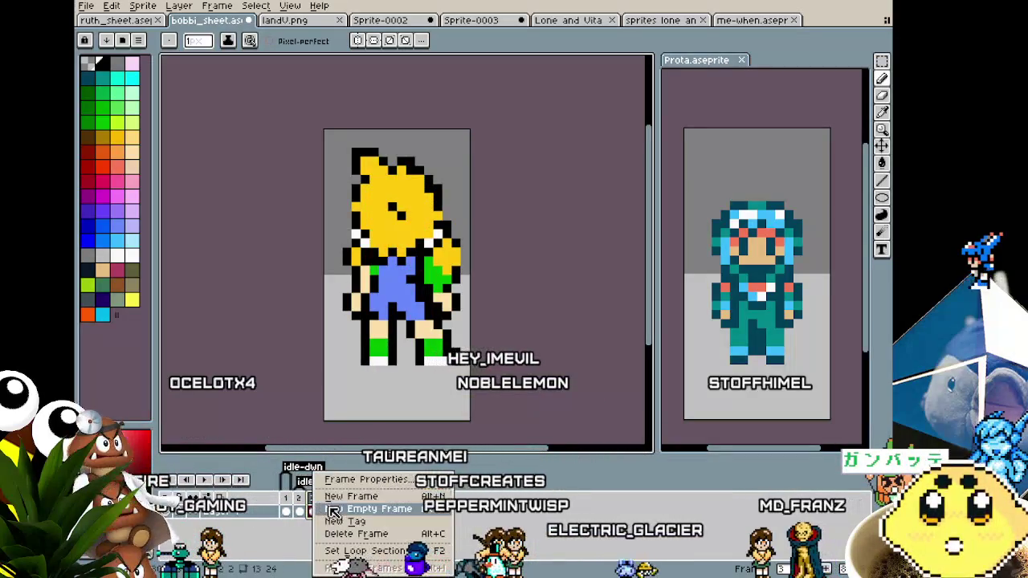
{"action": "left_click", "coordinate": [345, 521]}
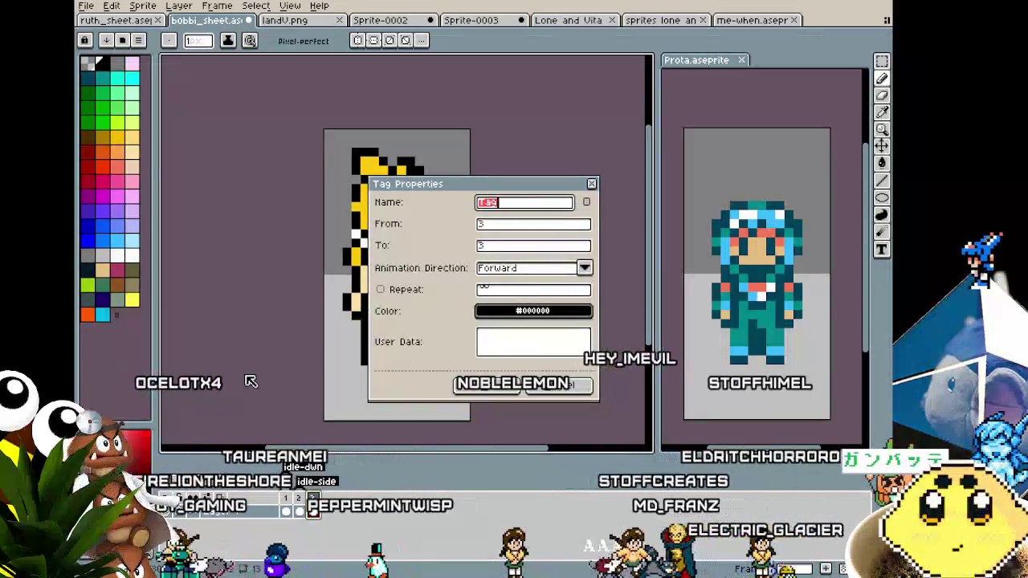
{"action": "type", "text": "idle"}
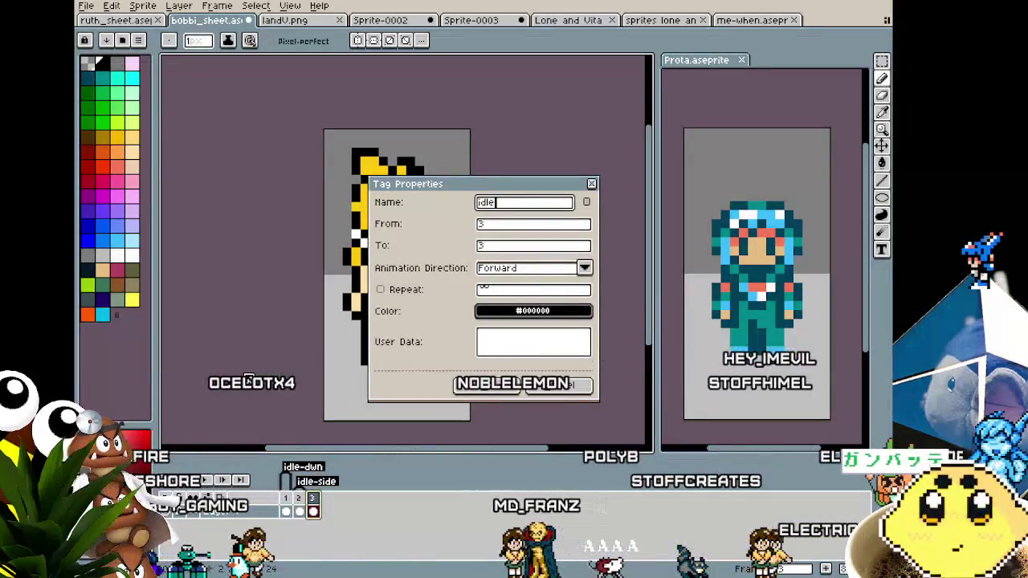
{"action": "type", "text": "-up"}
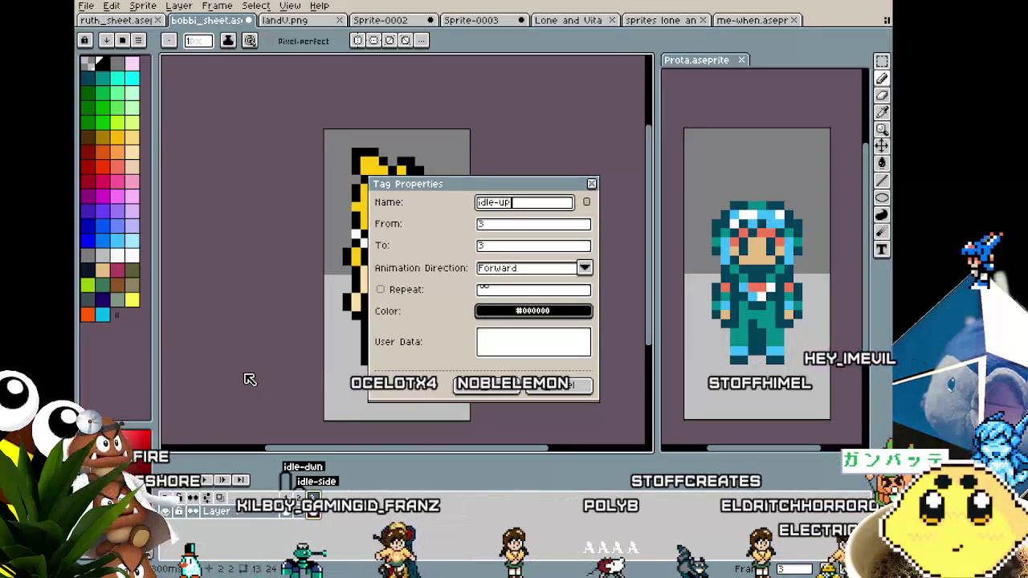
{"action": "key", "text": "Return"}
Step: Step through the boy's animation frames for reference, then return to bobbi_sheet
{"action": "left_click", "coordinate": [289, 514]}
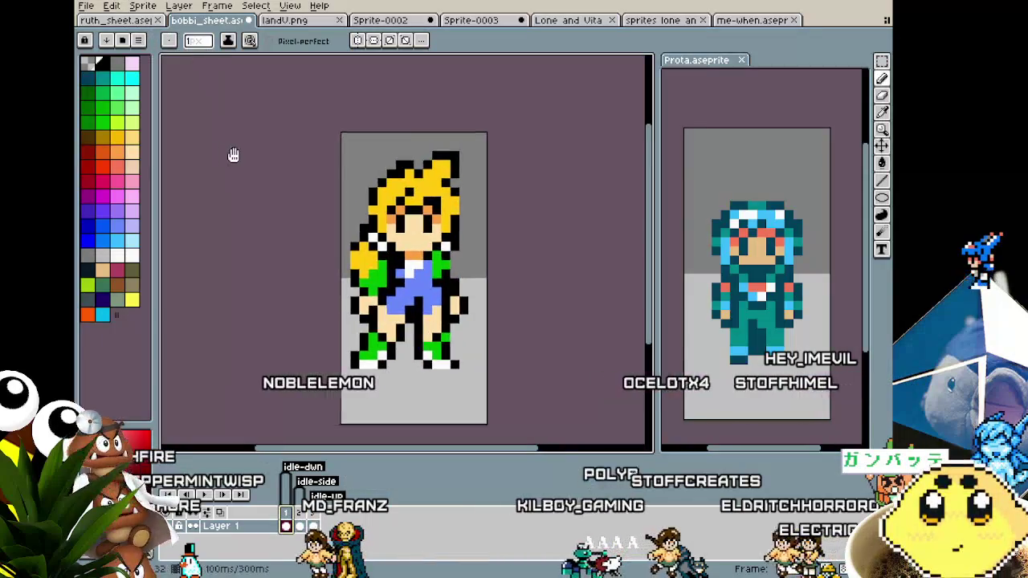
{"action": "left_click", "coordinate": [112, 21]}
{"action": "left_click_drag", "start_coordinate": [283, 289], "coordinate": [259, 289]}
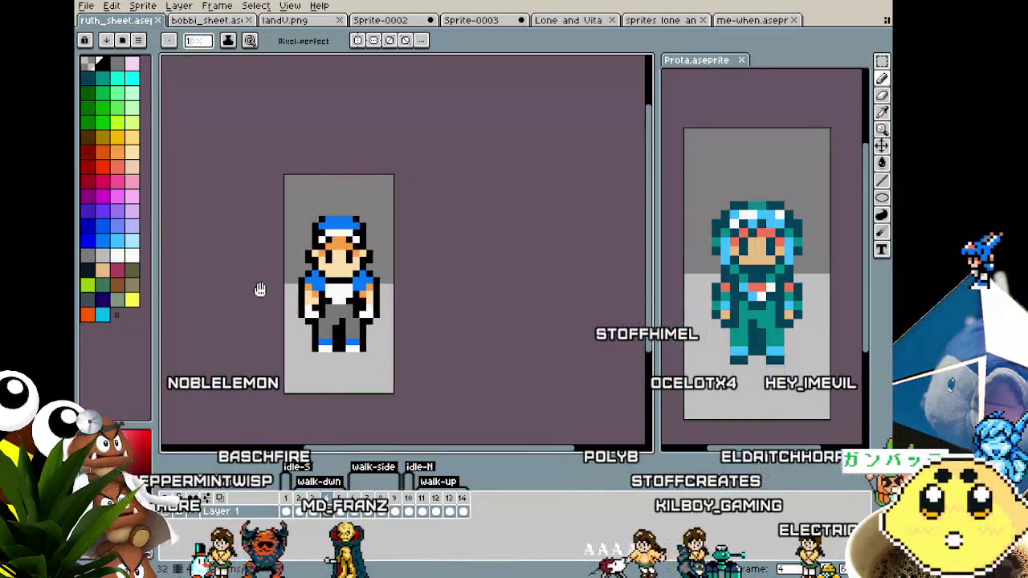
{"action": "key", "text": "Right"}
{"action": "key", "text": "Right"}
{"action": "key", "text": "Right"}
{"action": "key", "text": "Right"}
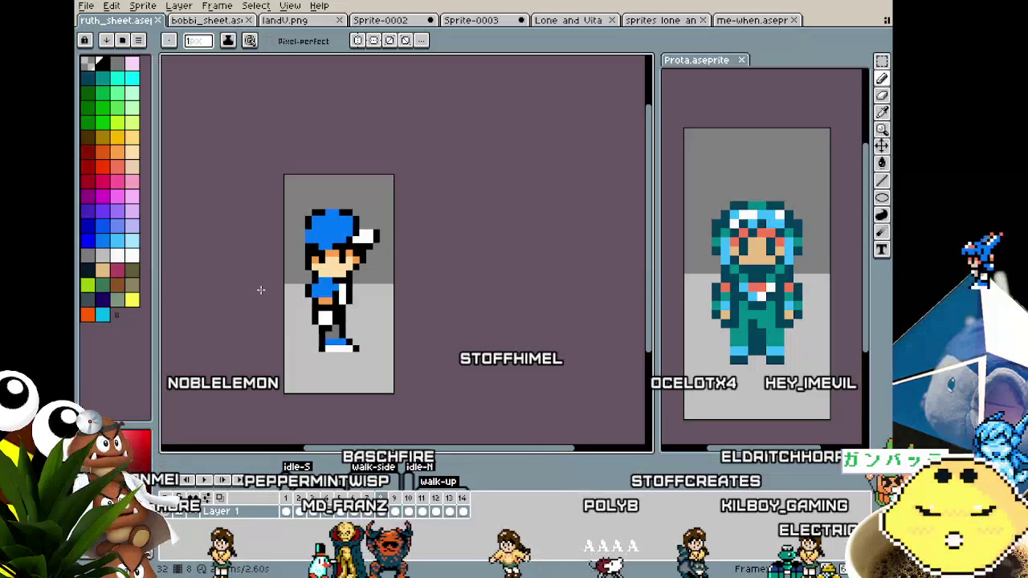
{"action": "key", "text": "Right"}
{"action": "key", "text": "Right"}
{"action": "key", "text": "Left"}
{"action": "key", "text": "Left"}
{"action": "key", "text": "Left"}
{"action": "key", "text": "Left"}
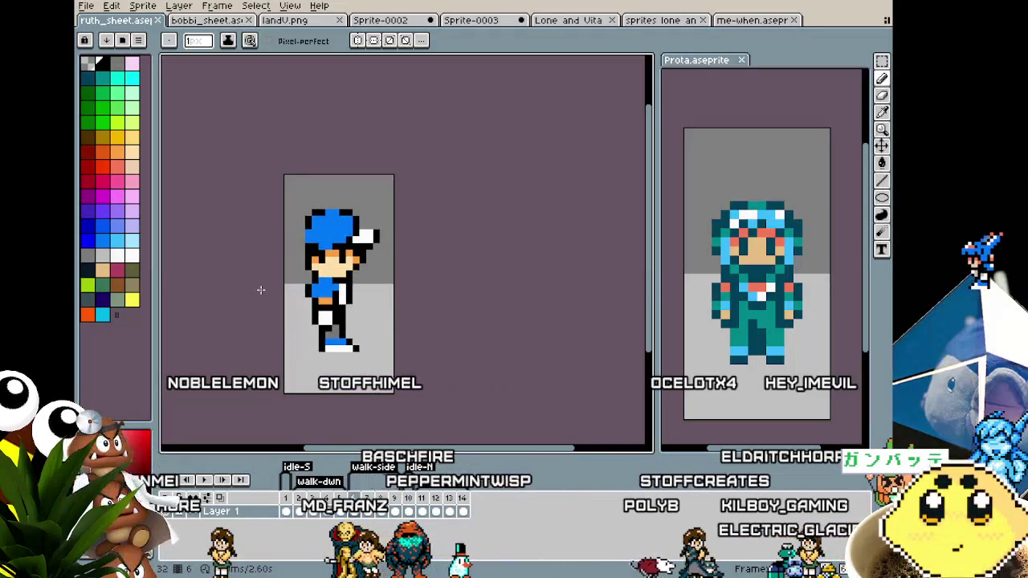
{"action": "key", "text": "Left"}
{"action": "key", "text": "Left"}
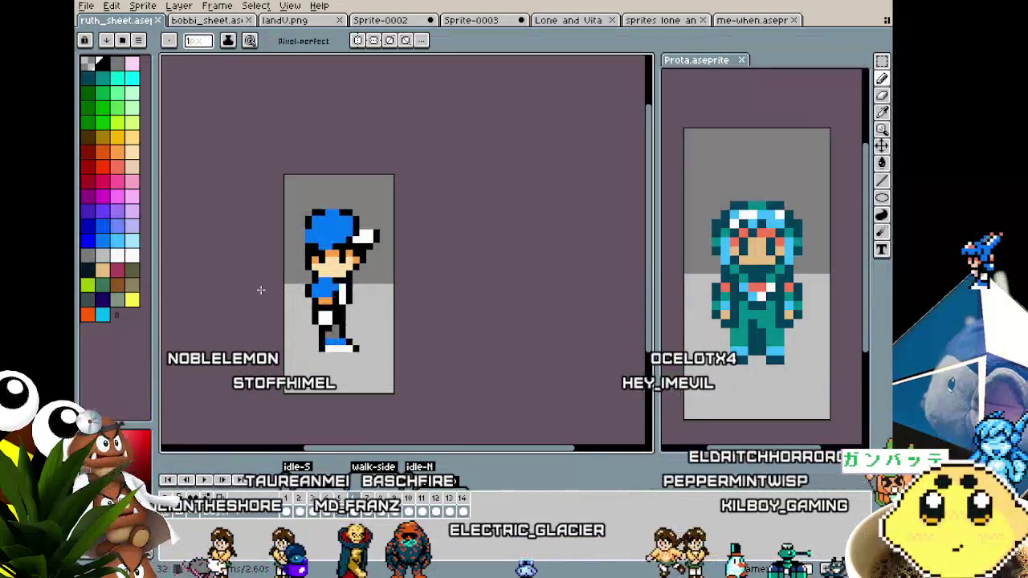
{"action": "key", "text": "ctrl+Tab"}
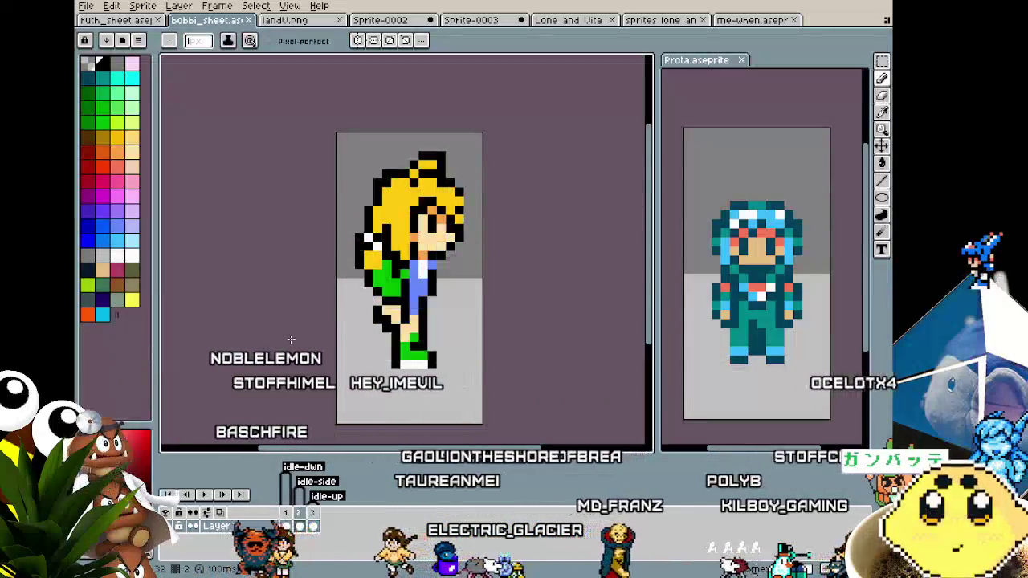
Step: Append a new frame to the girl's animation and give it a new tag
{"action": "right_click", "coordinate": [293, 512]}
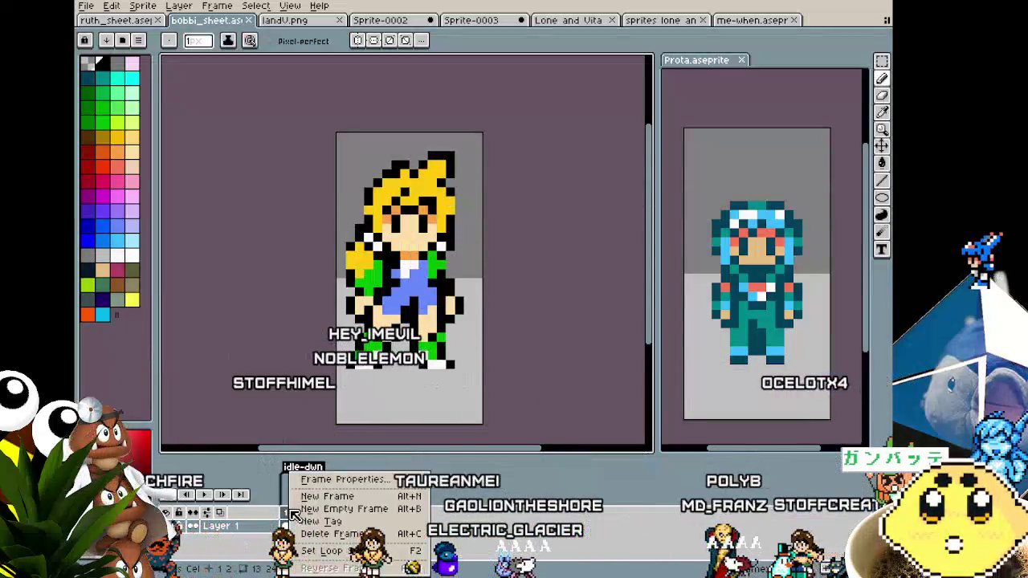
{"action": "left_click", "coordinate": [340, 501]}
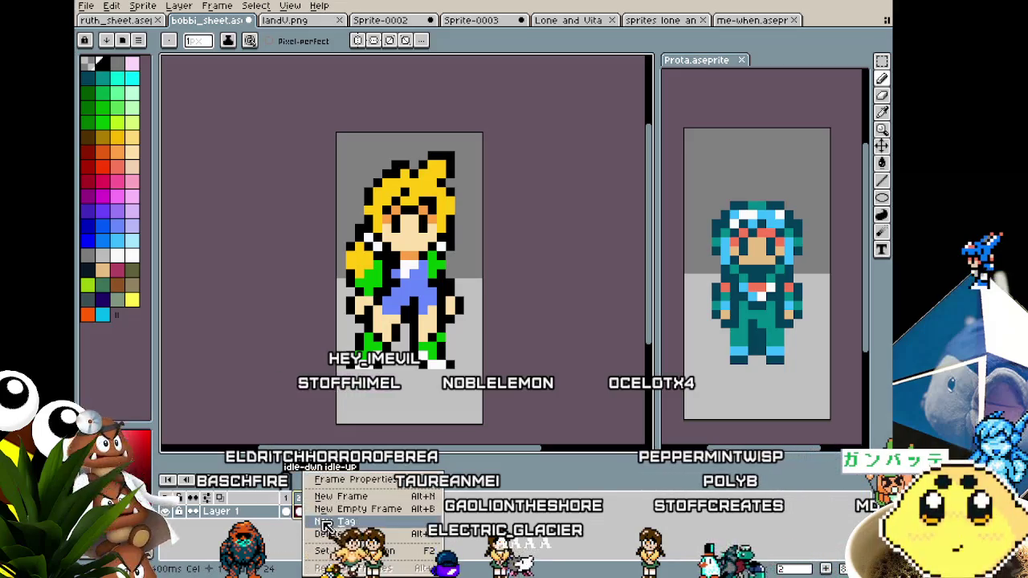
{"action": "left_click", "coordinate": [328, 522]}
{"action": "type", "text": "idle-side"}
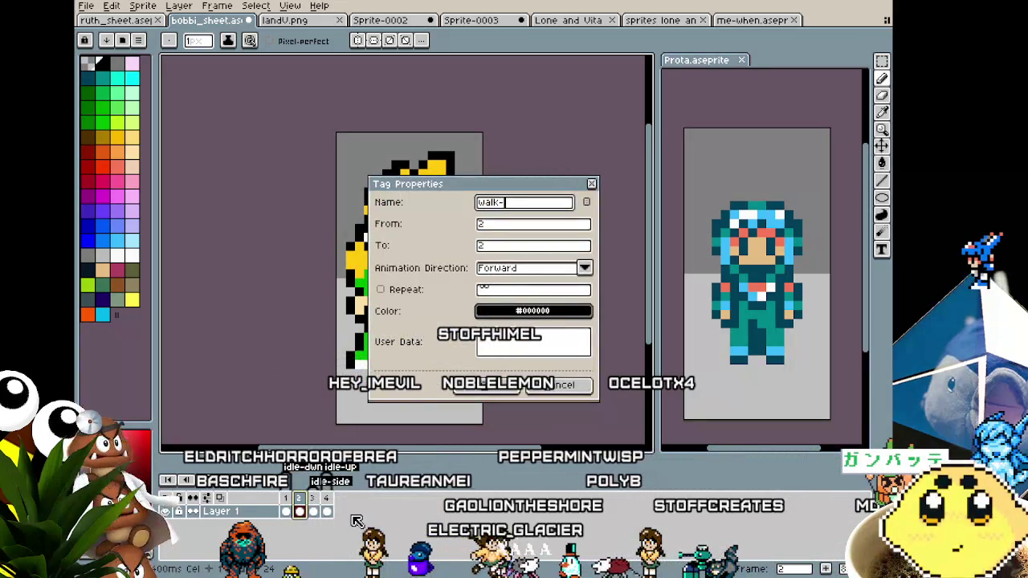
{"action": "key", "text": "Return"}
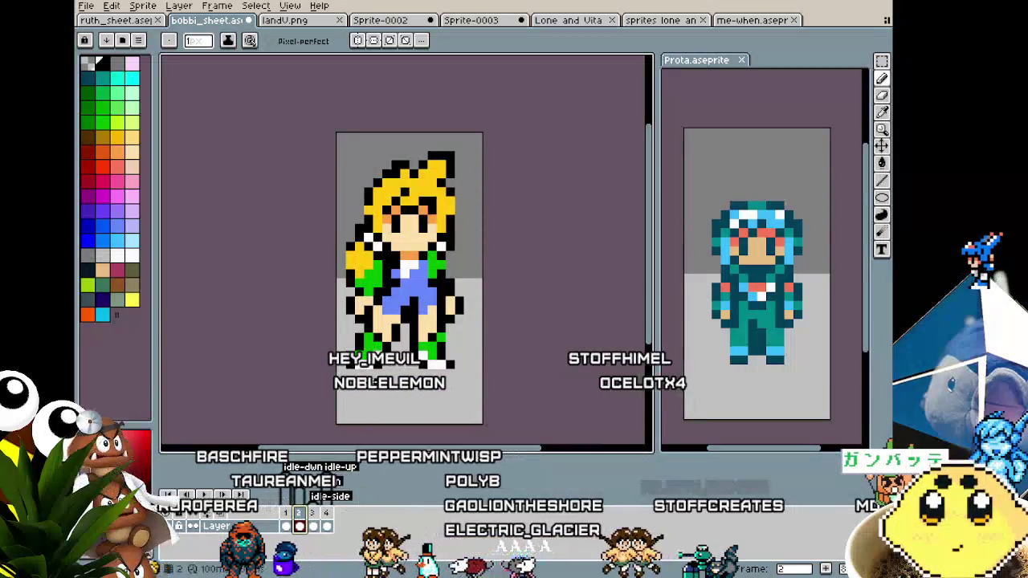
Step: Erase the girl's legs below her shorts on the new frame
{"action": "scroll", "coordinate": [361, 346], "scroll_direction": "up", "scroll_amount": 1}
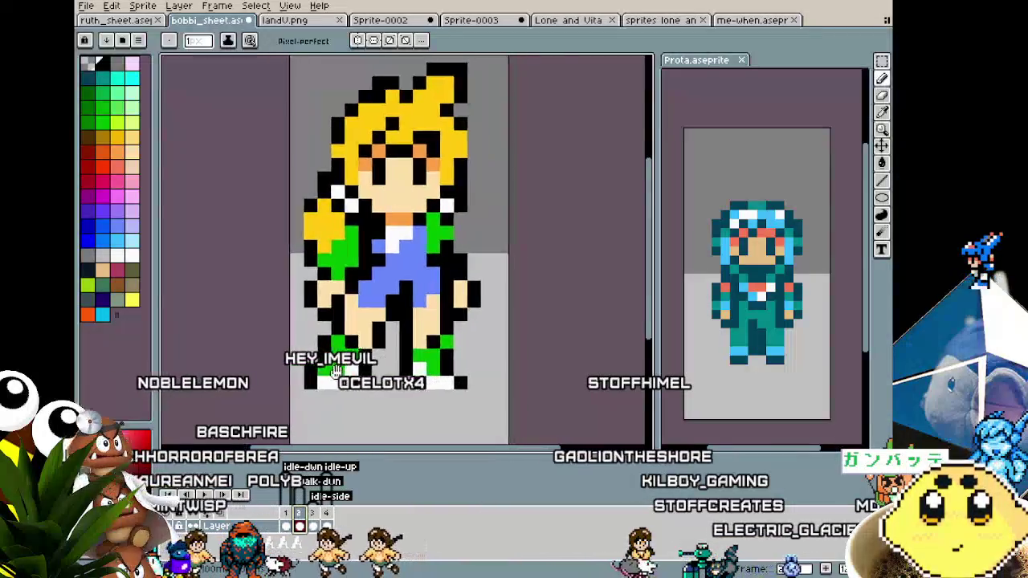
{"action": "scroll", "coordinate": [336, 371], "scroll_direction": "down", "scroll_amount": 1}
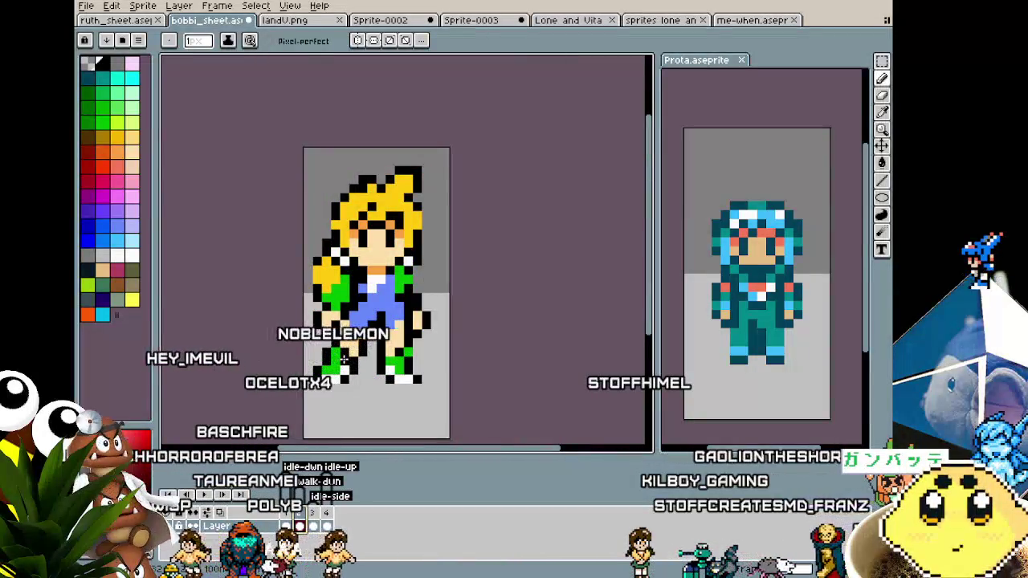
{"action": "key", "text": "b"}
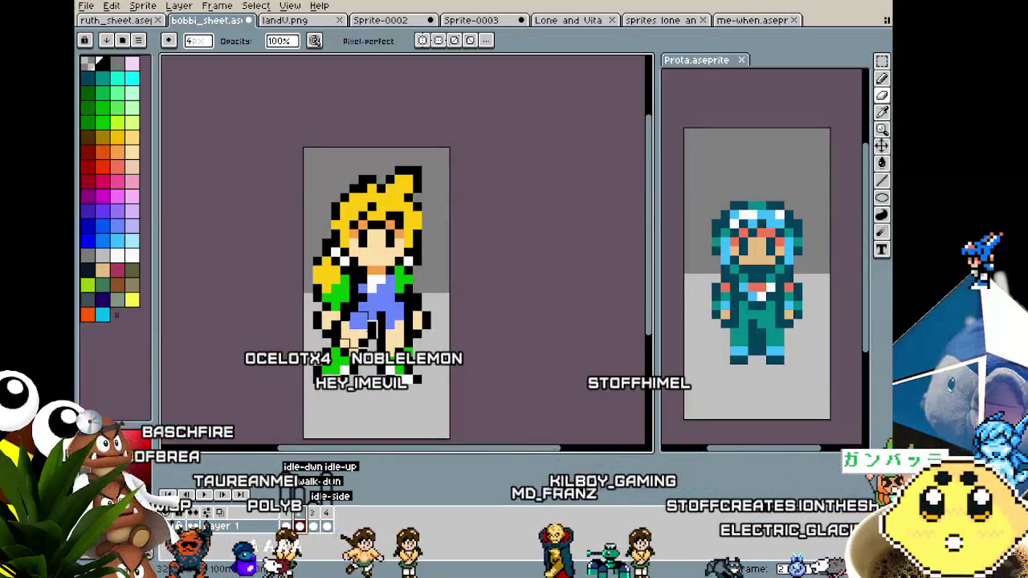
{"action": "left_click_drag", "start_coordinate": [371, 329], "coordinate": [363, 325]}
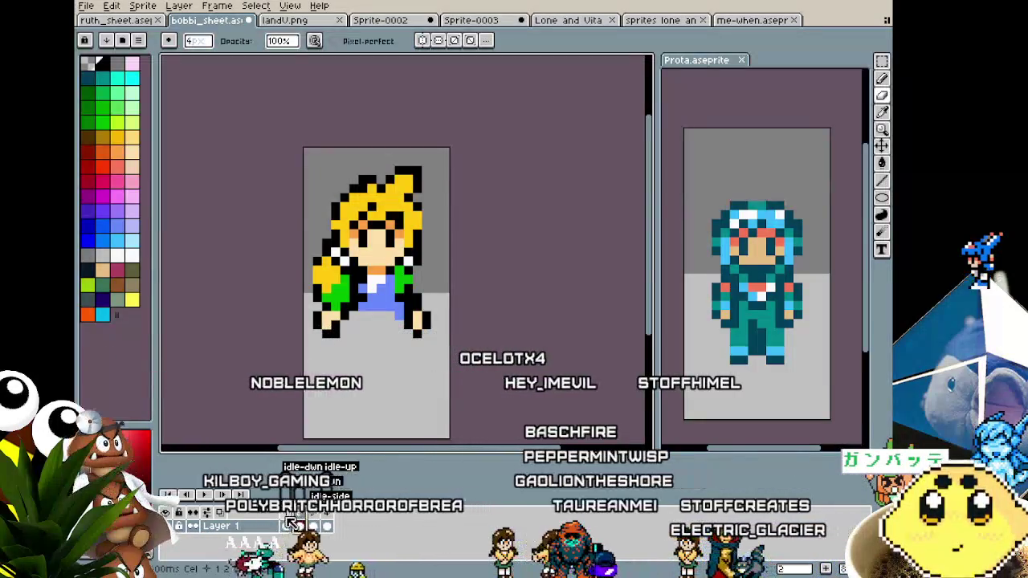
Step: Move from frame 2 to frame 3 under walk-dwn, ready to pick colours, onto the cleared-leg frame
{"action": "right_click", "coordinate": [299, 522]}
{"action": "key", "text": "Escape"}
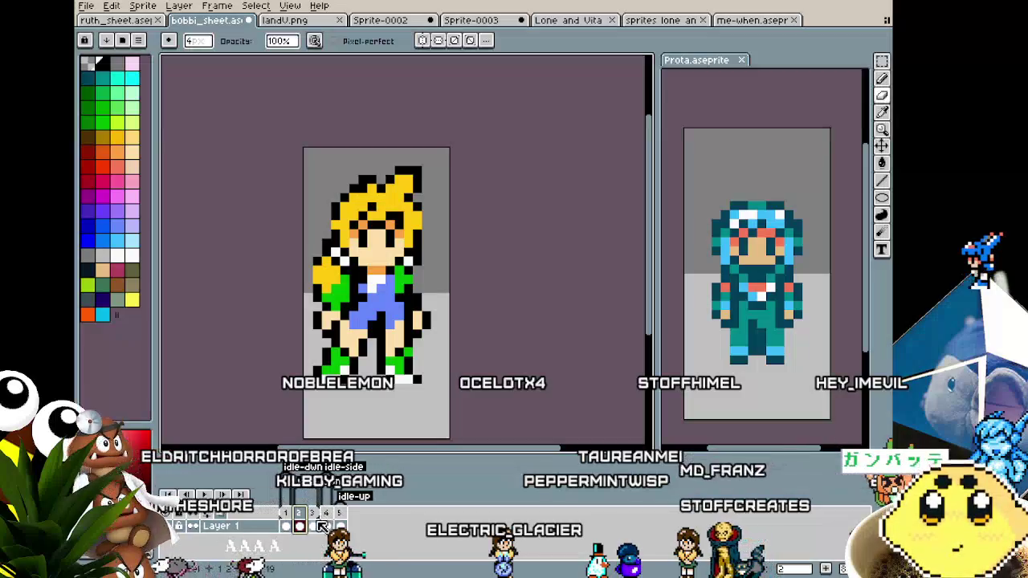
{"action": "left_click", "coordinate": [313, 526]}
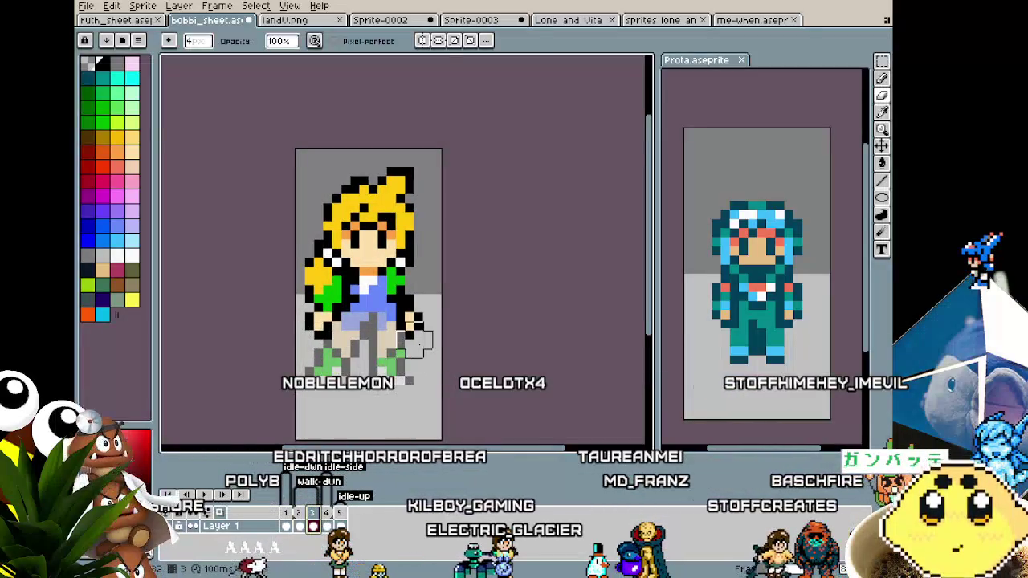
{"action": "scroll", "coordinate": [416, 323], "scroll_direction": "up", "scroll_amount": 1}
{"action": "key", "text": "i"}
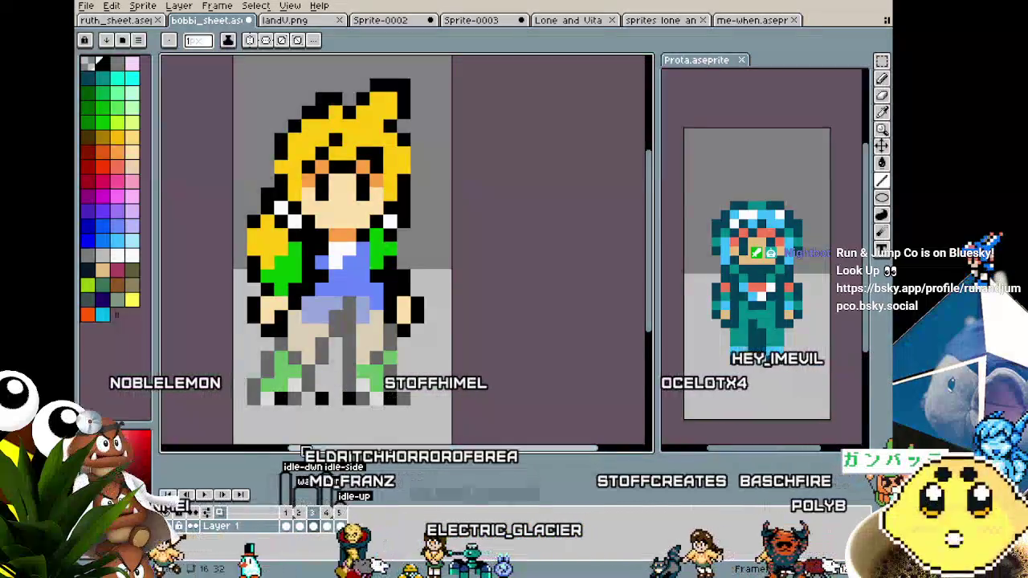
{"action": "key", "text": "Right"}
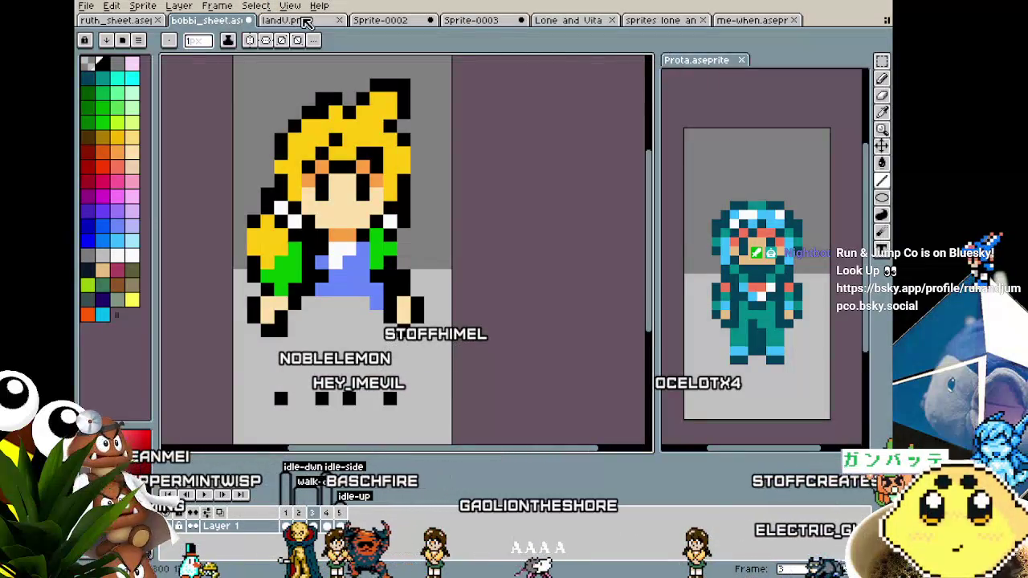
Step: Dock the two-character sheet in the side panel, pan to the girl, and return to bobbi_sheet
{"action": "left_click", "coordinate": [667, 20]}
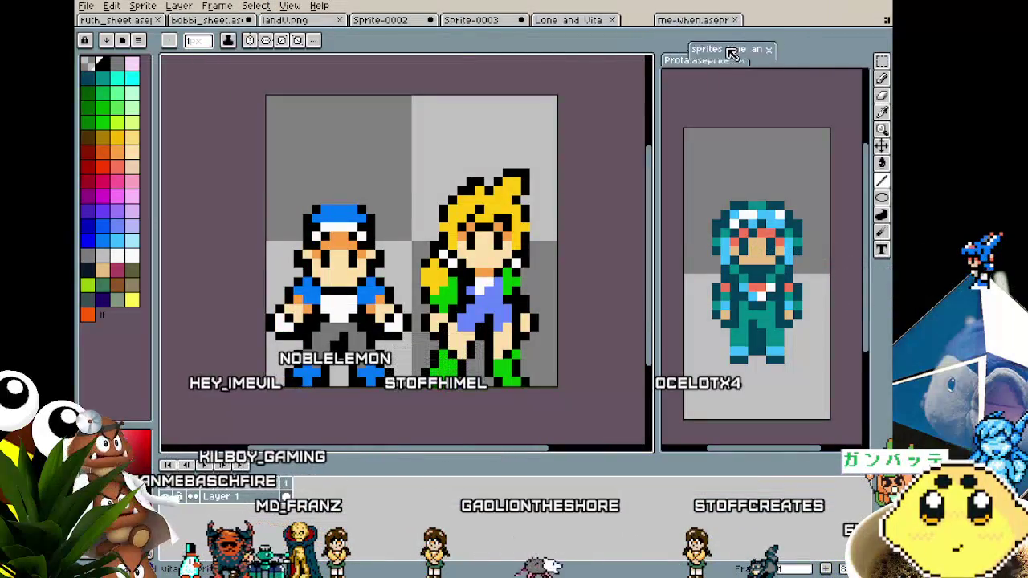
{"action": "left_click_drag", "start_coordinate": [777, 68], "coordinate": [777, 68]}
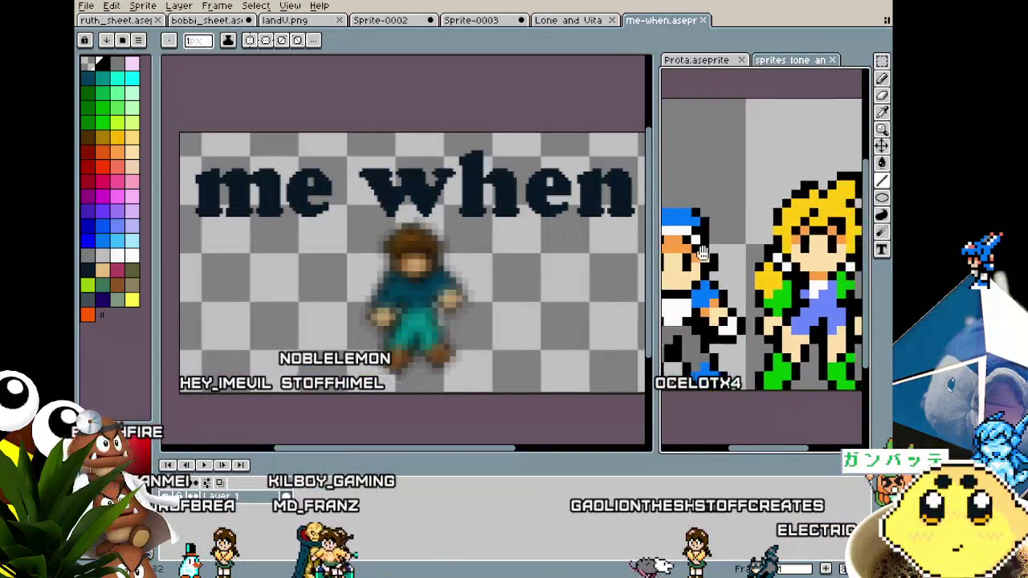
{"action": "left_click_drag", "start_coordinate": [737, 248], "coordinate": [660, 244]}
{"action": "left_click", "coordinate": [206, 20]}
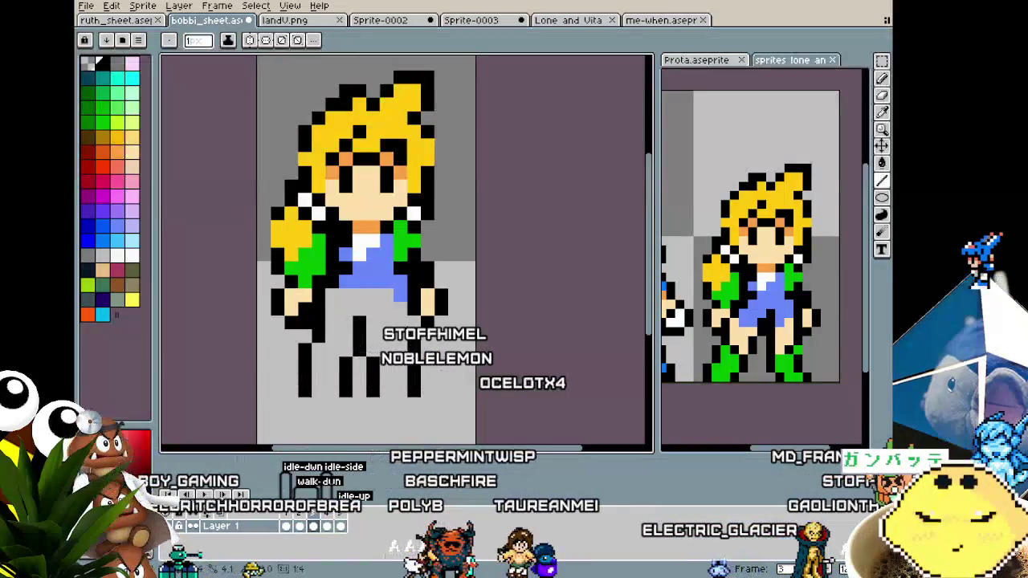
Step: Extend the girl's blue dress down toward her legs on the walk frame
{"action": "key", "text": "i"}
{"action": "key", "text": "b"}
{"action": "left_click_drag", "start_coordinate": [356, 322], "coordinate": [332, 334]}
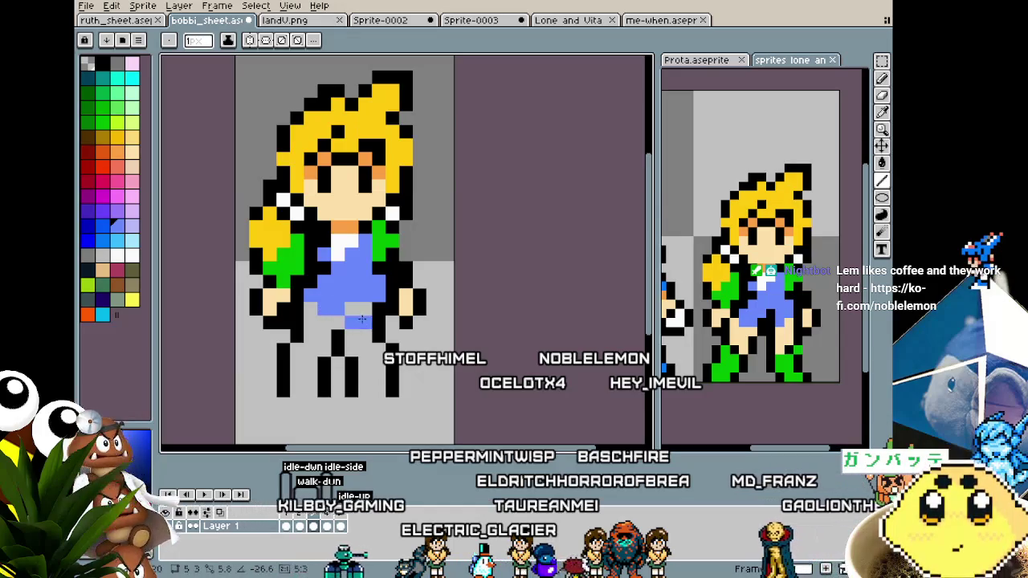
{"action": "mouse_move", "coordinate": [339, 322]}
{"action": "left_mouse_down"}
{"action": "mouse_move", "coordinate": [309, 321]}
{"action": "mouse_move", "coordinate": [381, 333]}
{"action": "left_mouse_up"}
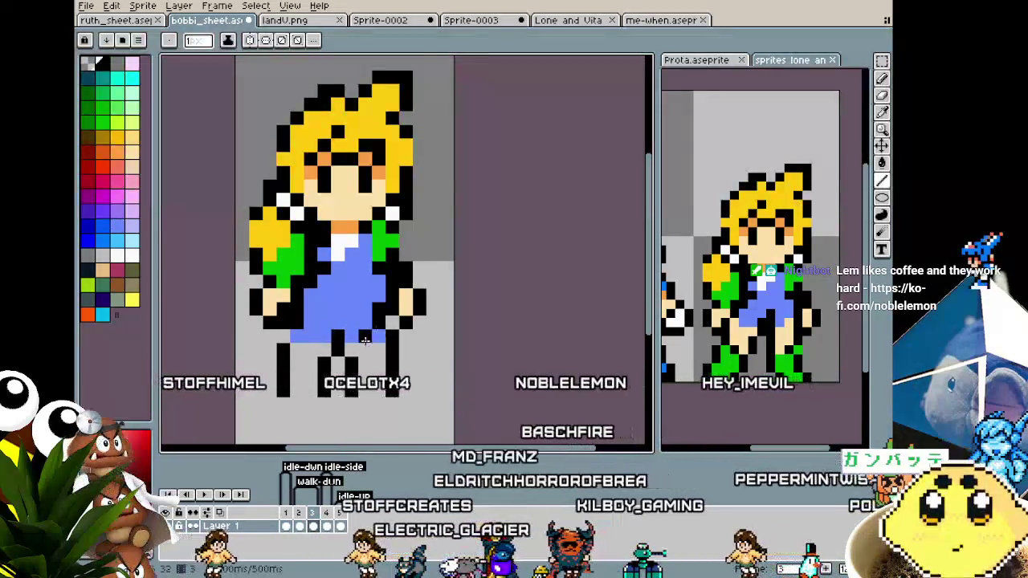
{"action": "scroll", "coordinate": [310, 383], "scroll_direction": "down", "scroll_amount": 4}
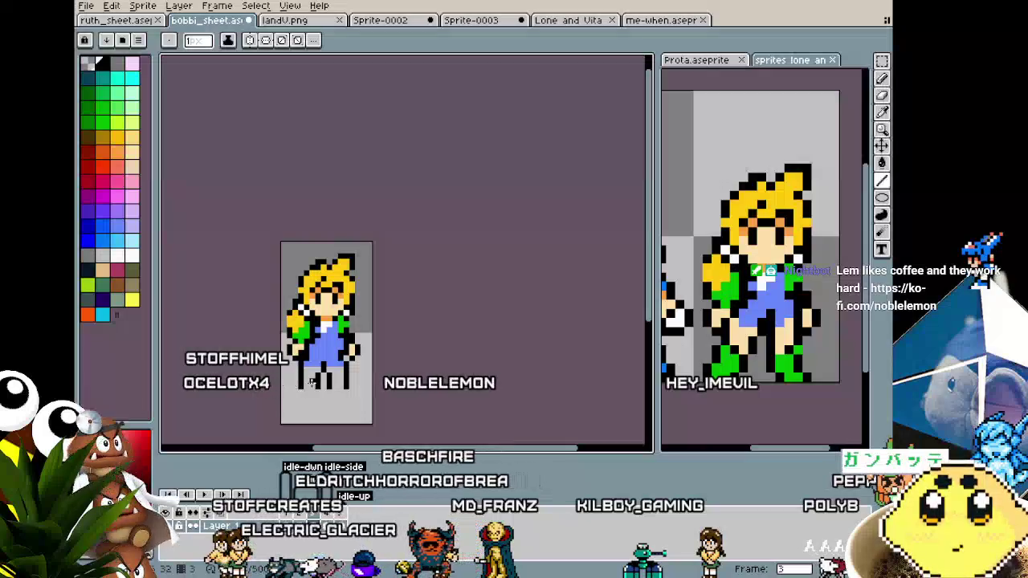
{"action": "scroll", "coordinate": [310, 383], "scroll_direction": "up", "scroll_amount": 1}
Step: Sample the orange skin shade and compare the previous and next walk frames
{"action": "key", "text": "i"}
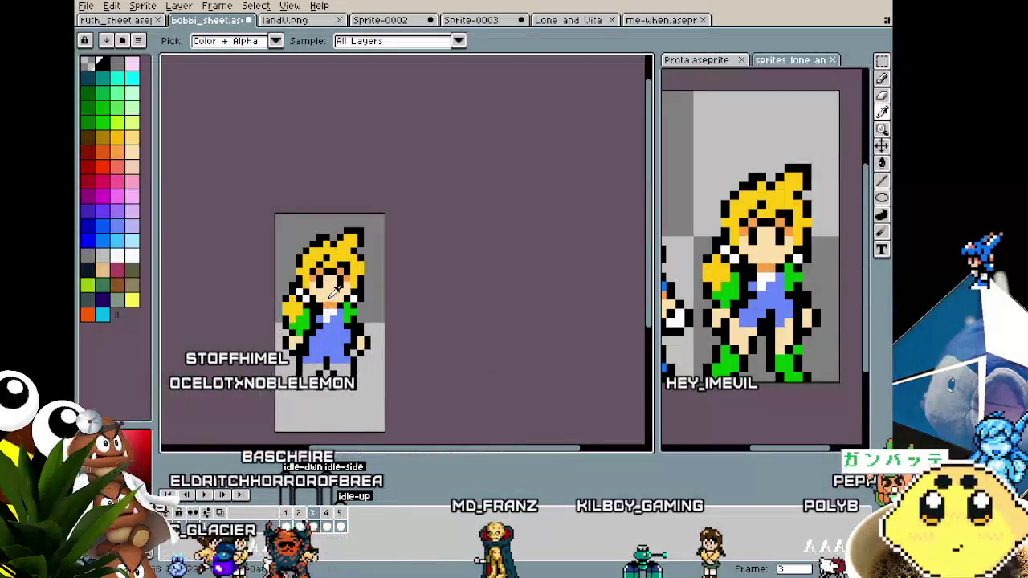
{"action": "left_click", "coordinate": [335, 291]}
{"action": "key", "text": "b"}
{"action": "scroll", "coordinate": [303, 392], "scroll_direction": "up", "scroll_amount": 1}
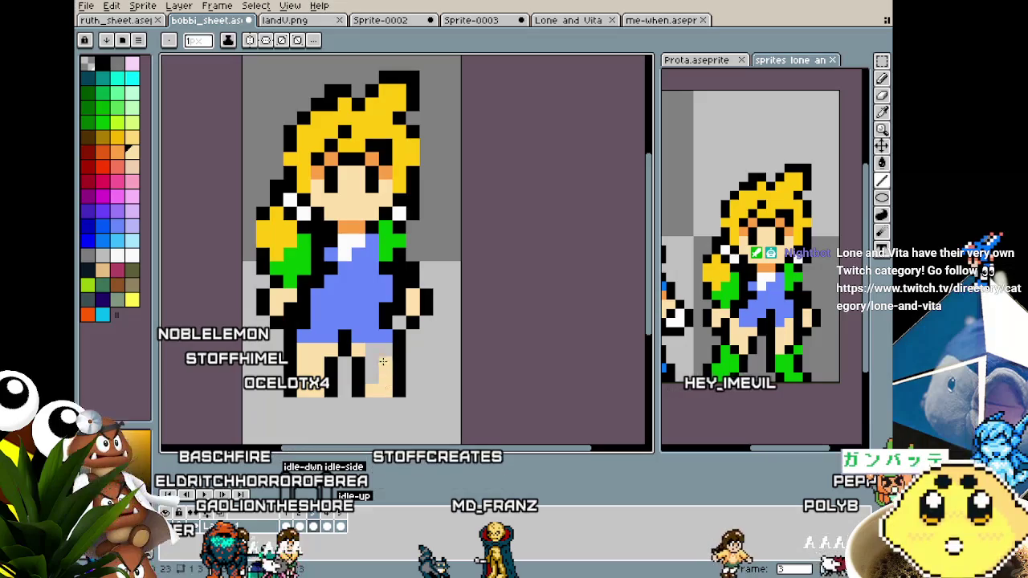
{"action": "key", "text": "comma"}
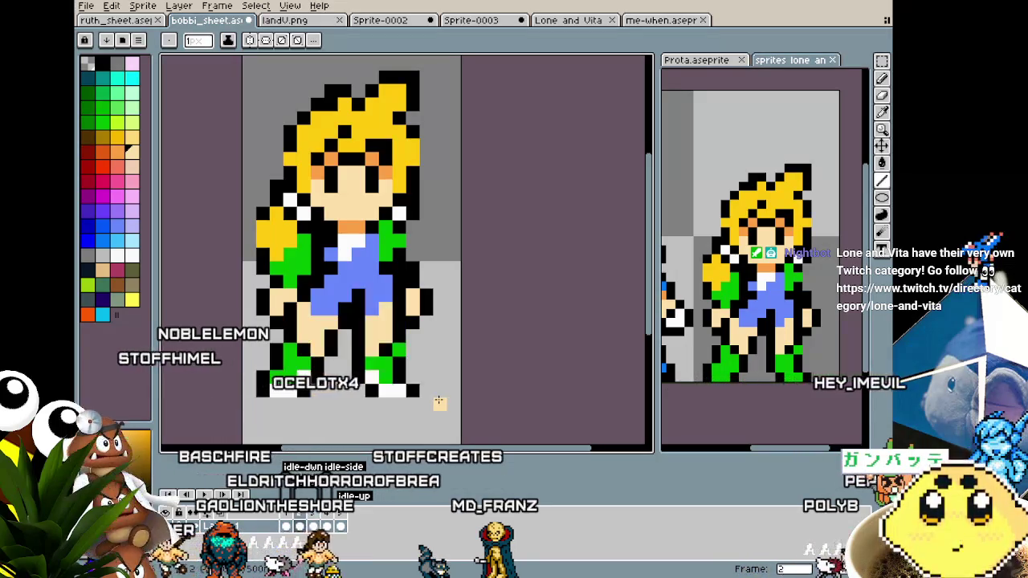
{"action": "key", "text": "period"}
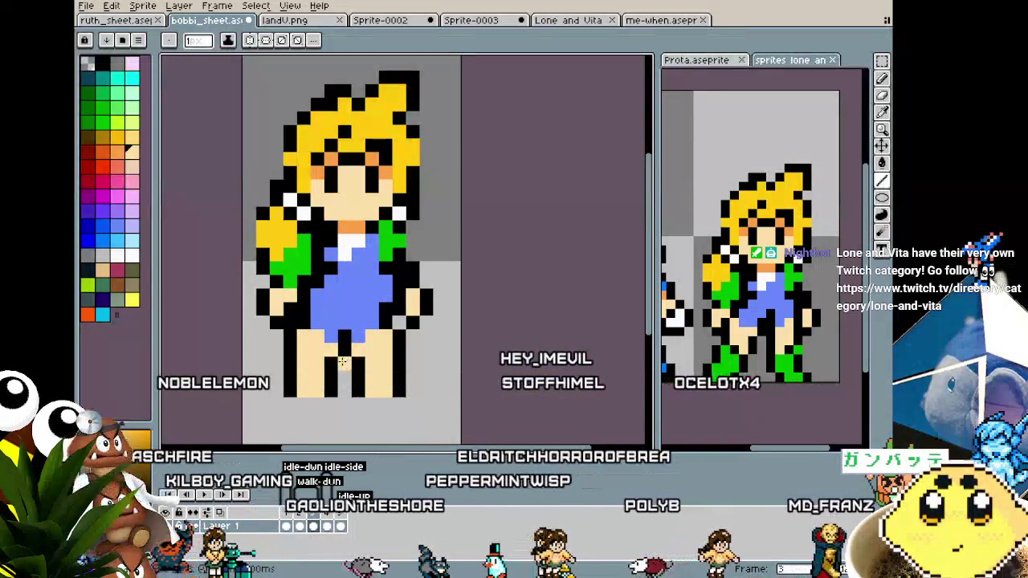
{"action": "scroll", "coordinate": [321, 381], "scroll_direction": "down", "scroll_amount": 3}
{"action": "scroll", "coordinate": [321, 377], "scroll_direction": "up", "scroll_amount": 2}
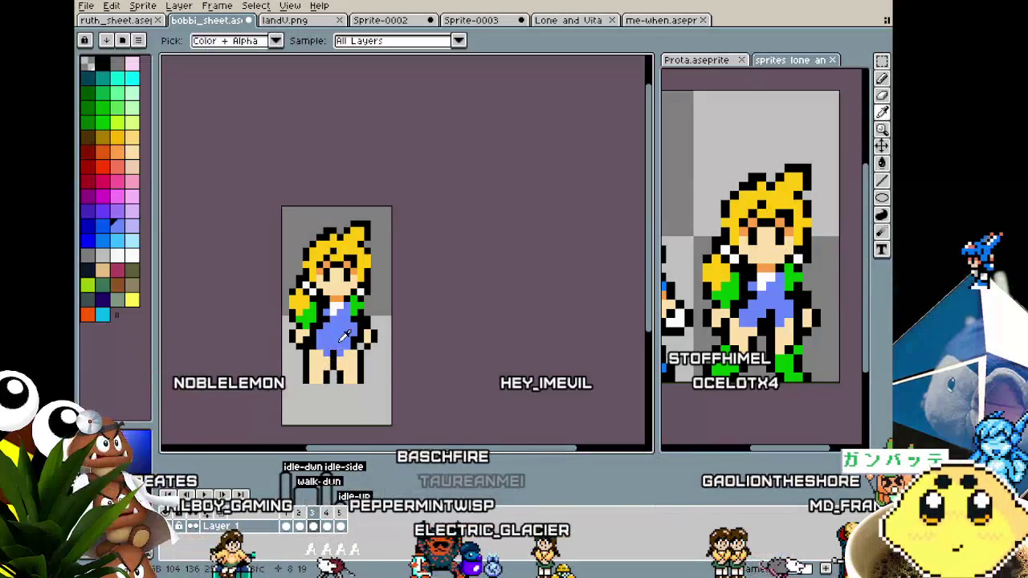
Step: Re-sample the sprite's blue colour and step forward to frame 3
{"action": "left_click", "coordinate": [331, 351], "text": "alt"}
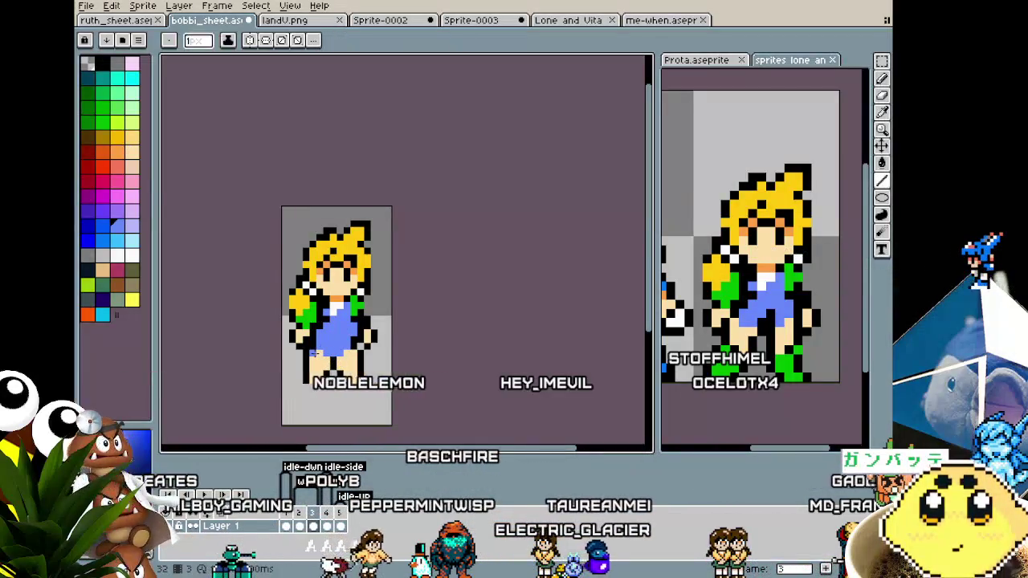
{"action": "left_click", "coordinate": [329, 352], "text": "alt"}
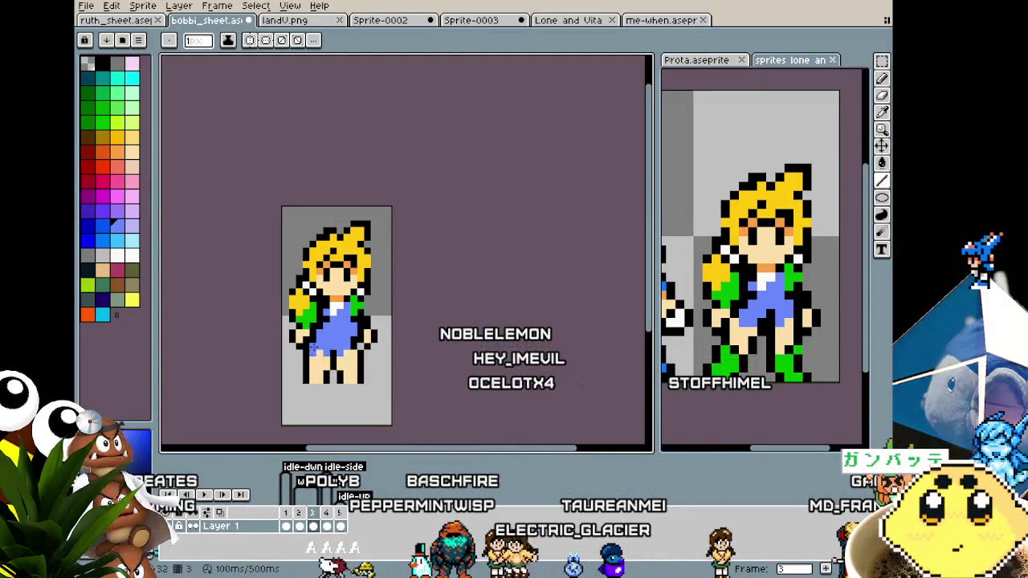
{"action": "left_click", "coordinate": [346, 346], "text": "alt"}
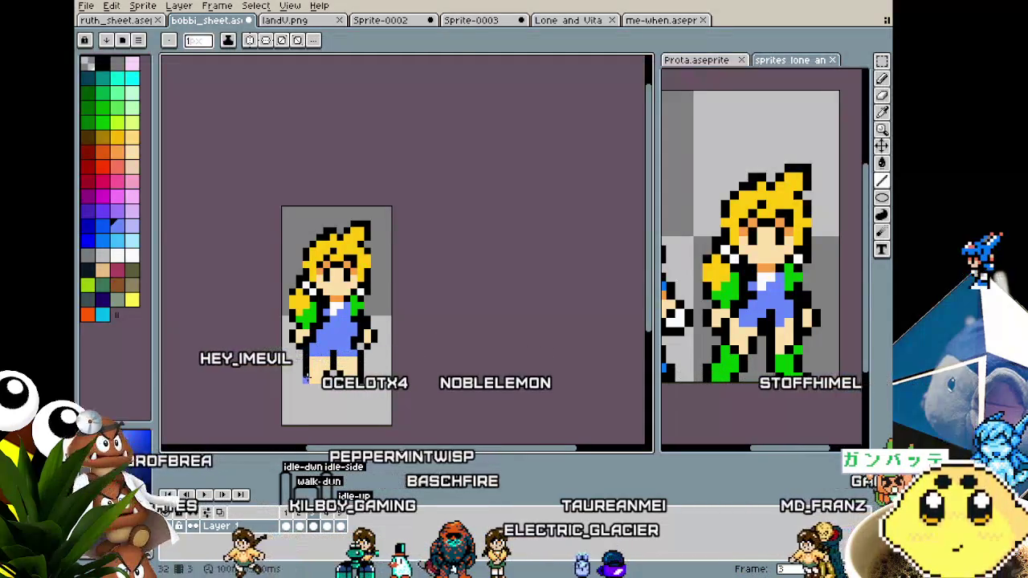
{"action": "scroll", "coordinate": [308, 377], "scroll_direction": "down", "scroll_amount": 1}
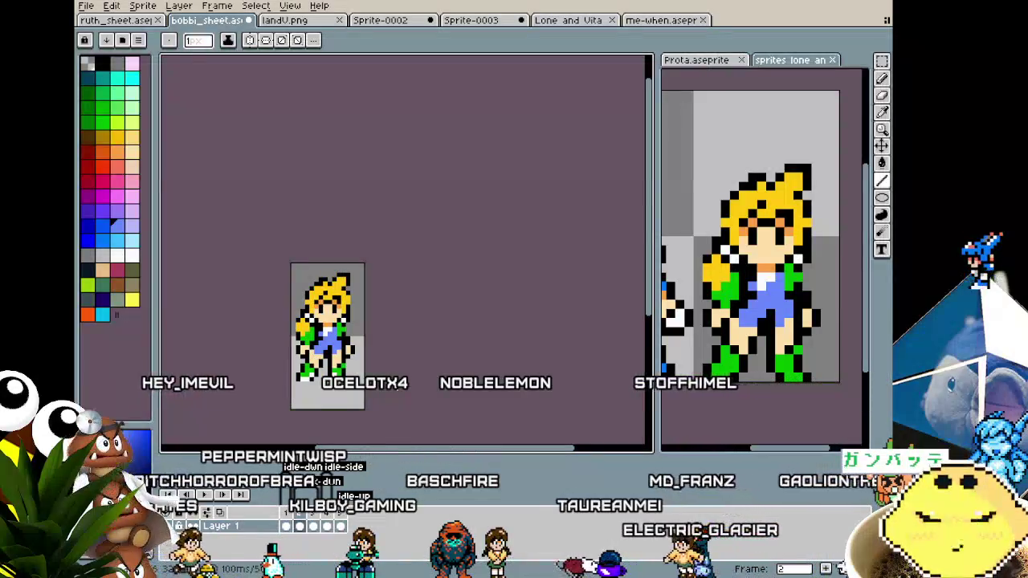
{"action": "key", "text": "Right"}
{"action": "key", "text": "Right"}
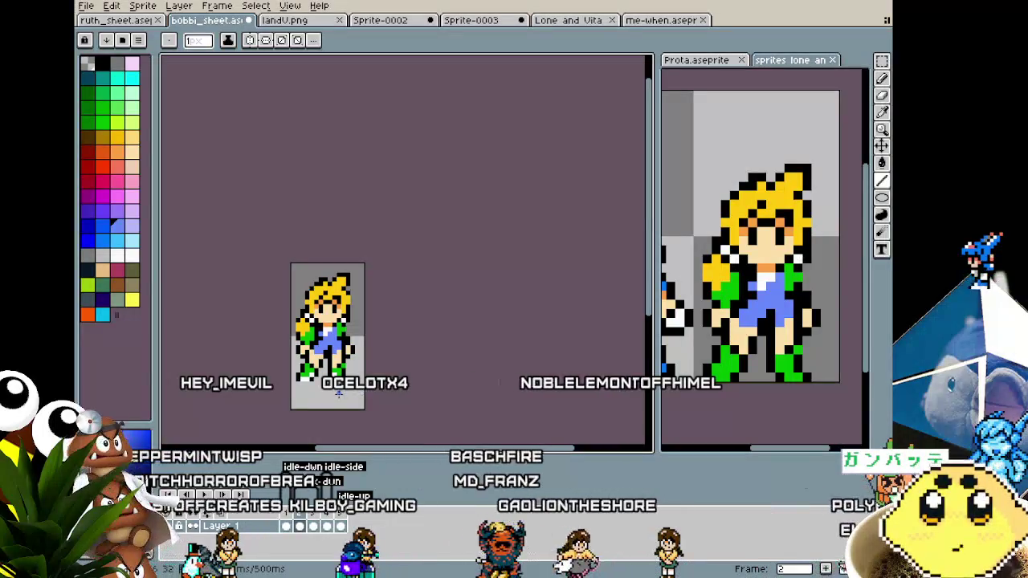
{"action": "key", "text": "Right"}
{"action": "scroll", "coordinate": [318, 380], "scroll_direction": "up", "scroll_amount": 2}
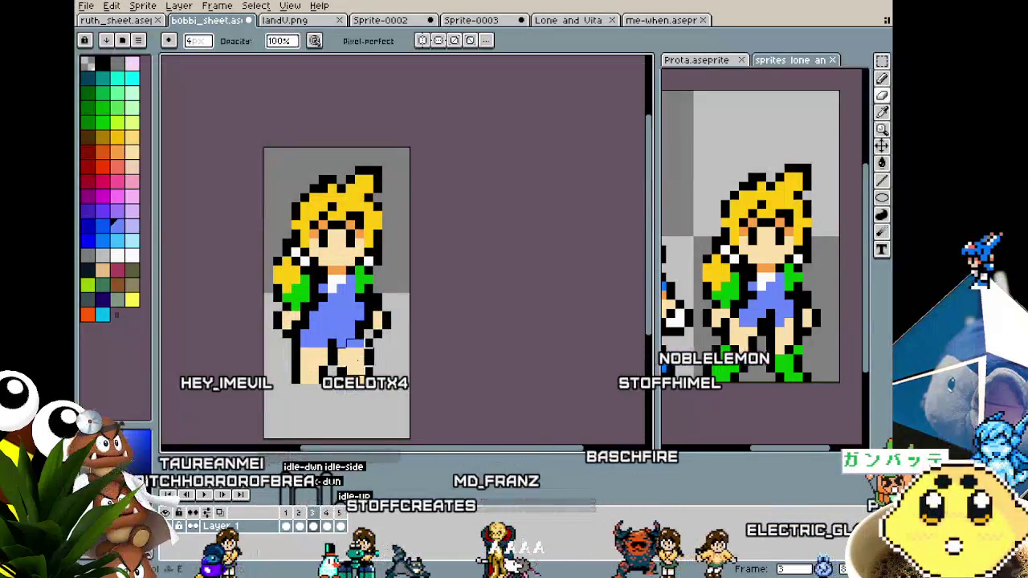
Step: Erase the leg pixels on frame 3 and repaint them in the sampled skin tone
{"action": "left_click_drag", "start_coordinate": [357, 363], "coordinate": [329, 362]}
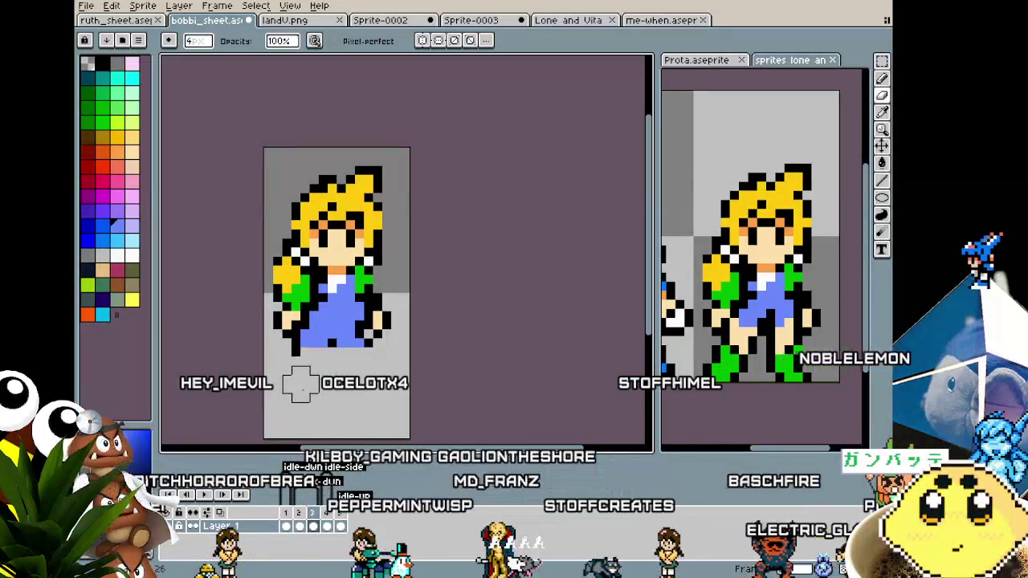
{"action": "key", "text": "i"}
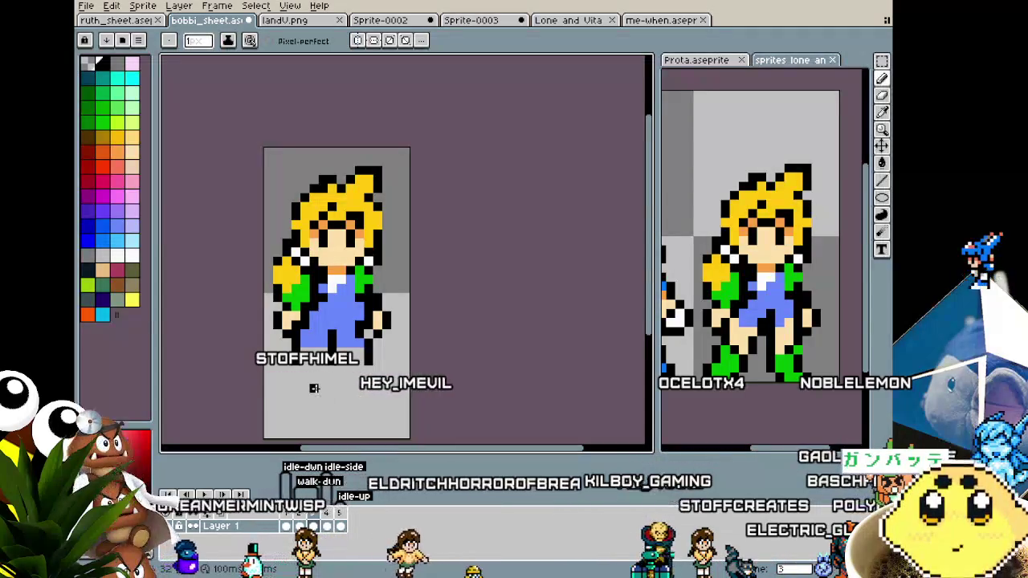
{"action": "key", "text": "i"}
{"action": "left_click", "coordinate": [339, 263], "text": "alt"}
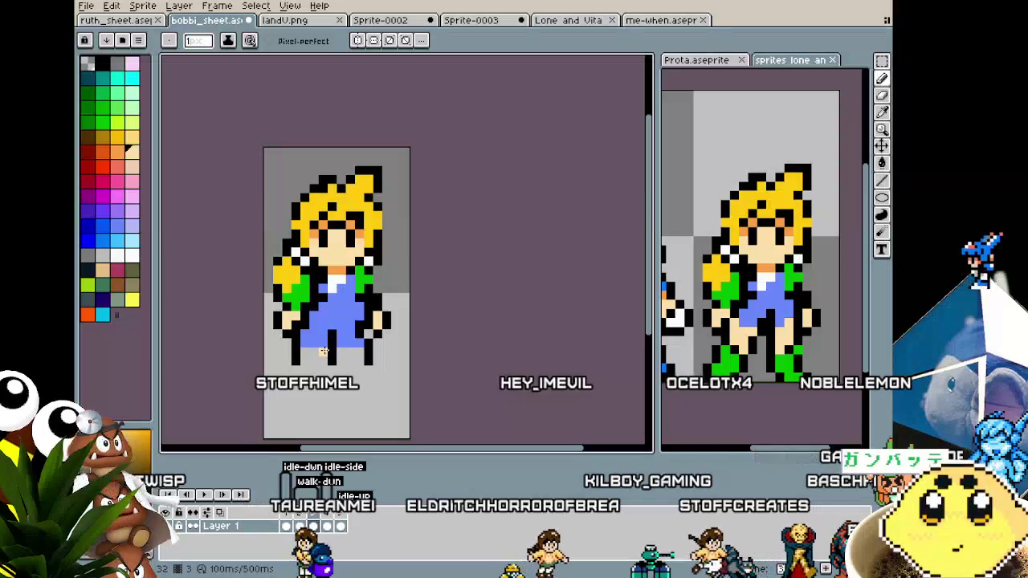
{"action": "left_click_drag", "start_coordinate": [305, 353], "coordinate": [361, 359]}
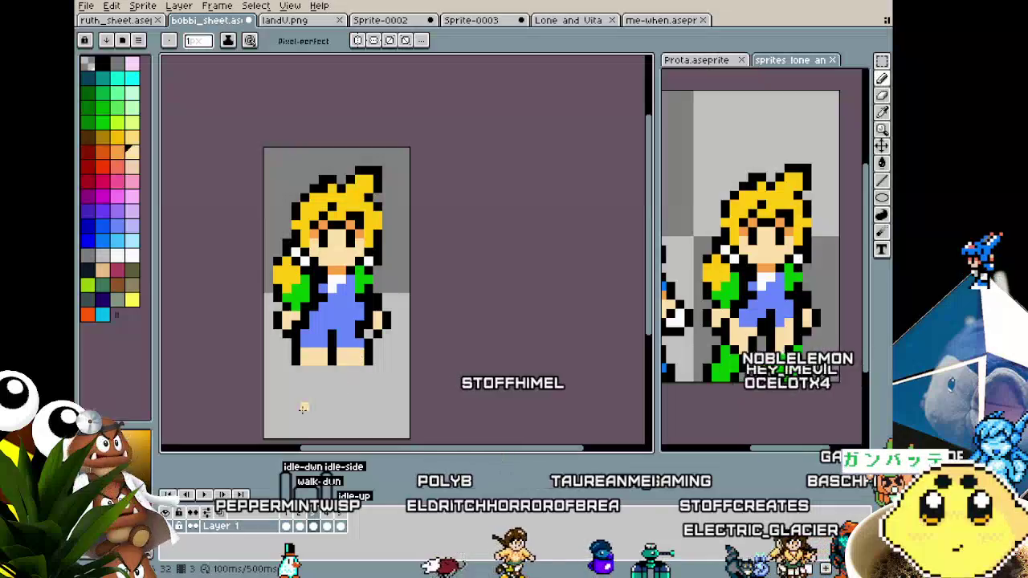
Step: Show the previous frame as onion skin, recentre the sprite, then switch to ruth_sheet
{"action": "left_click", "coordinate": [214, 512]}
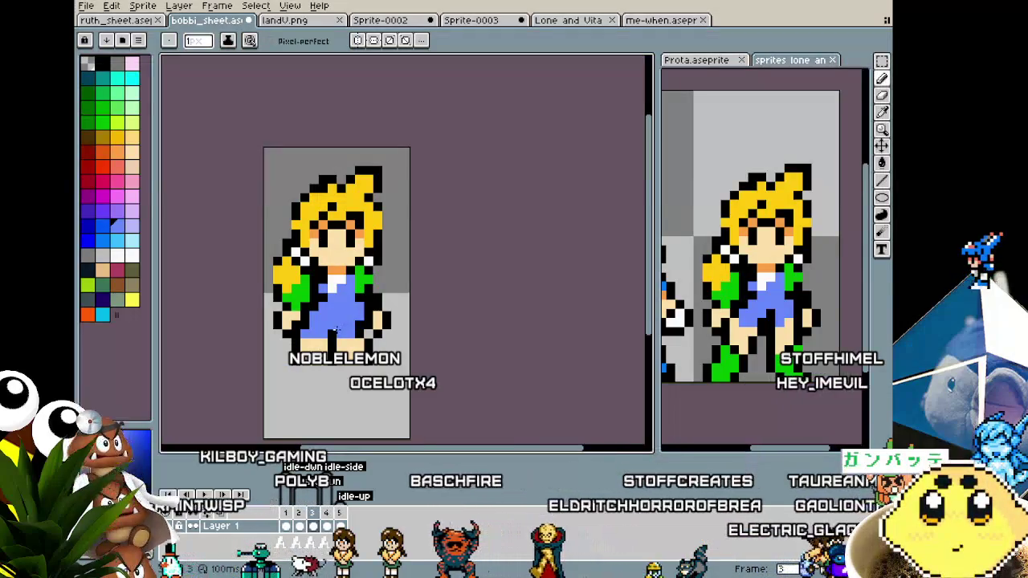
{"action": "left_click_drag", "start_coordinate": [345, 318], "coordinate": [330, 328]}
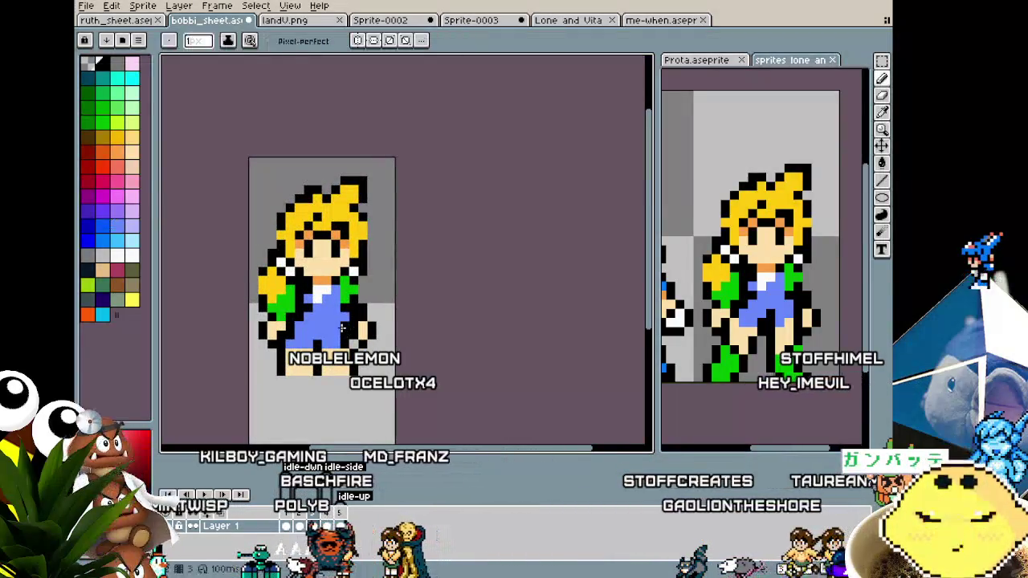
{"action": "scroll", "coordinate": [341, 320], "scroll_direction": "up", "scroll_amount": 1}
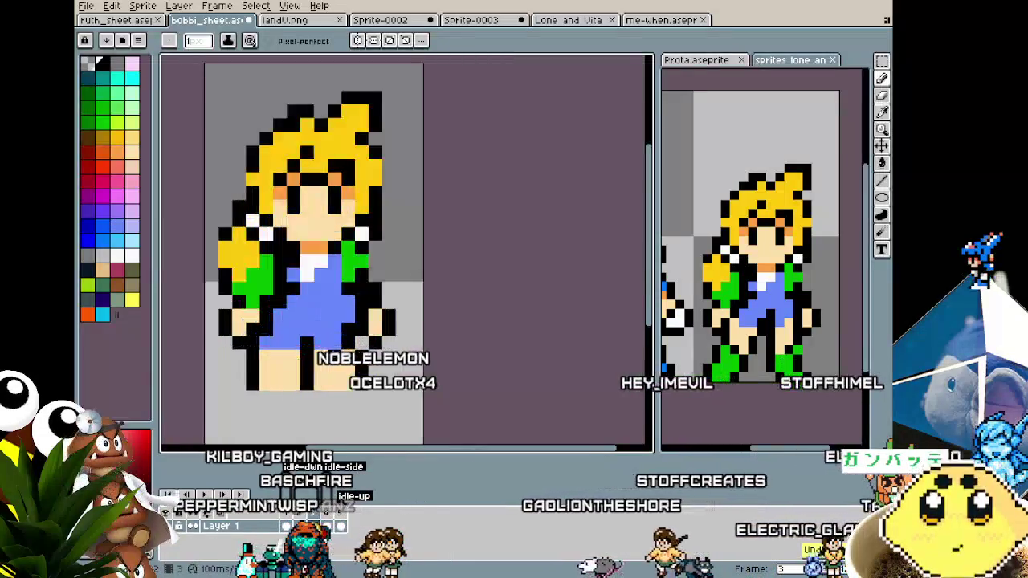
{"action": "scroll", "coordinate": [329, 333], "scroll_direction": "up", "scroll_amount": 1}
{"action": "scroll", "coordinate": [273, 368], "scroll_direction": "down", "scroll_amount": 1}
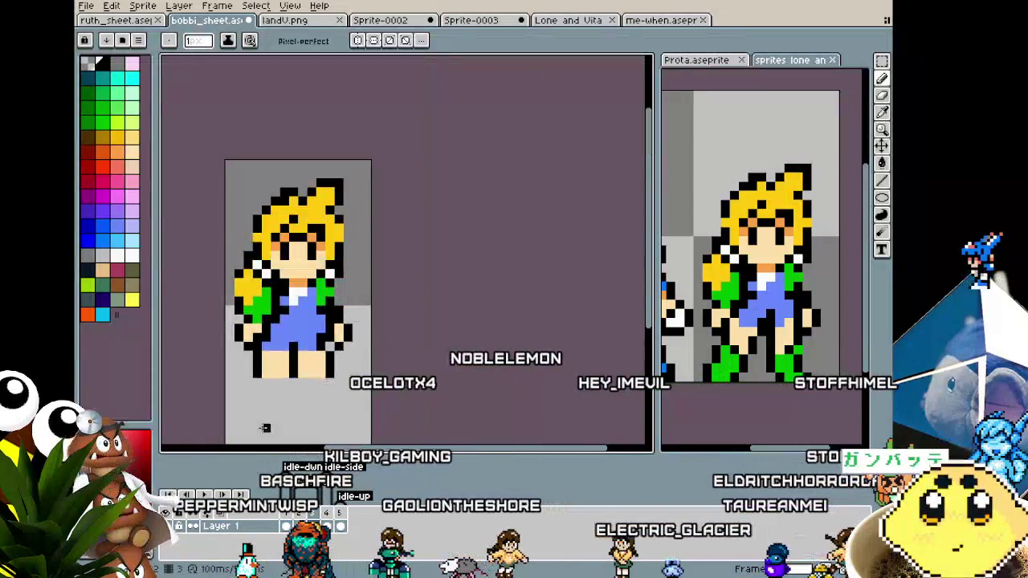
{"action": "left_click_drag", "start_coordinate": [254, 392], "coordinate": [273, 361]}
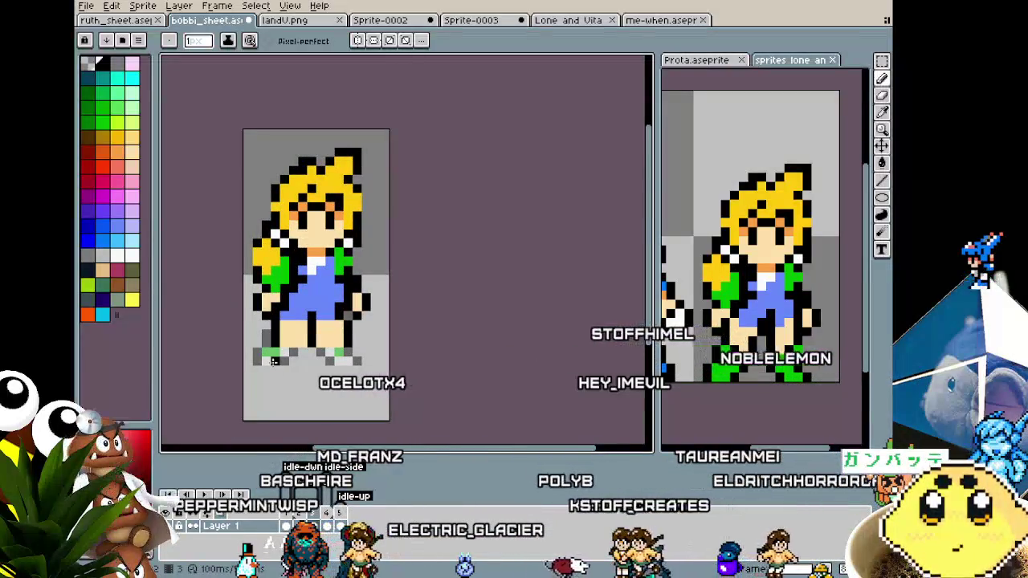
{"action": "left_click", "coordinate": [138, 24]}
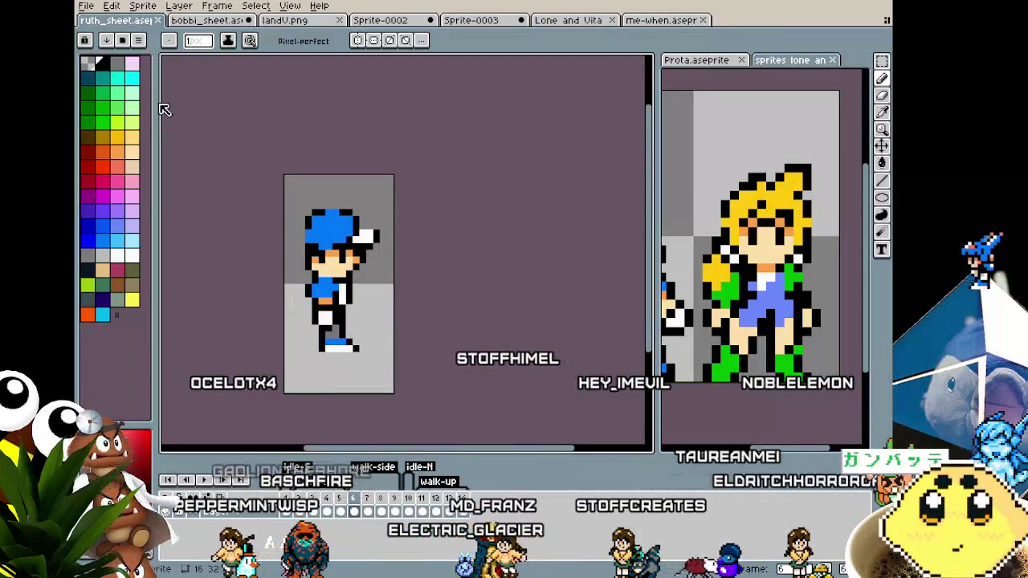
Step: View the boy's front-facing walk-down frame, then return to bobbi_sheet and sample orange
{"action": "left_click", "coordinate": [291, 497]}
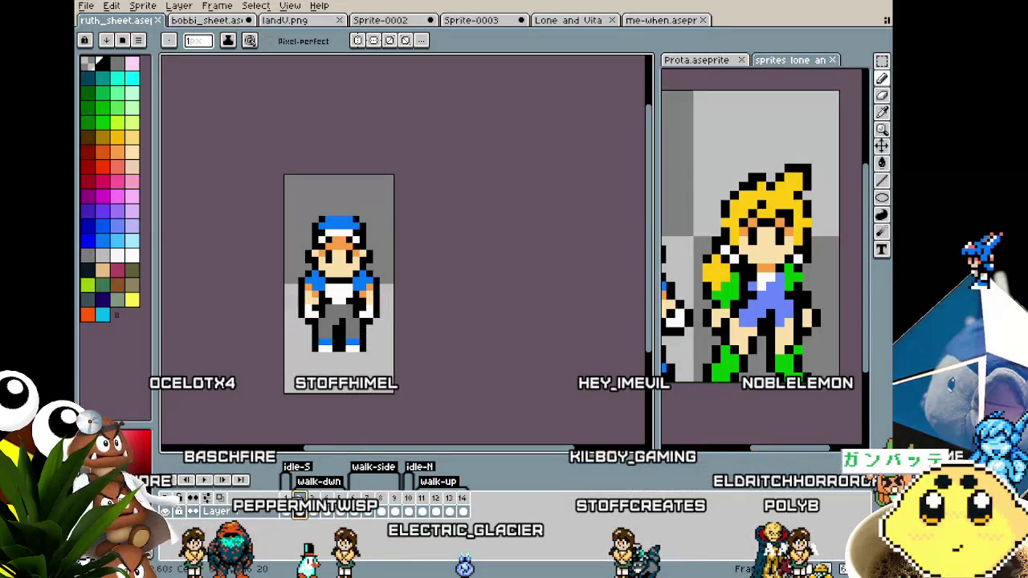
{"action": "left_click", "coordinate": [214, 23]}
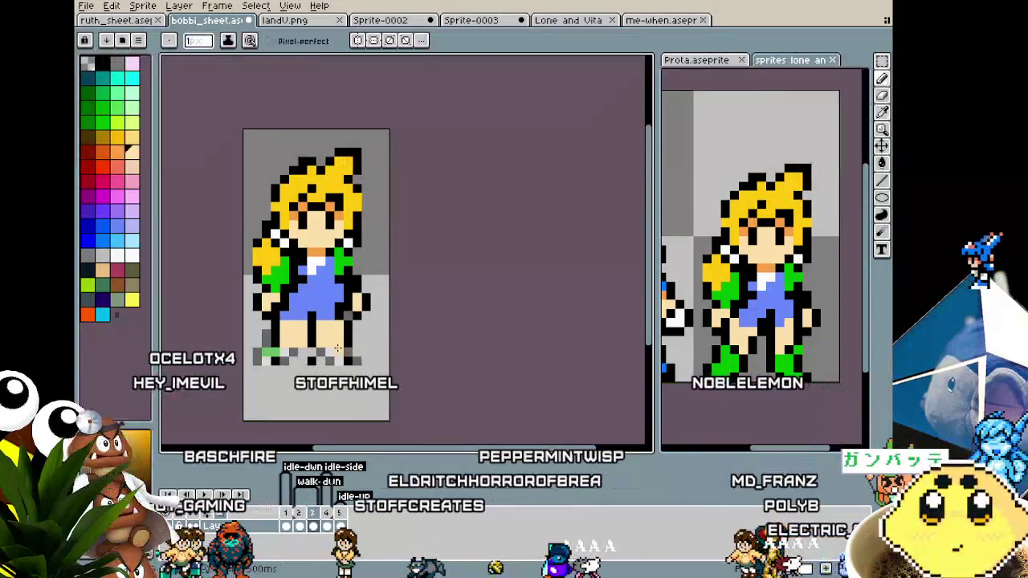
{"action": "left_click", "coordinate": [339, 253], "text": "alt"}
Step: Cycle the drawing colour through green, black and blue, ending on white picked from the sprite
{"action": "left_click", "coordinate": [99, 120]}
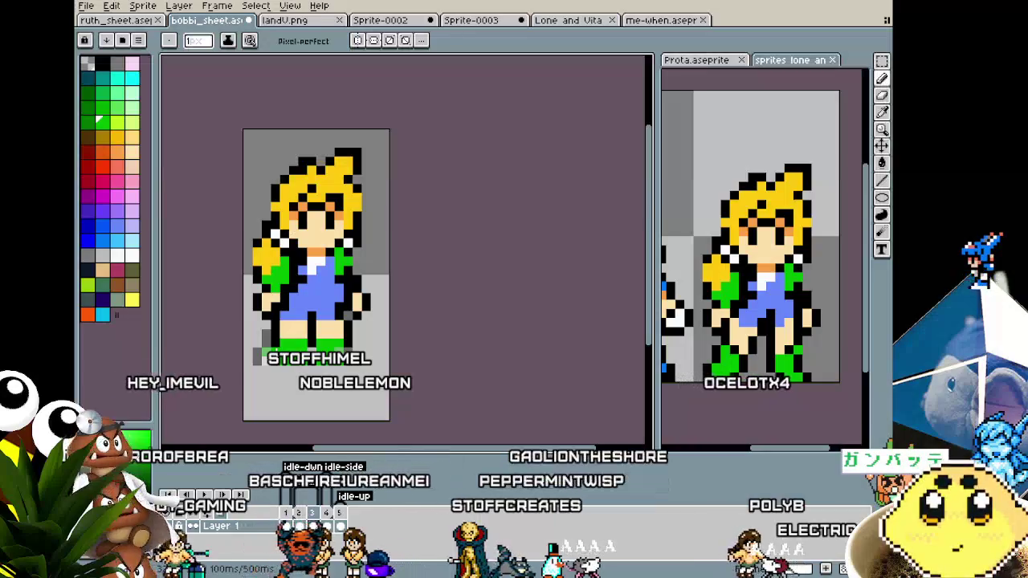
{"action": "left_click", "coordinate": [274, 340], "text": "alt"}
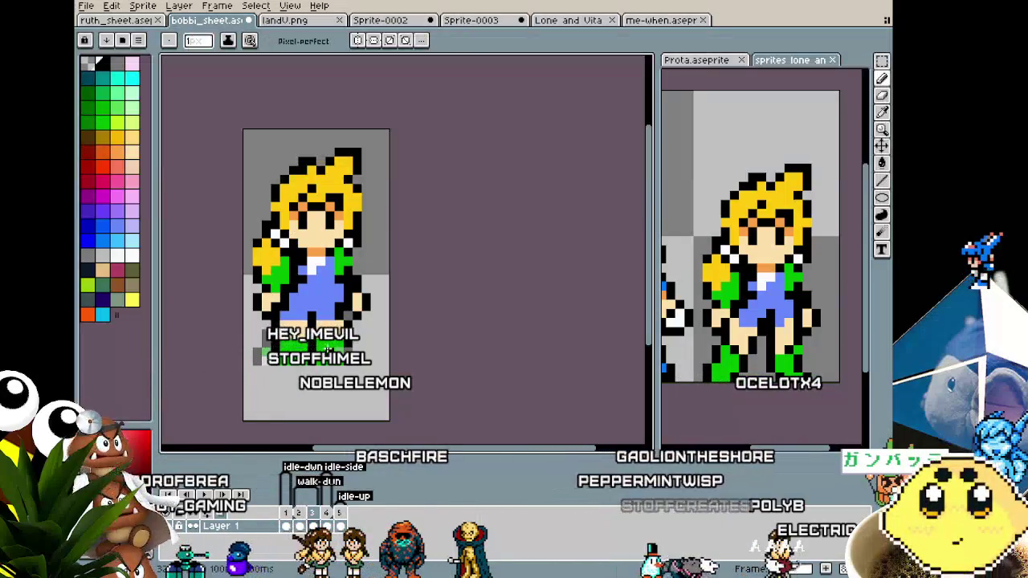
{"action": "scroll", "coordinate": [309, 400], "scroll_direction": "down", "scroll_amount": 4}
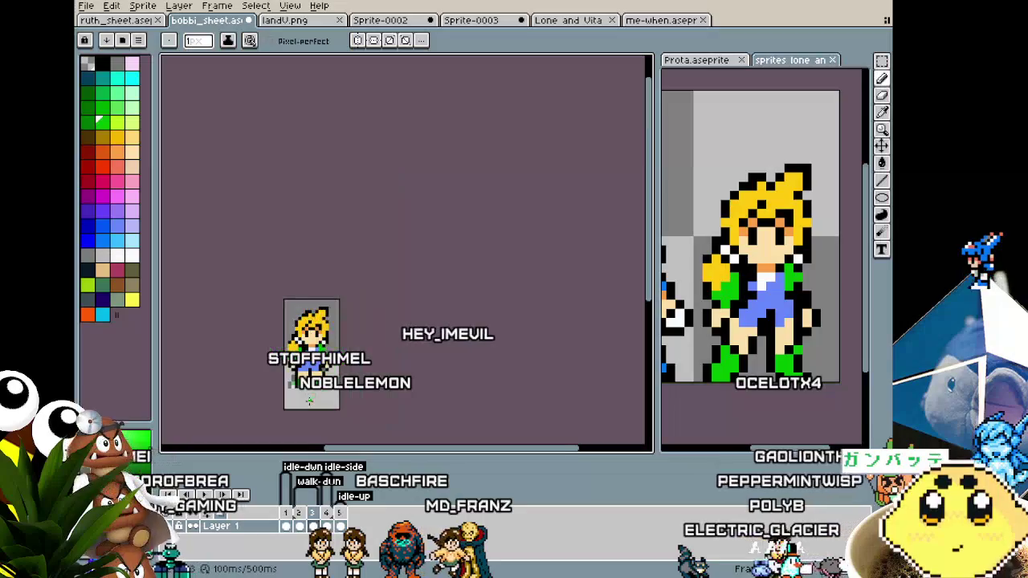
{"action": "scroll", "coordinate": [309, 400], "scroll_direction": "up", "scroll_amount": 1}
{"action": "scroll", "coordinate": [309, 401], "scroll_direction": "up", "scroll_amount": 1}
{"action": "scroll", "coordinate": [309, 401], "scroll_direction": "up", "scroll_amount": 1}
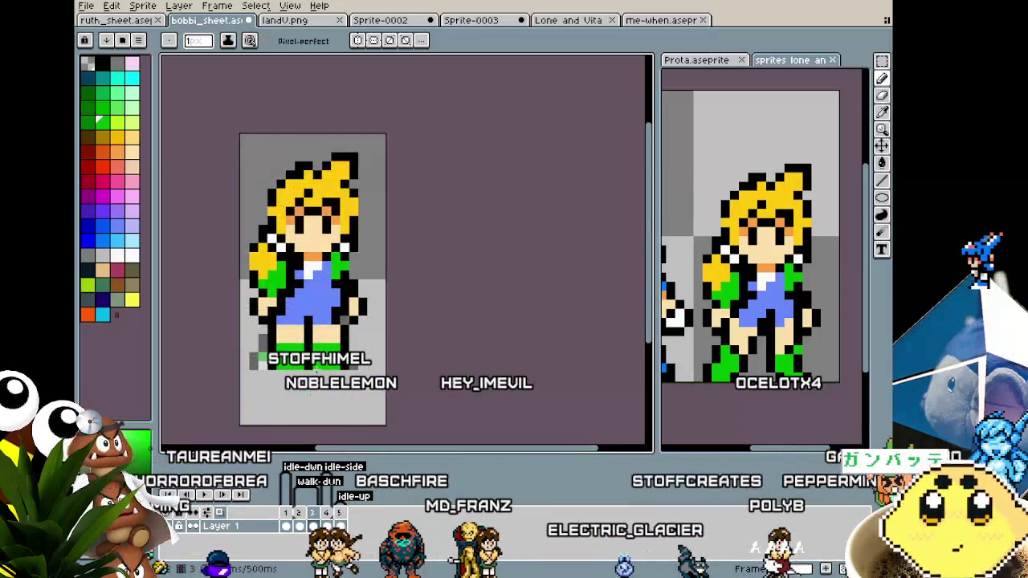
{"action": "left_click", "coordinate": [333, 310], "text": "alt"}
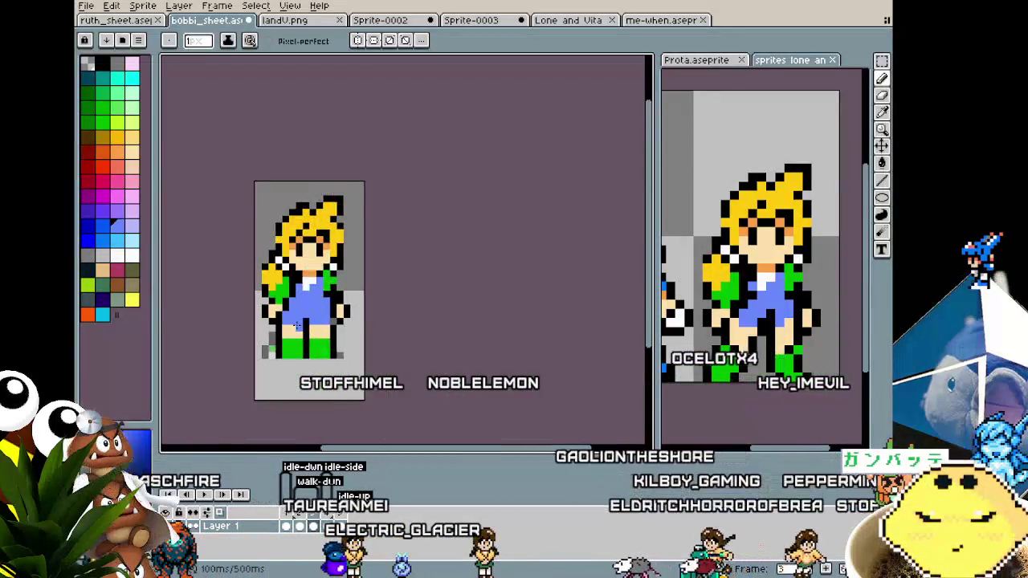
{"action": "scroll", "coordinate": [297, 325], "scroll_direction": "up", "scroll_amount": 1}
{"action": "scroll", "coordinate": [357, 322], "scroll_direction": "up", "scroll_amount": 1}
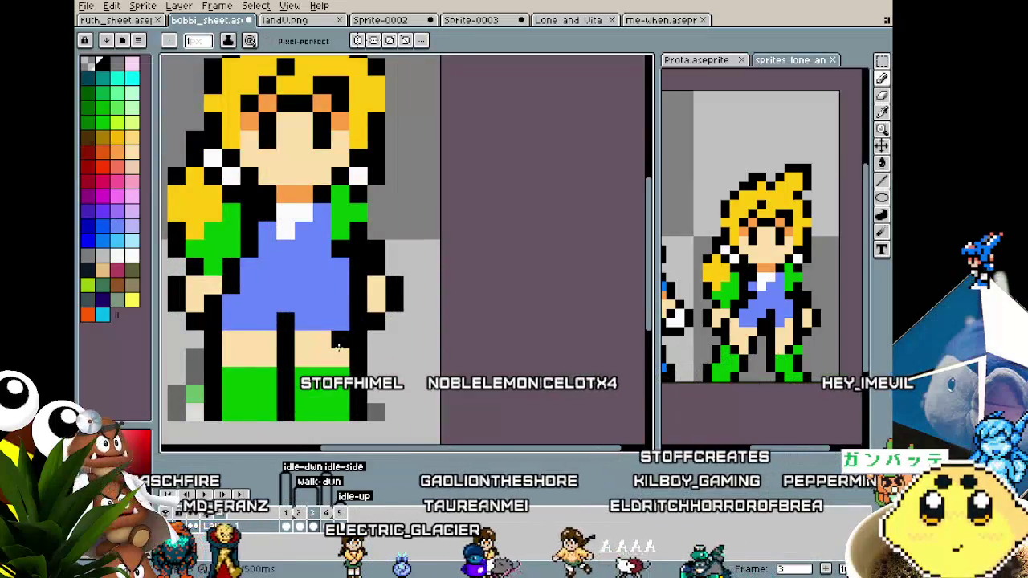
{"action": "scroll", "coordinate": [356, 322], "scroll_direction": "down", "scroll_amount": 3}
{"action": "scroll", "coordinate": [322, 358], "scroll_direction": "down", "scroll_amount": 1}
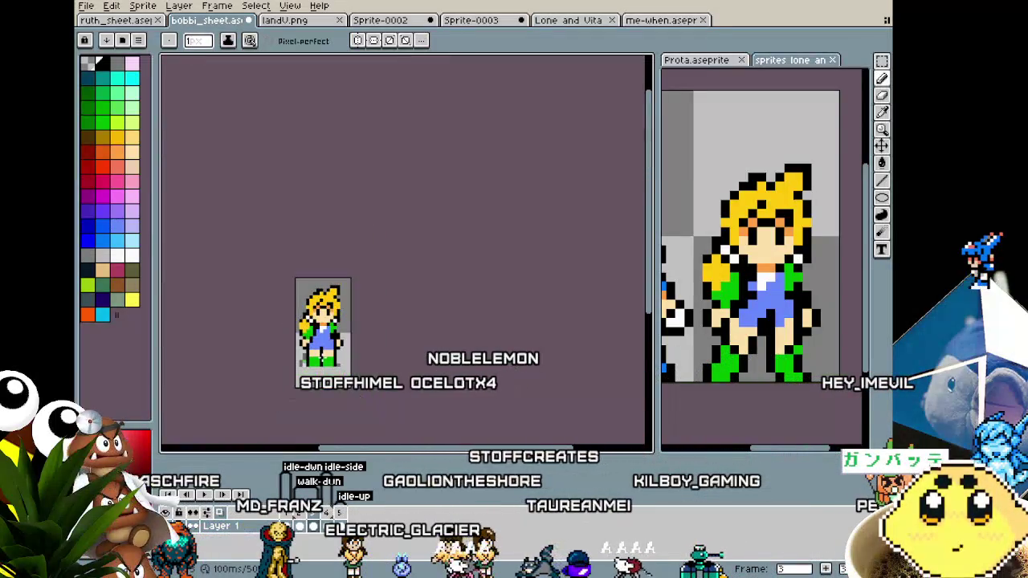
{"action": "scroll", "coordinate": [305, 381], "scroll_direction": "up", "scroll_amount": 2}
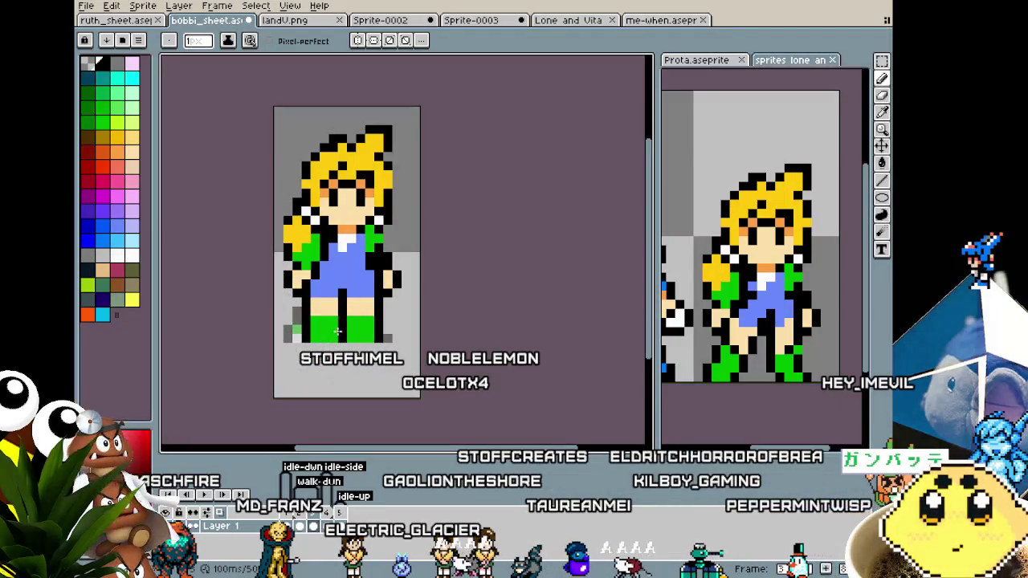
{"action": "left_click", "coordinate": [344, 236], "text": "alt"}
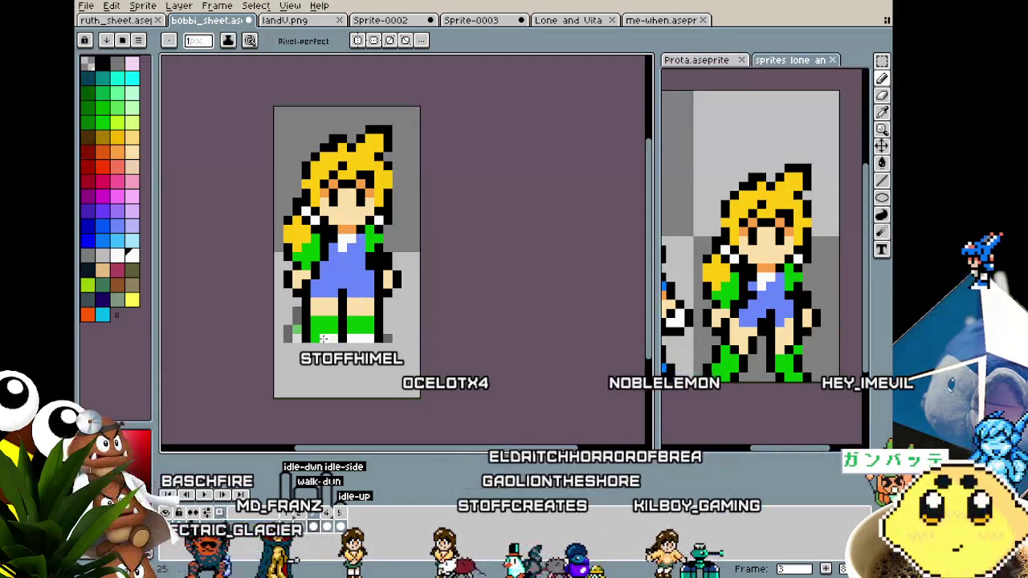
{"action": "scroll", "coordinate": [317, 341], "scroll_direction": "down", "scroll_amount": 1}
{"action": "scroll", "coordinate": [313, 353], "scroll_direction": "down", "scroll_amount": 1}
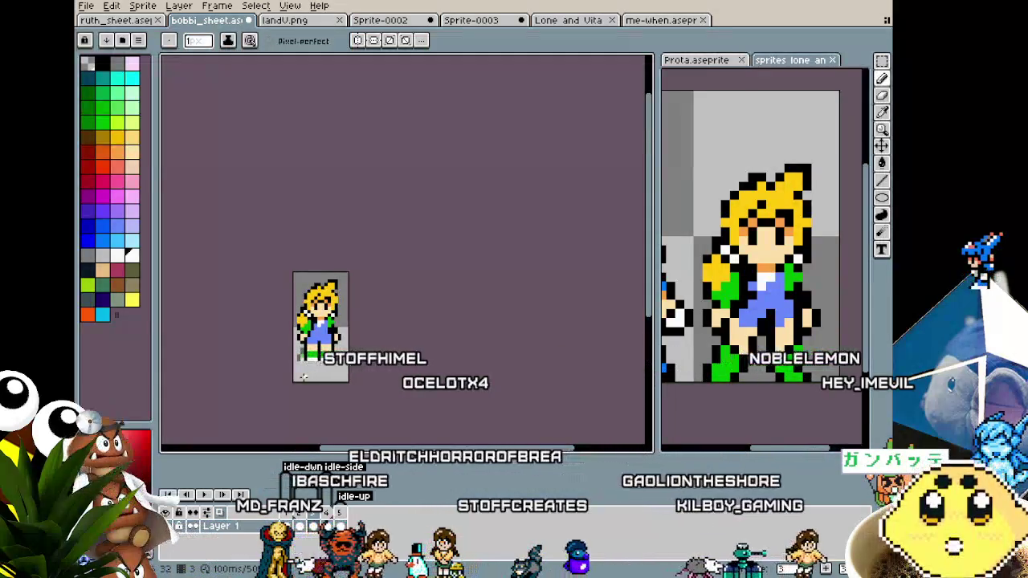
{"action": "scroll", "coordinate": [306, 376], "scroll_direction": "up", "scroll_amount": 2}
Step: Advance two frames to the girl's third walk frame and zoom in around her feet
{"action": "key", "text": "Right"}
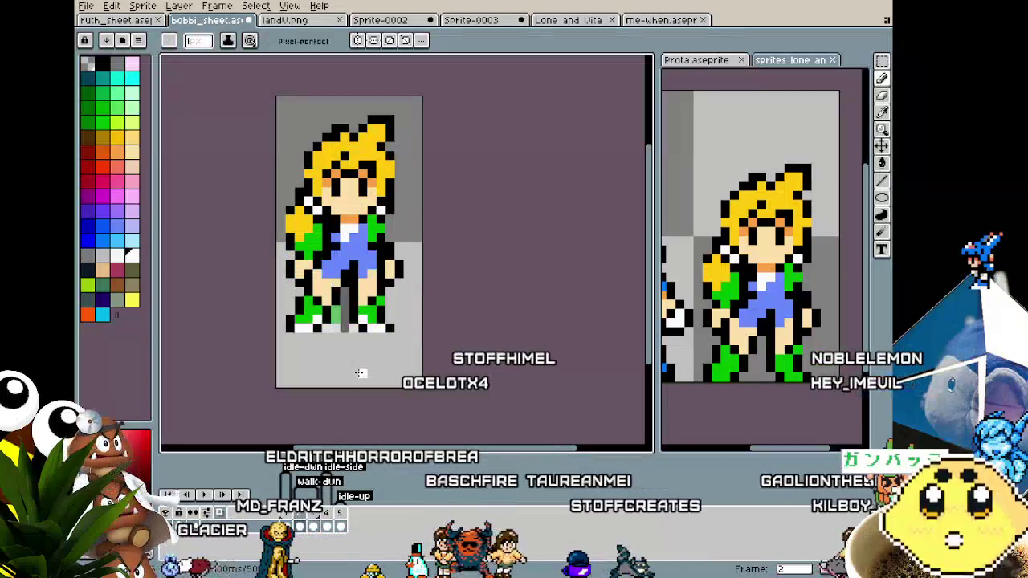
{"action": "key", "text": "Right"}
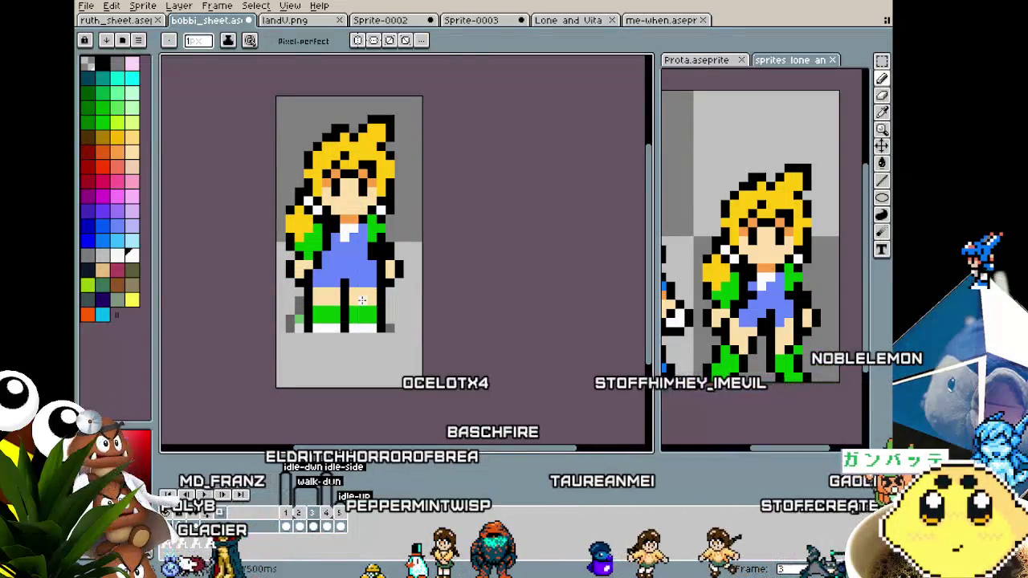
{"action": "scroll", "coordinate": [362, 299], "scroll_direction": "up", "scroll_amount": 1}
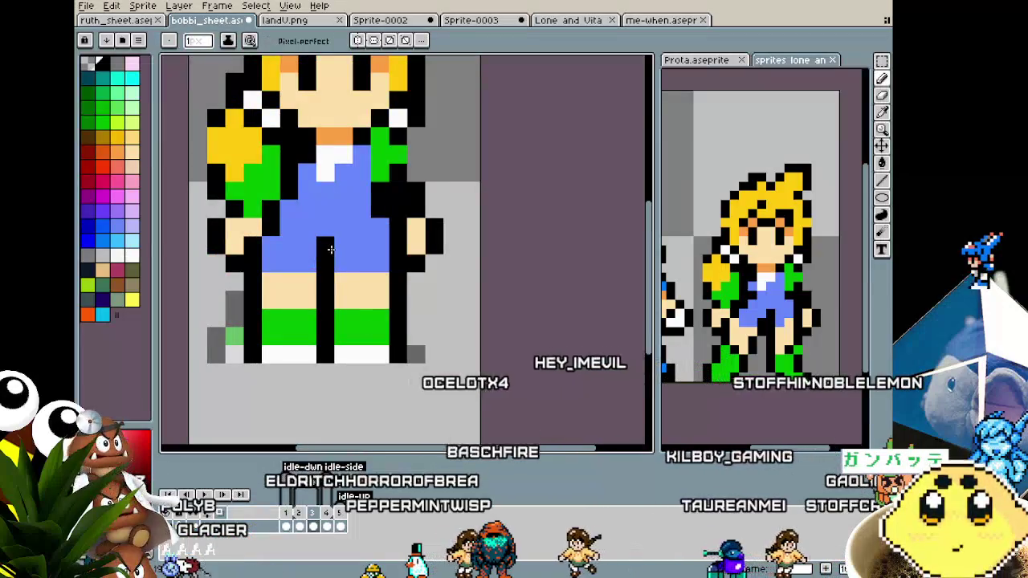
{"action": "scroll", "coordinate": [342, 263], "scroll_direction": "down", "scroll_amount": 1}
{"action": "scroll", "coordinate": [321, 297], "scroll_direction": "down", "scroll_amount": 1}
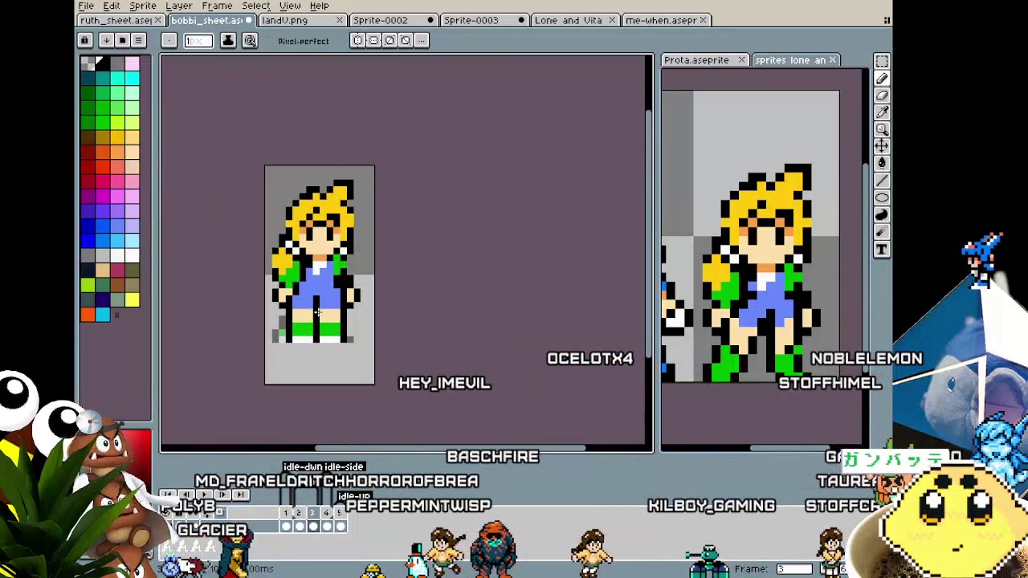
{"action": "scroll", "coordinate": [297, 335], "scroll_direction": "down", "scroll_amount": 2}
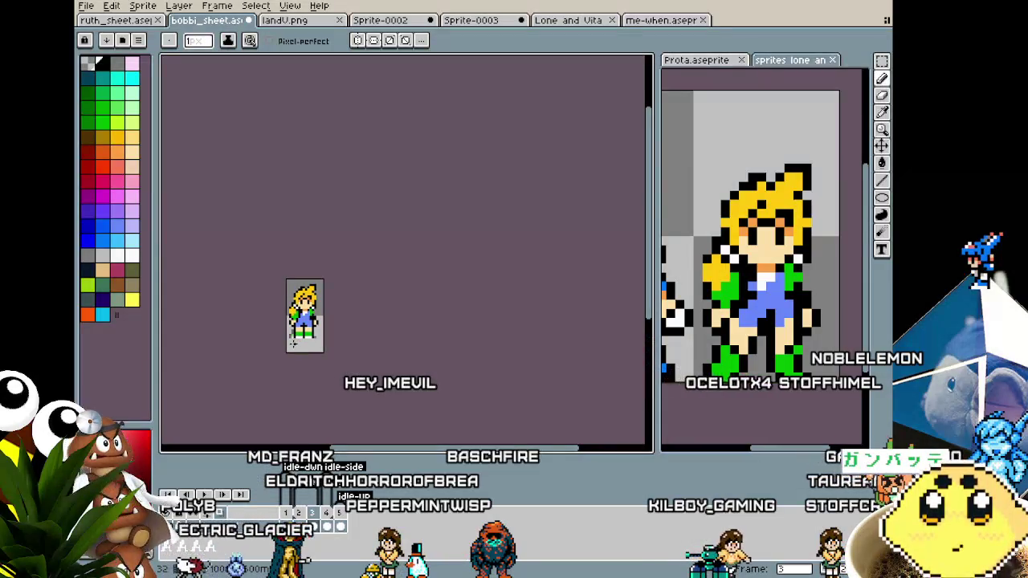
{"action": "scroll", "coordinate": [293, 343], "scroll_direction": "up", "scroll_amount": 1}
{"action": "scroll", "coordinate": [294, 337], "scroll_direction": "up", "scroll_amount": 2}
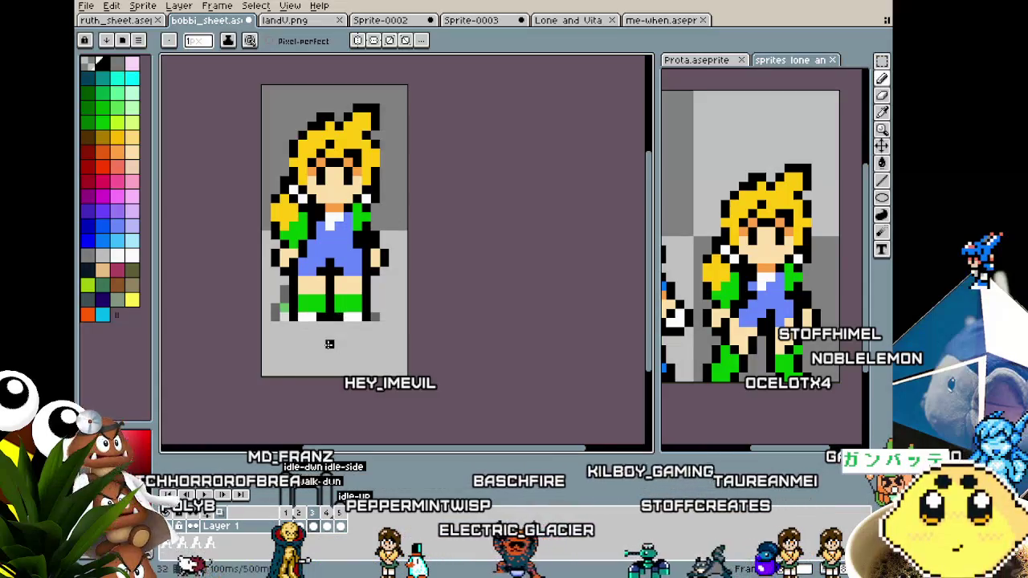
{"action": "scroll", "coordinate": [329, 343], "scroll_direction": "down", "scroll_amount": 4}
{"action": "scroll", "coordinate": [321, 335], "scroll_direction": "up", "scroll_amount": 1}
{"action": "scroll", "coordinate": [313, 329], "scroll_direction": "up", "scroll_amount": 2}
{"action": "scroll", "coordinate": [306, 325], "scroll_direction": "up", "scroll_amount": 1}
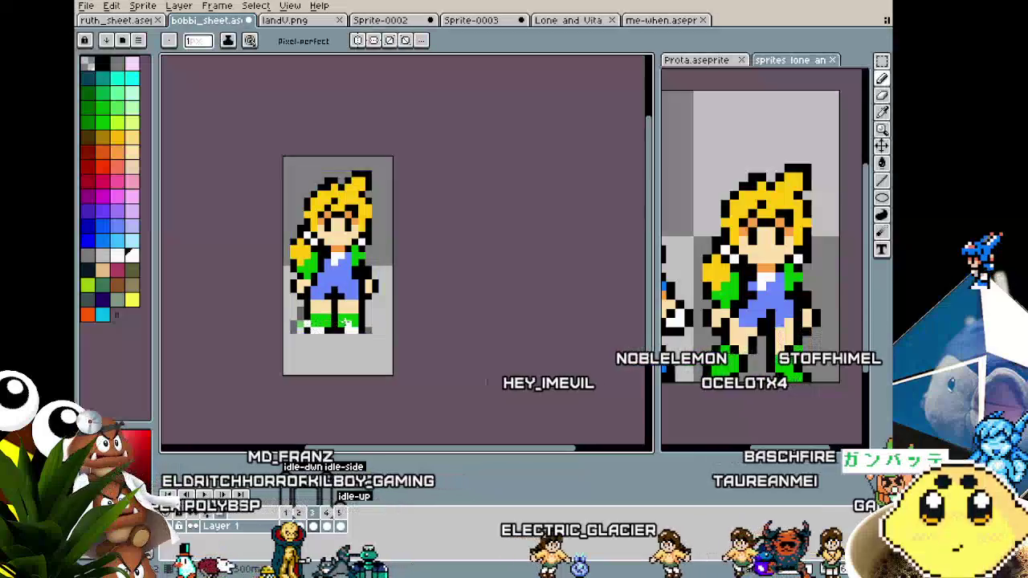
{"action": "scroll", "coordinate": [345, 354], "scroll_direction": "down", "scroll_amount": 1}
Step: Return to the pencil after briefly taking the Move tool, and pick green as the drawing colour
{"action": "key", "text": "v"}
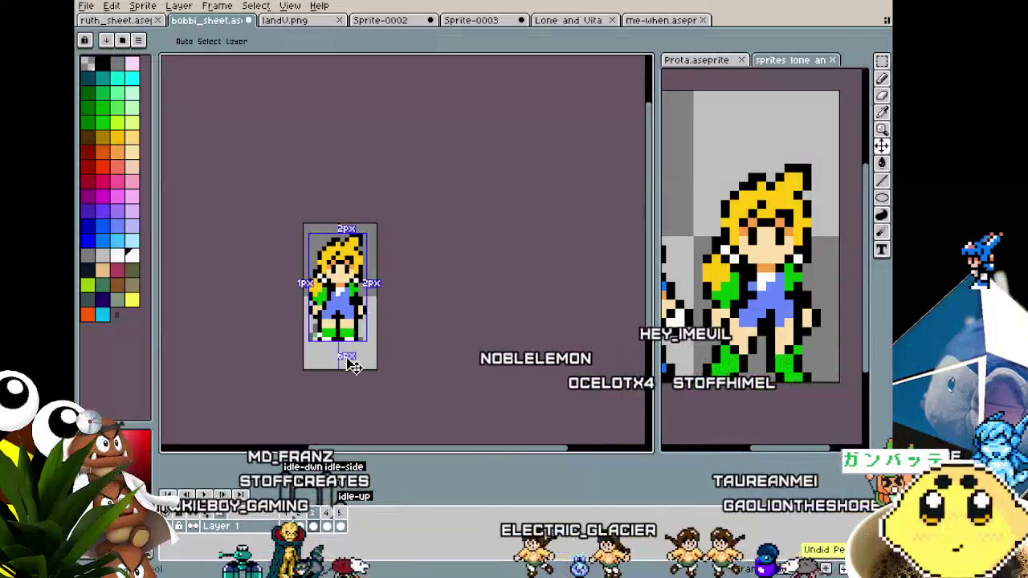
{"action": "scroll", "coordinate": [342, 329], "scroll_direction": "up", "scroll_amount": 3}
{"action": "key", "text": "b"}
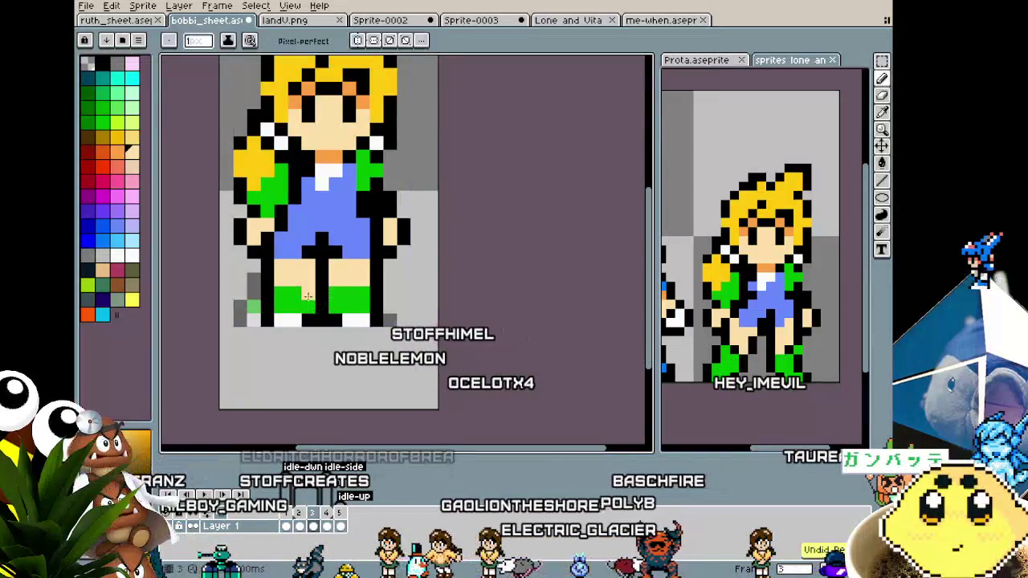
{"action": "left_click", "coordinate": [309, 295], "text": "alt"}
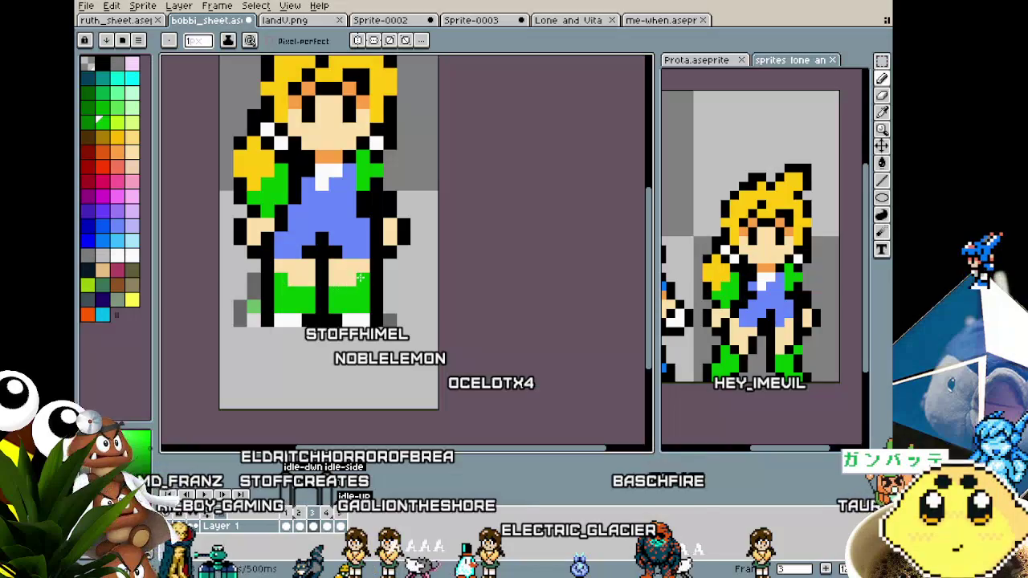
{"action": "scroll", "coordinate": [333, 342], "scroll_direction": "down", "scroll_amount": 3}
{"action": "scroll", "coordinate": [333, 343], "scroll_direction": "down", "scroll_amount": 2}
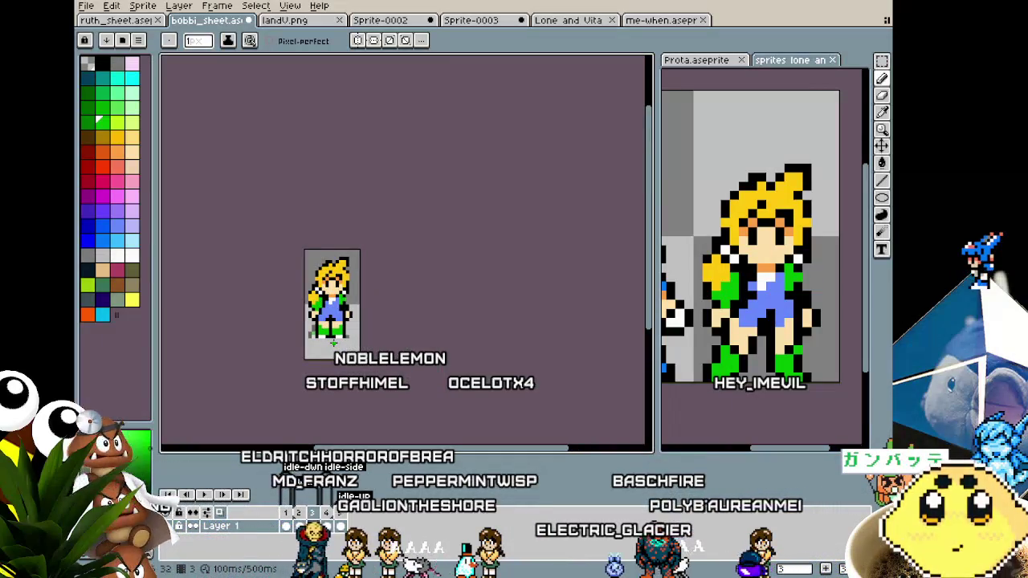
{"action": "scroll", "coordinate": [334, 343], "scroll_direction": "up", "scroll_amount": 2}
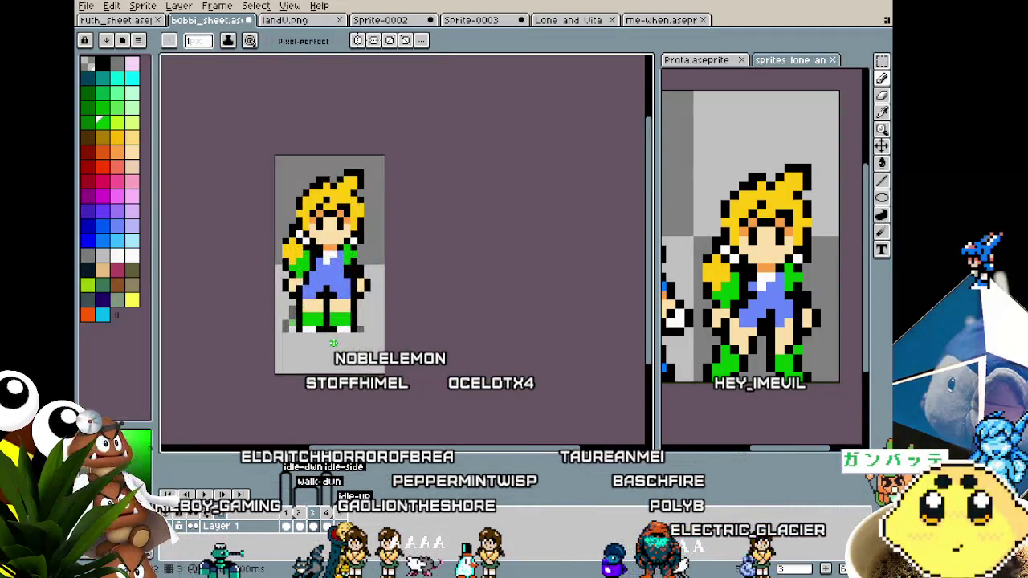
{"action": "scroll", "coordinate": [377, 305], "scroll_direction": "up", "scroll_amount": 3}
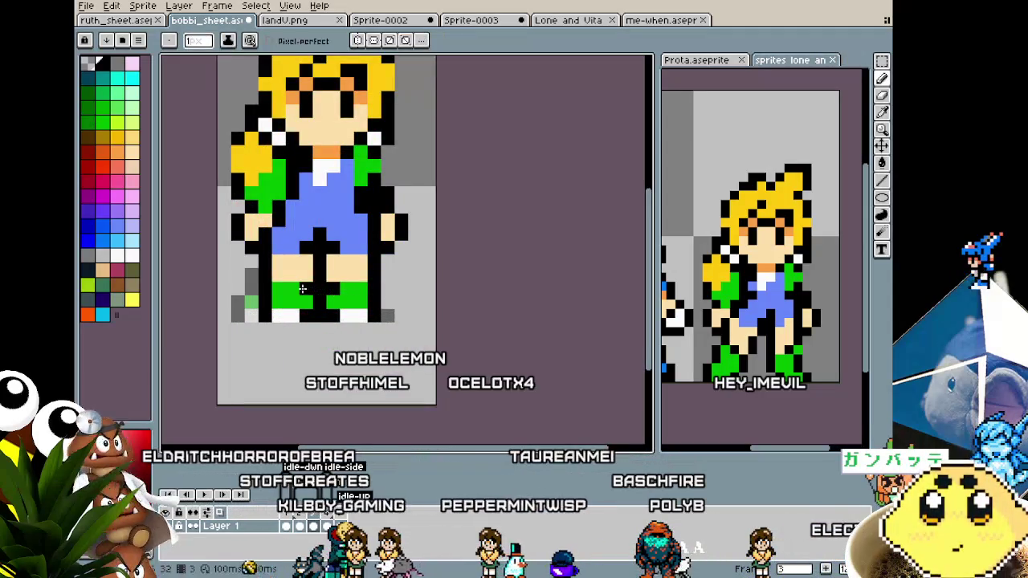
{"action": "scroll", "coordinate": [302, 289], "scroll_direction": "down", "scroll_amount": 1}
{"action": "scroll", "coordinate": [297, 297], "scroll_direction": "down", "scroll_amount": 2}
{"action": "scroll", "coordinate": [285, 321], "scroll_direction": "up", "scroll_amount": 1}
{"action": "scroll", "coordinate": [277, 333], "scroll_direction": "up", "scroll_amount": 1}
Step: Sample the light grey background, then paint transparent over the stray grey and green pixels by the feet
{"action": "key", "text": "alt"}
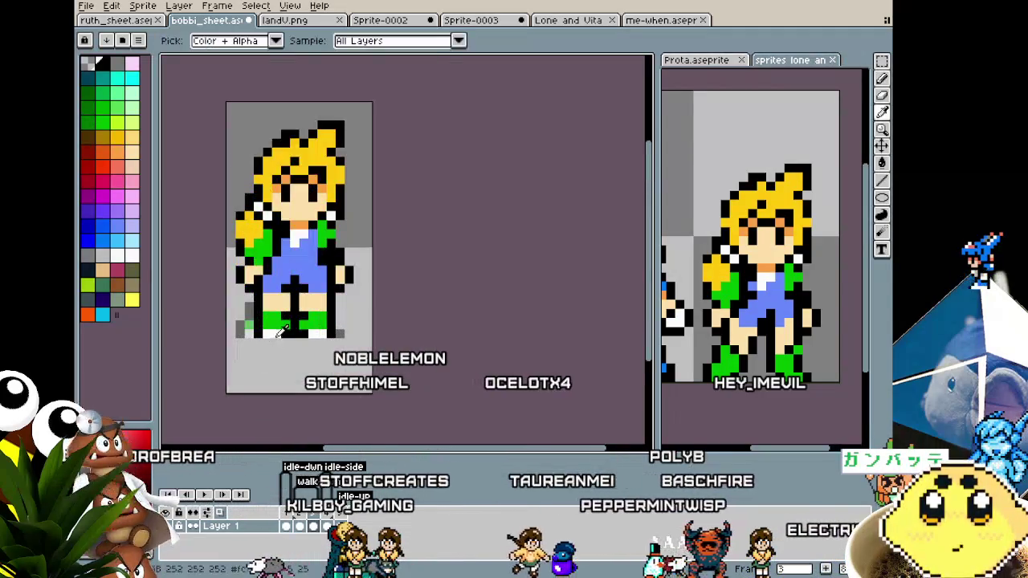
{"action": "left_click", "coordinate": [274, 328]}
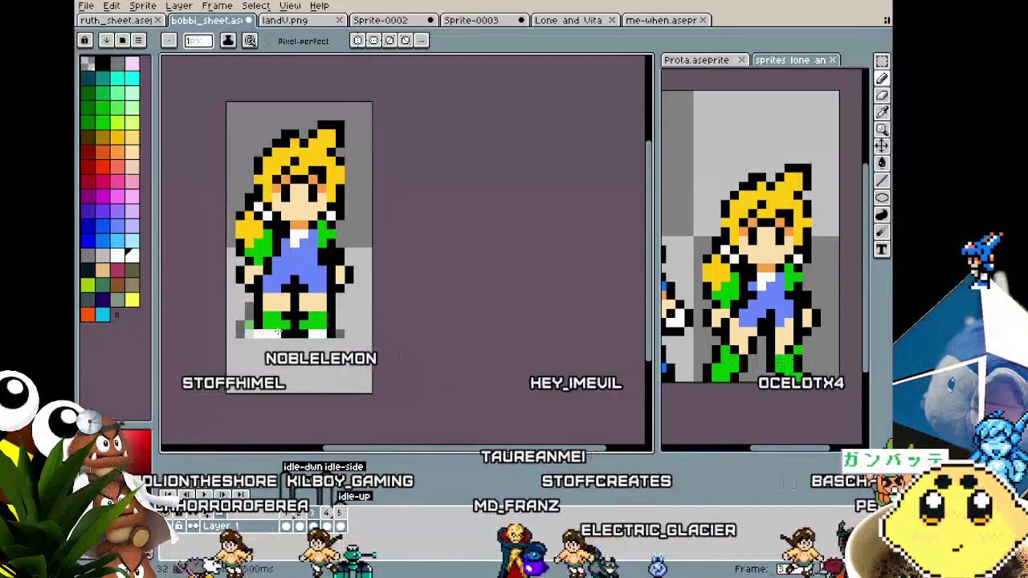
{"action": "left_click", "coordinate": [339, 328], "text": "alt"}
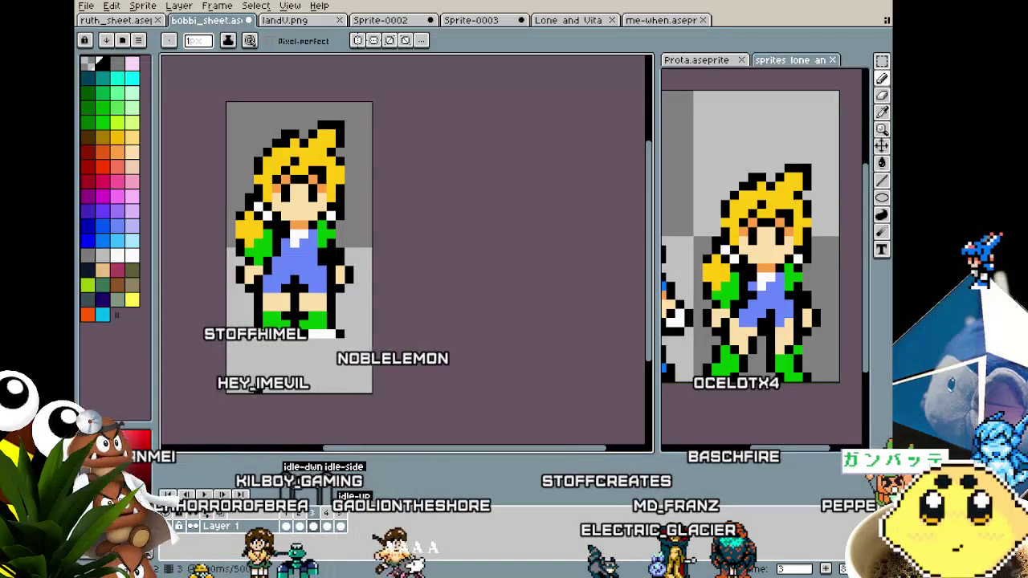
{"action": "left_click_drag", "start_coordinate": [258, 390], "coordinate": [296, 372]}
{"action": "scroll", "coordinate": [310, 318], "scroll_direction": "up", "scroll_amount": 1}
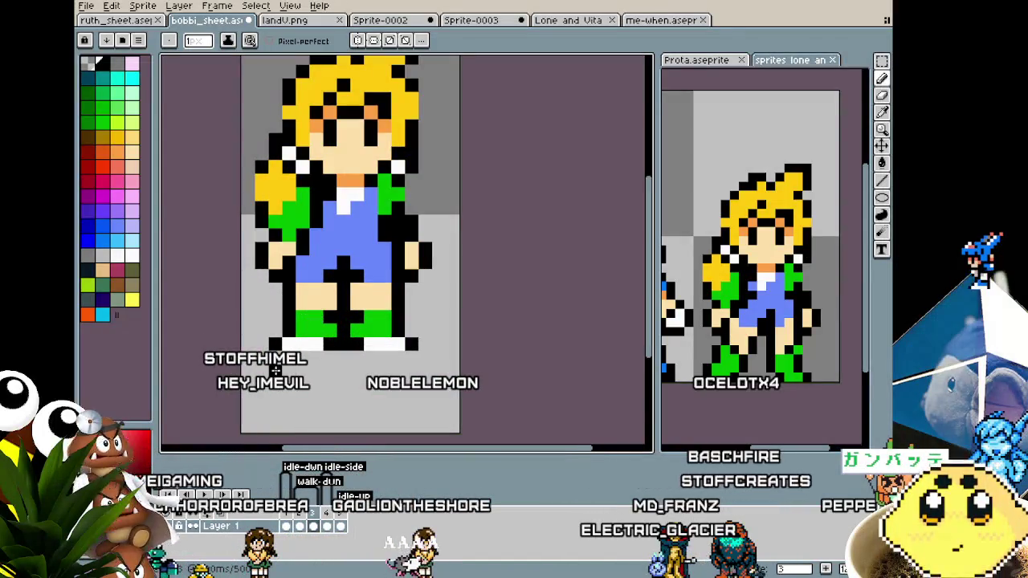
{"action": "scroll", "coordinate": [274, 370], "scroll_direction": "down", "scroll_amount": 1}
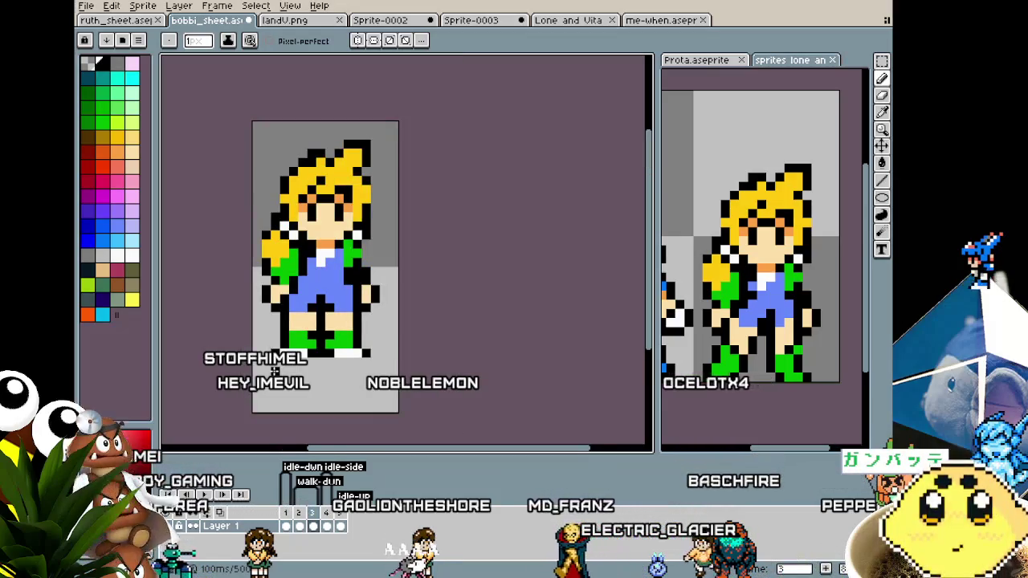
{"action": "scroll", "coordinate": [300, 260], "scroll_direction": "up", "scroll_amount": 1}
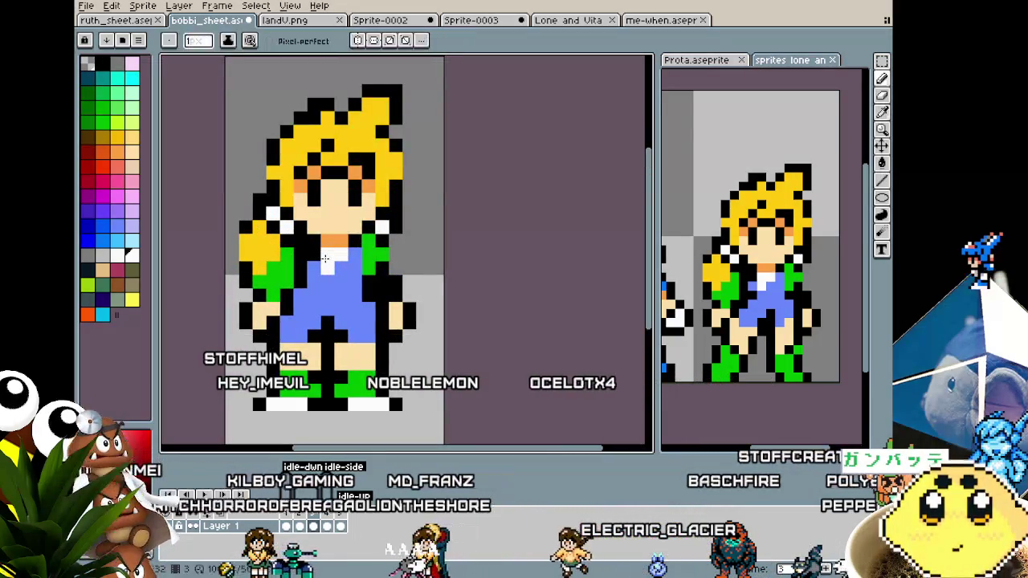
{"action": "scroll", "coordinate": [315, 256], "scroll_direction": "down", "scroll_amount": 2}
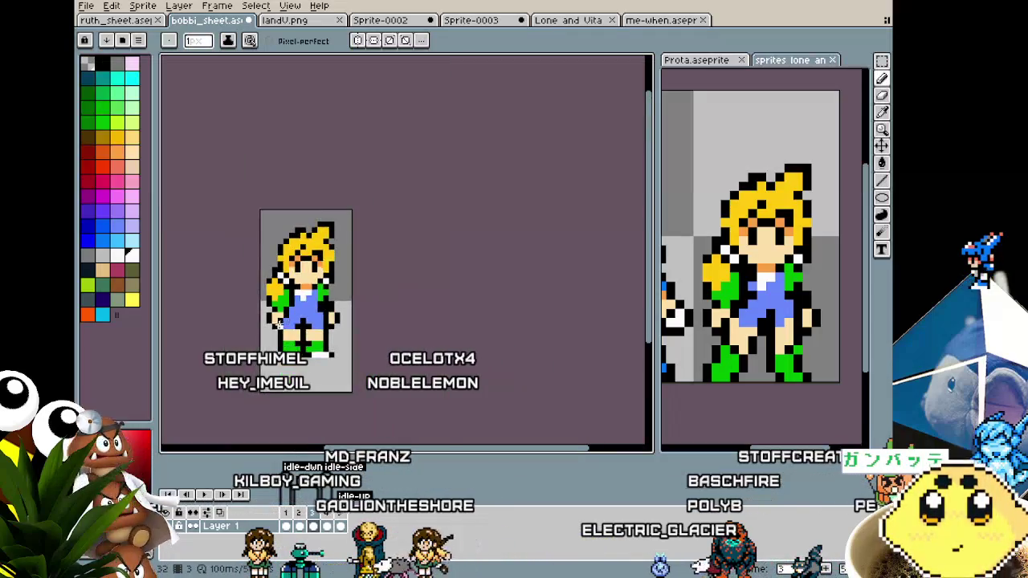
{"action": "scroll", "coordinate": [281, 321], "scroll_direction": "down", "scroll_amount": 2}
{"action": "scroll", "coordinate": [276, 327], "scroll_direction": "up", "scroll_amount": 2}
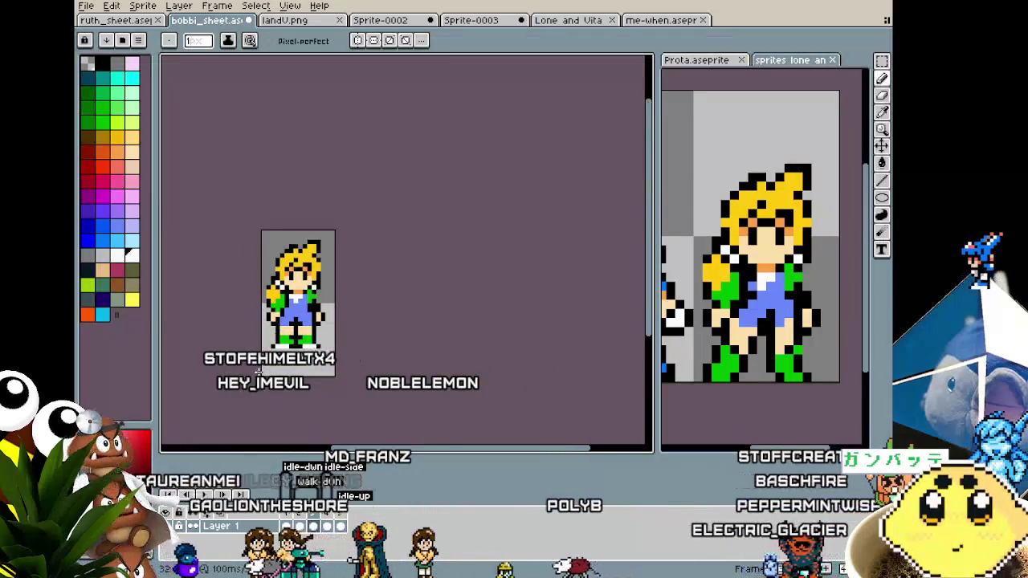
{"action": "scroll", "coordinate": [287, 323], "scroll_direction": "up", "scroll_amount": 2}
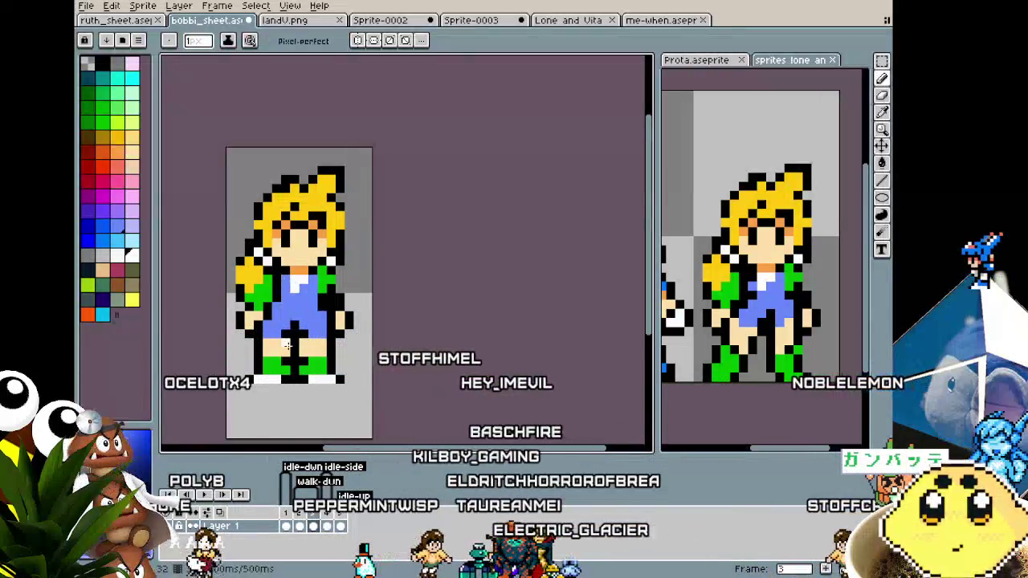
{"action": "scroll", "coordinate": [283, 281], "scroll_direction": "down", "scroll_amount": 2}
{"action": "scroll", "coordinate": [280, 337], "scroll_direction": "down", "scroll_amount": 2}
{"action": "scroll", "coordinate": [279, 358], "scroll_direction": "up", "scroll_amount": 1}
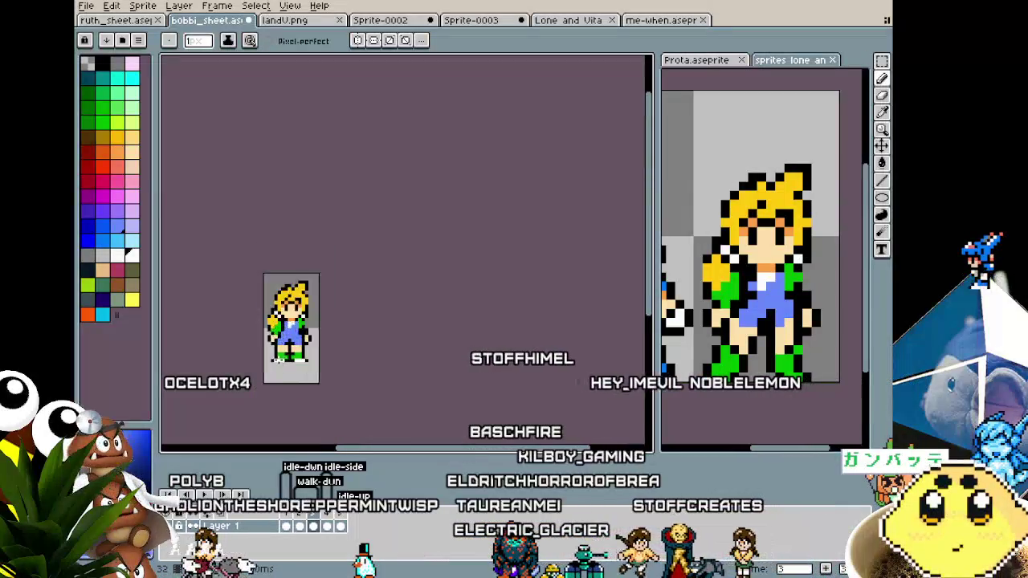
{"action": "scroll", "coordinate": [285, 353], "scroll_direction": "up", "scroll_amount": 1}
{"action": "scroll", "coordinate": [291, 350], "scroll_direction": "up", "scroll_amount": 1}
{"action": "scroll", "coordinate": [298, 345], "scroll_direction": "up", "scroll_amount": 1}
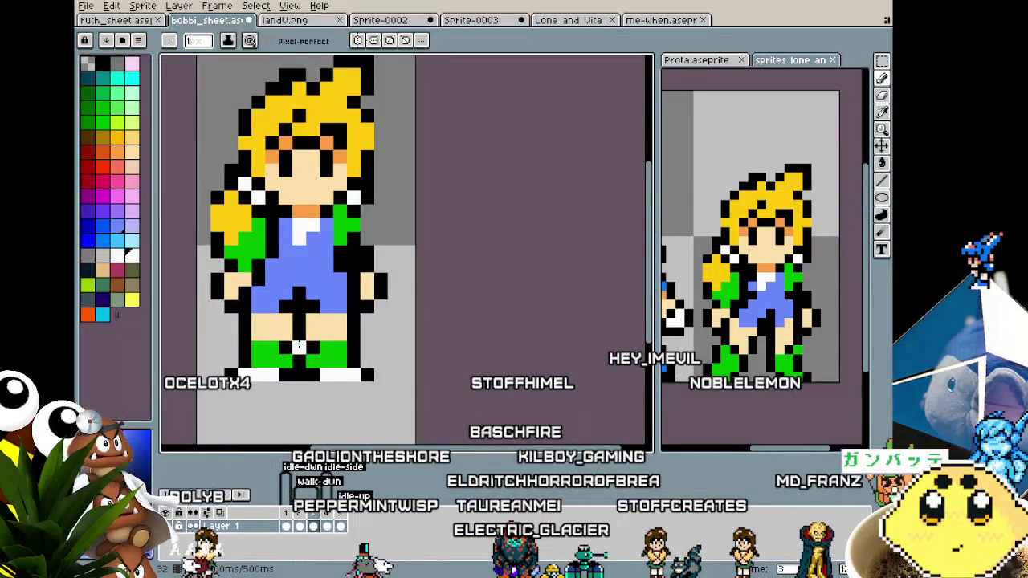
Step: Pan and zoom to centre the girl's legs and check the cleaned-up frame
{"action": "left_click_drag", "start_coordinate": [298, 345], "coordinate": [317, 361]}
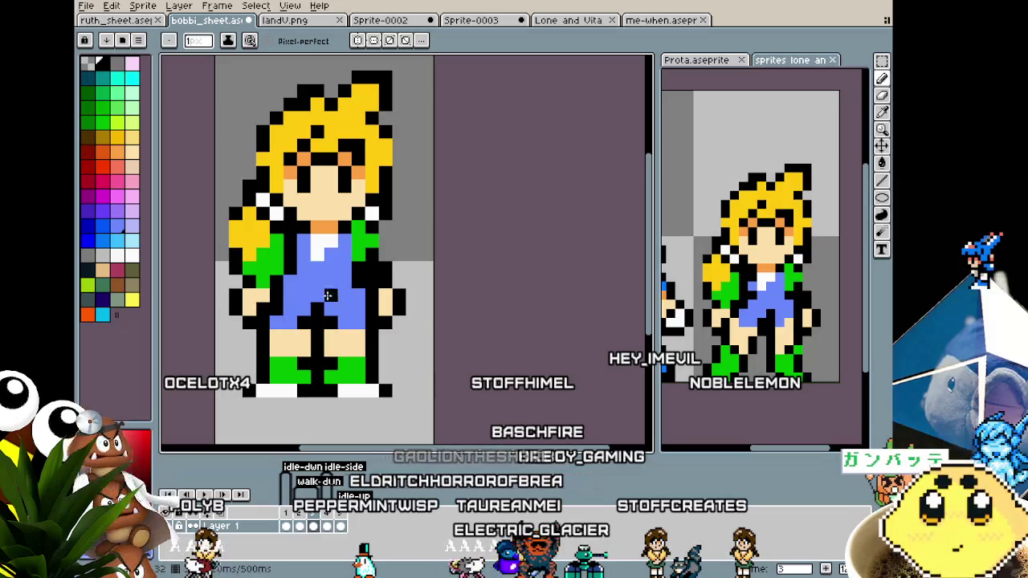
{"action": "scroll", "coordinate": [330, 354], "scroll_direction": "down", "scroll_amount": 3}
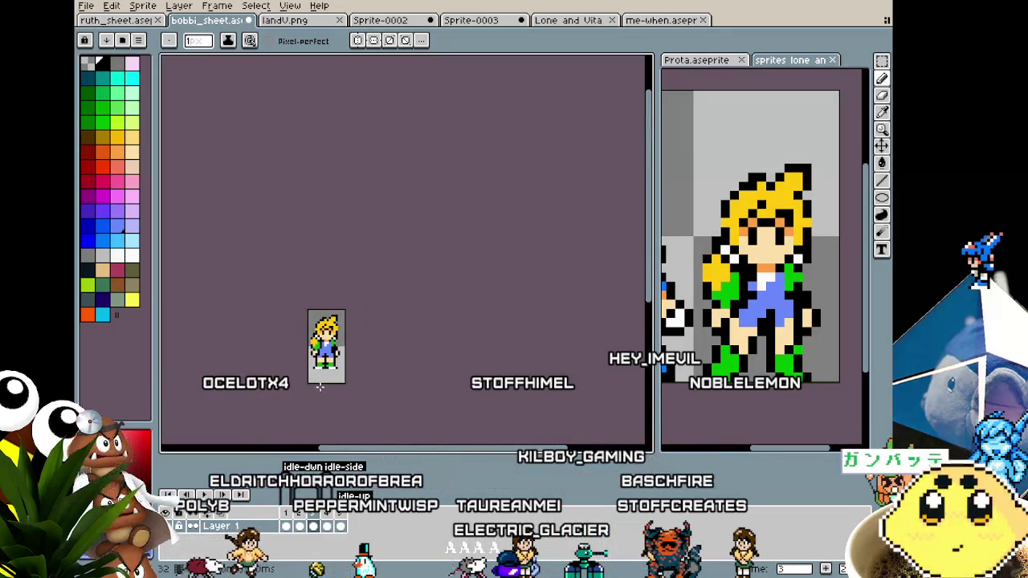
{"action": "scroll", "coordinate": [319, 391], "scroll_direction": "up", "scroll_amount": 2}
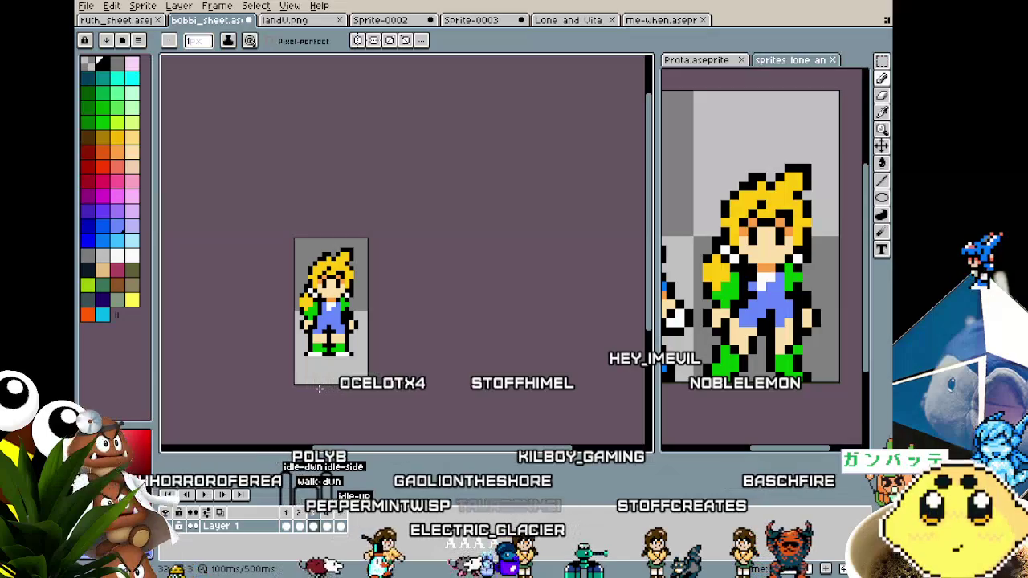
{"action": "scroll", "coordinate": [319, 388], "scroll_direction": "up", "scroll_amount": 1}
{"action": "scroll", "coordinate": [318, 390], "scroll_direction": "up", "scroll_amount": 1}
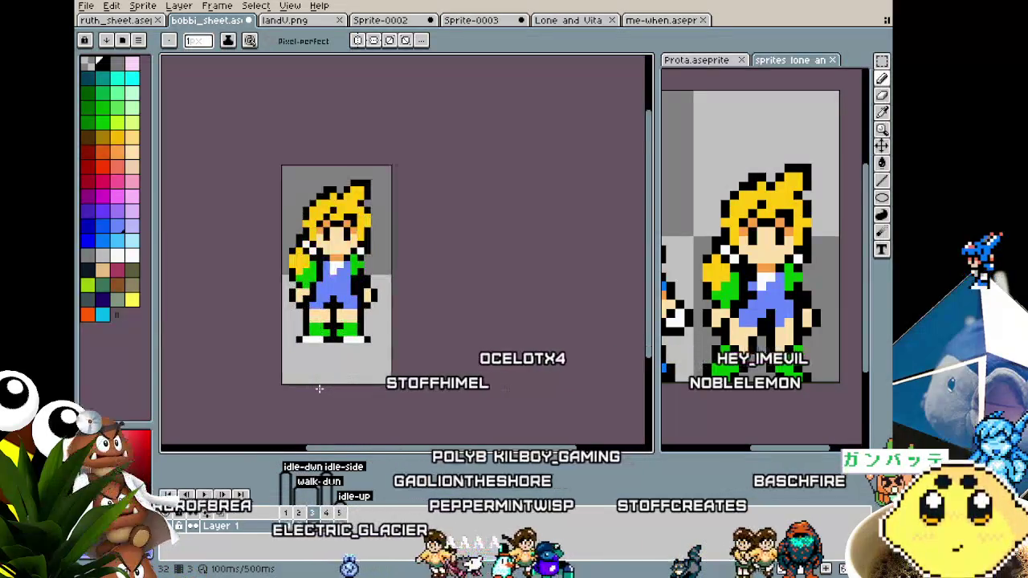
{"action": "left_click", "coordinate": [337, 222], "text": "alt"}
{"action": "left_click_drag", "start_coordinate": [361, 297], "coordinate": [313, 296]}
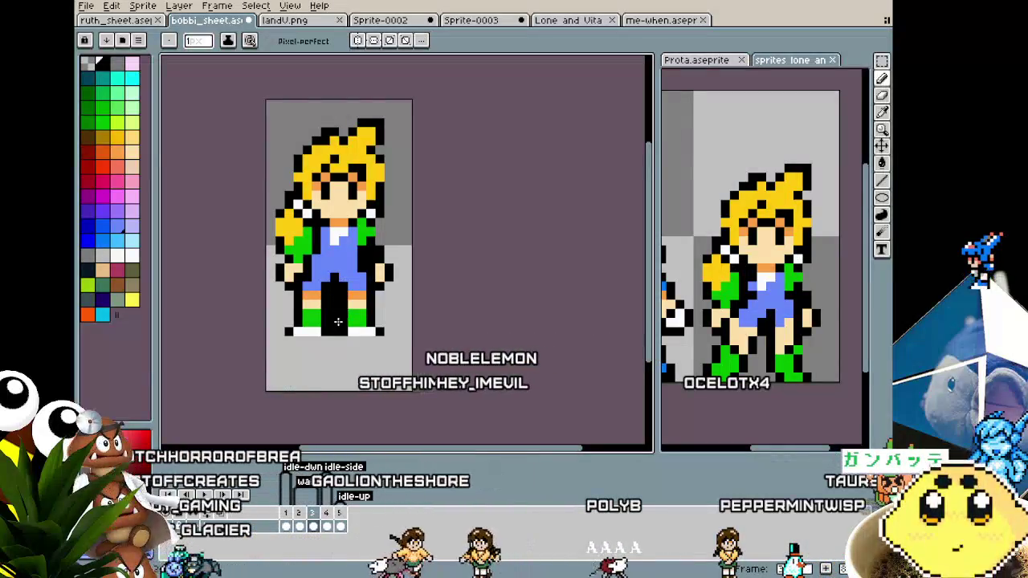
{"action": "scroll", "coordinate": [325, 358], "scroll_direction": "down", "scroll_amount": 2}
{"action": "key", "text": "ctrl"}
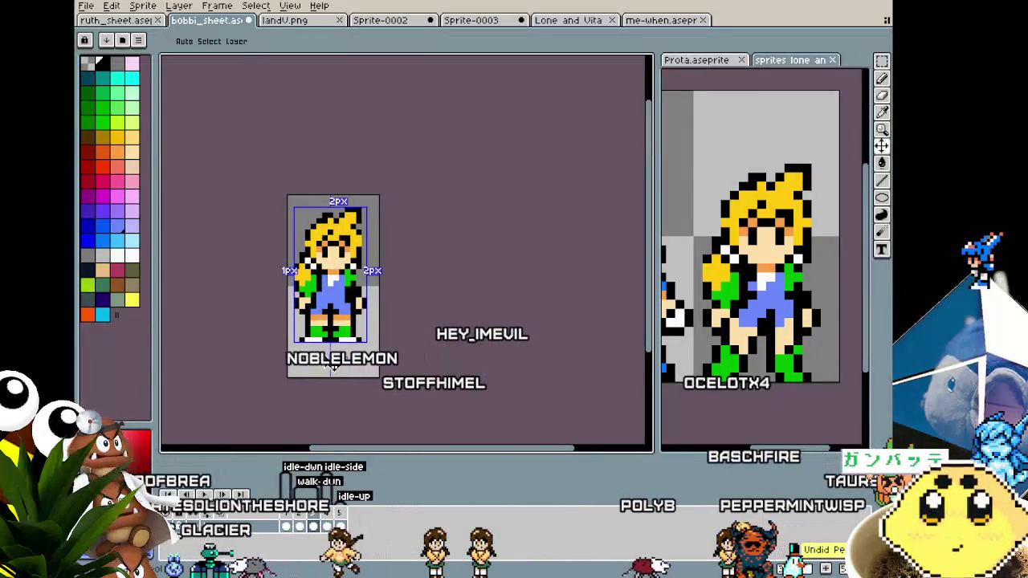
{"action": "scroll", "coordinate": [331, 366], "scroll_direction": "up", "scroll_amount": 1}
{"action": "scroll", "coordinate": [341, 329], "scroll_direction": "up", "scroll_amount": 2}
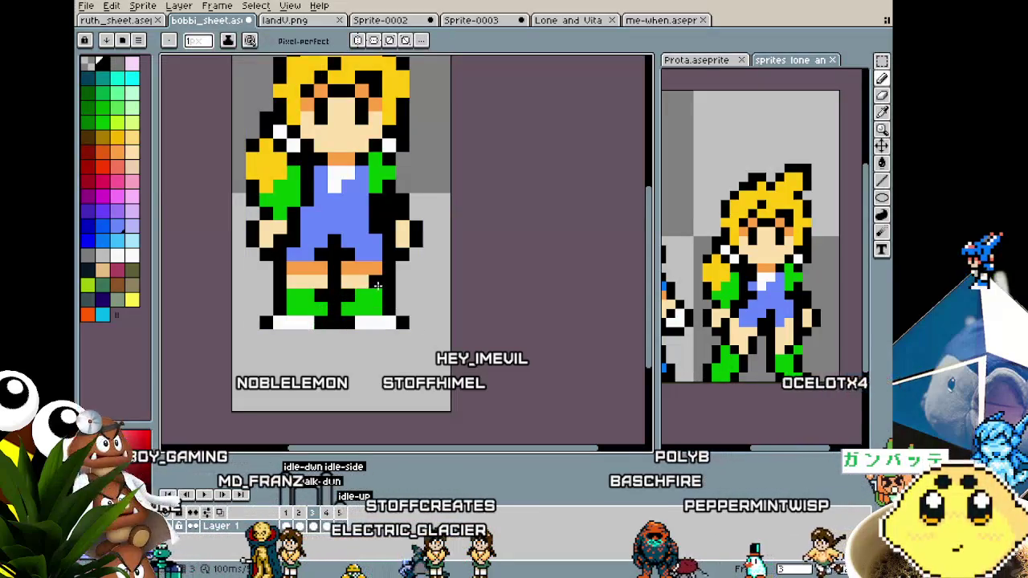
{"action": "scroll", "coordinate": [289, 287], "scroll_direction": "down", "scroll_amount": 3}
{"action": "scroll", "coordinate": [281, 321], "scroll_direction": "down", "scroll_amount": 3}
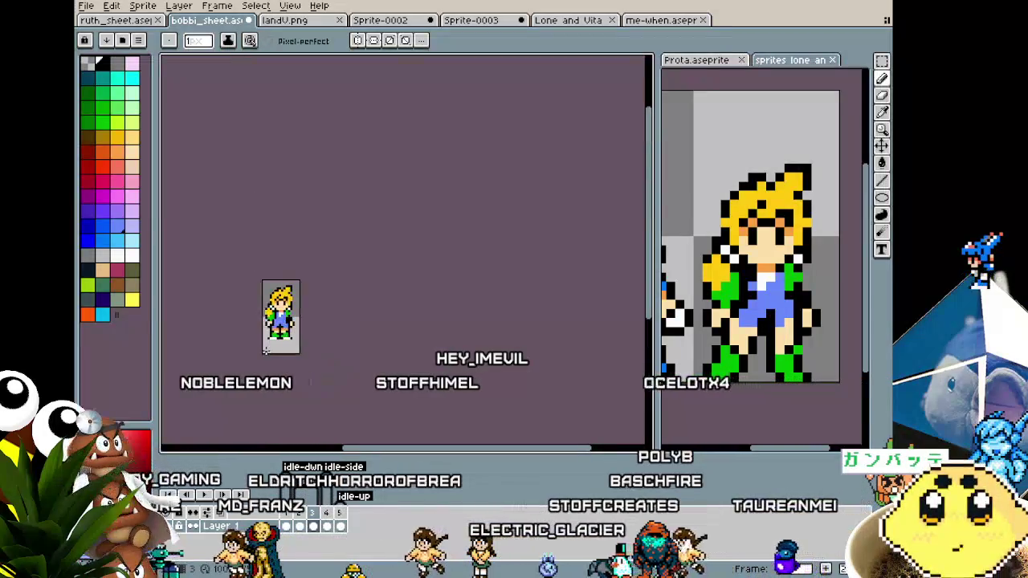
{"action": "key", "text": "ctrl"}
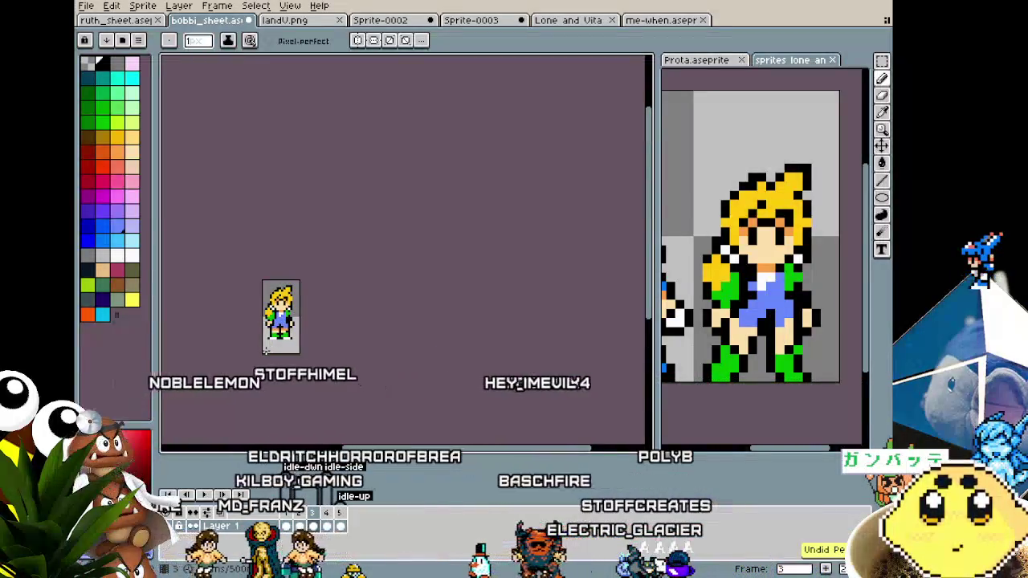
{"action": "scroll", "coordinate": [278, 335], "scroll_direction": "up", "scroll_amount": 1}
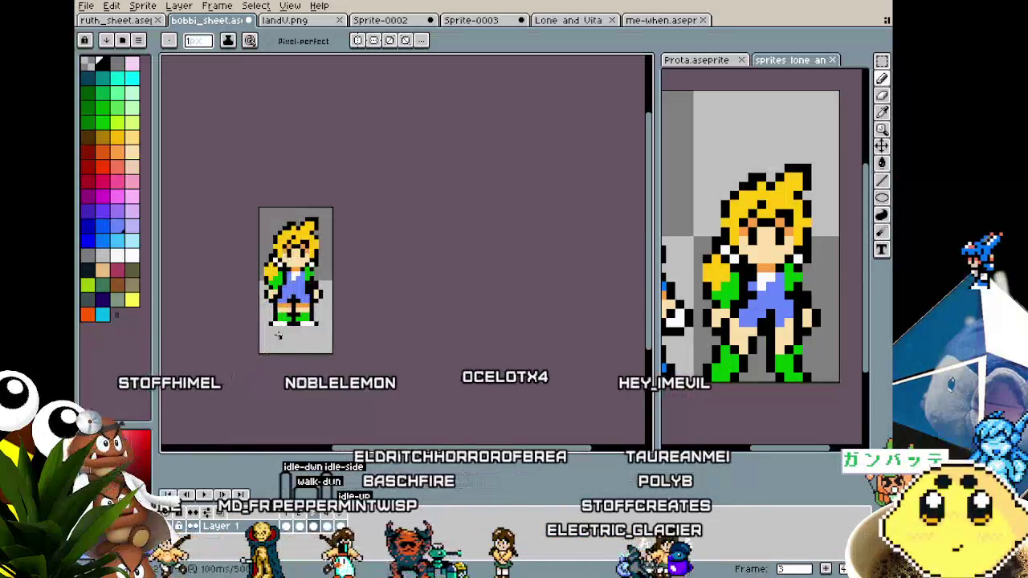
{"action": "scroll", "coordinate": [278, 335], "scroll_direction": "up", "scroll_amount": 1}
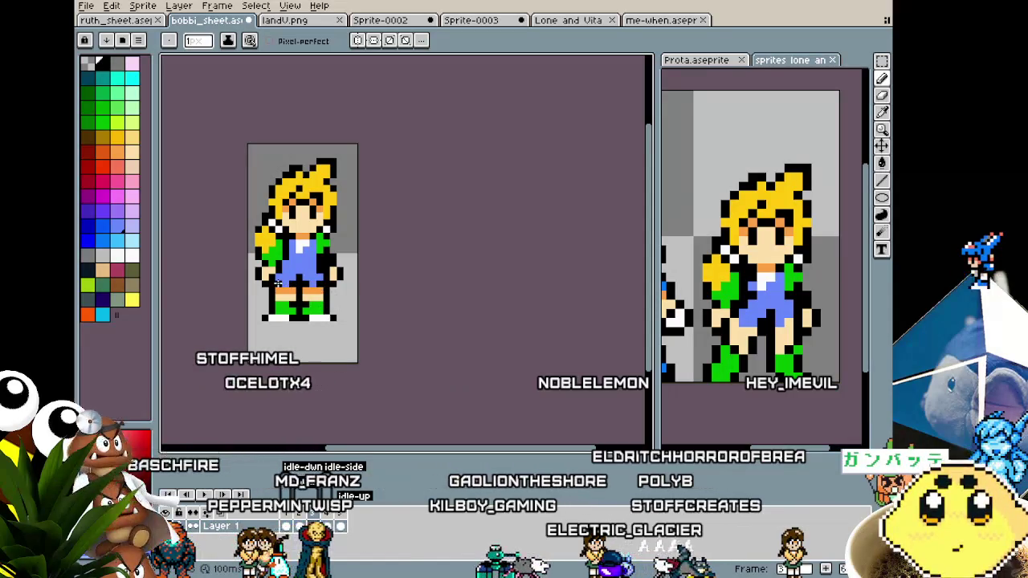
{"action": "scroll", "coordinate": [278, 282], "scroll_direction": "down", "scroll_amount": 1}
{"action": "scroll", "coordinate": [273, 313], "scroll_direction": "down", "scroll_amount": 2}
{"action": "scroll", "coordinate": [266, 348], "scroll_direction": "down", "scroll_amount": 1}
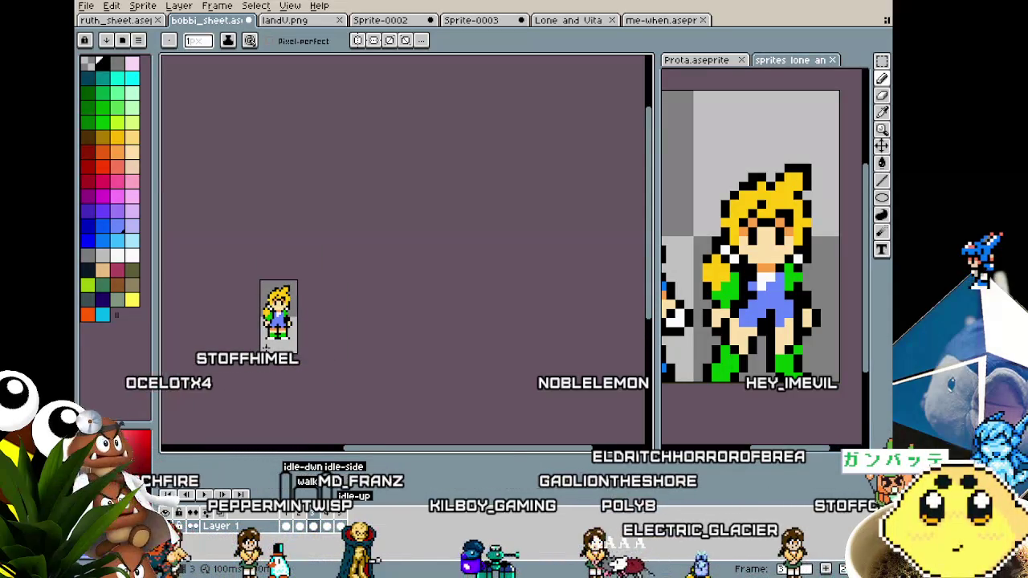
{"action": "scroll", "coordinate": [266, 348], "scroll_direction": "up", "scroll_amount": 1}
{"action": "scroll", "coordinate": [265, 348], "scroll_direction": "up", "scroll_amount": 2}
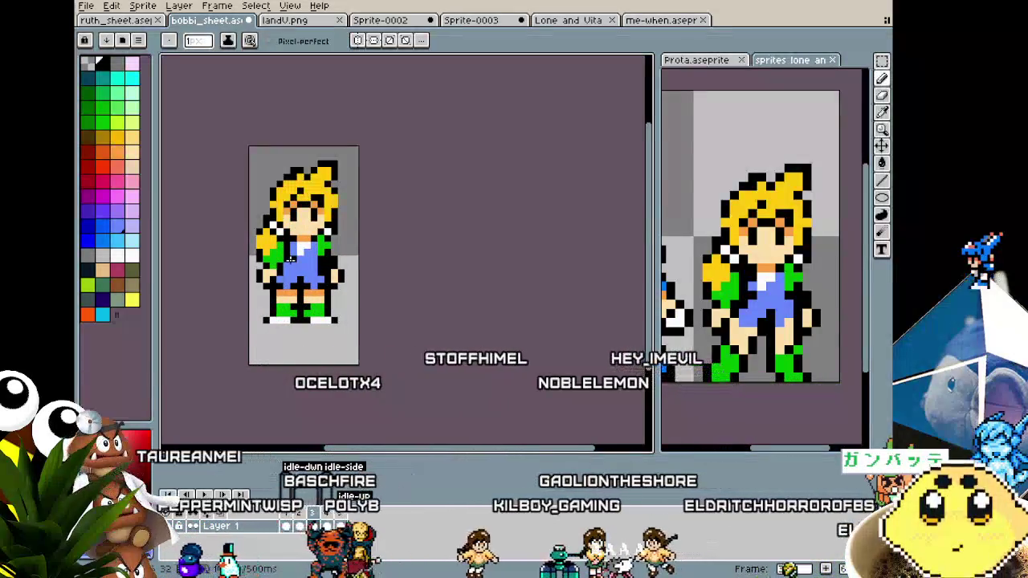
{"action": "scroll", "coordinate": [297, 303], "scroll_direction": "down", "scroll_amount": 1}
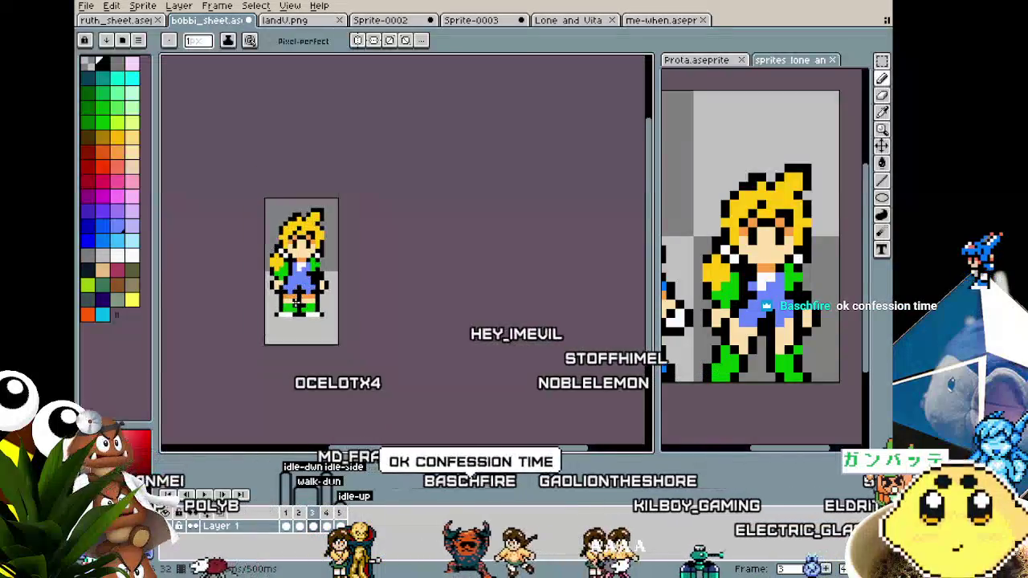
{"action": "scroll", "coordinate": [275, 316], "scroll_direction": "up", "scroll_amount": 1}
{"action": "scroll", "coordinate": [300, 245], "scroll_direction": "up", "scroll_amount": 1}
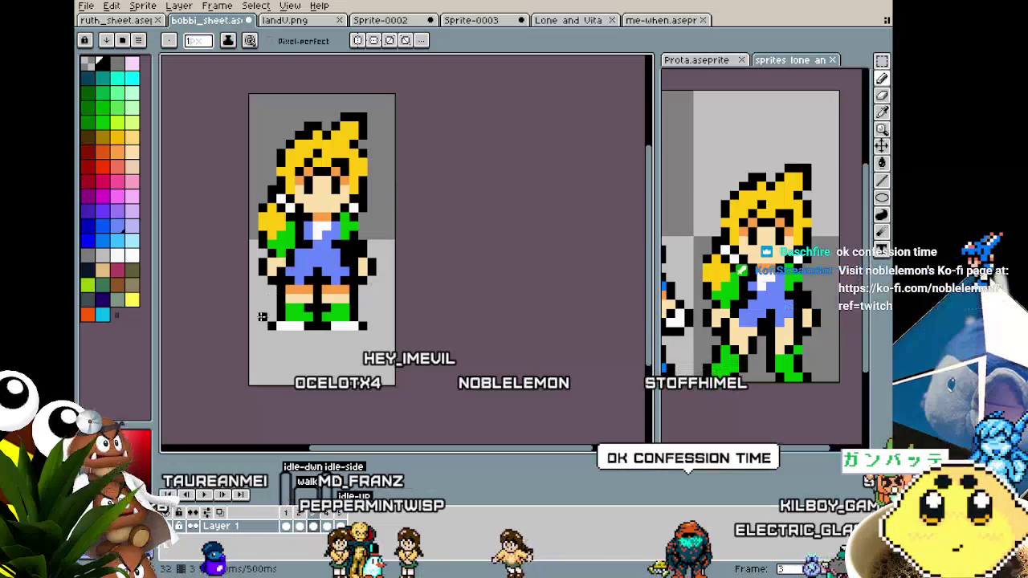
{"action": "scroll", "coordinate": [261, 316], "scroll_direction": "down", "scroll_amount": 1}
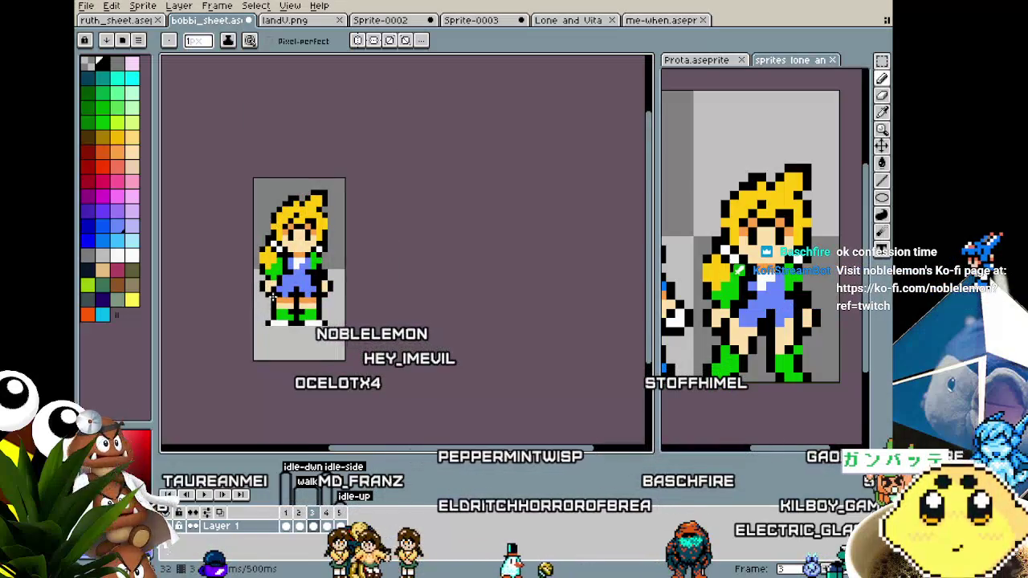
{"action": "scroll", "coordinate": [272, 290], "scroll_direction": "up", "scroll_amount": 1}
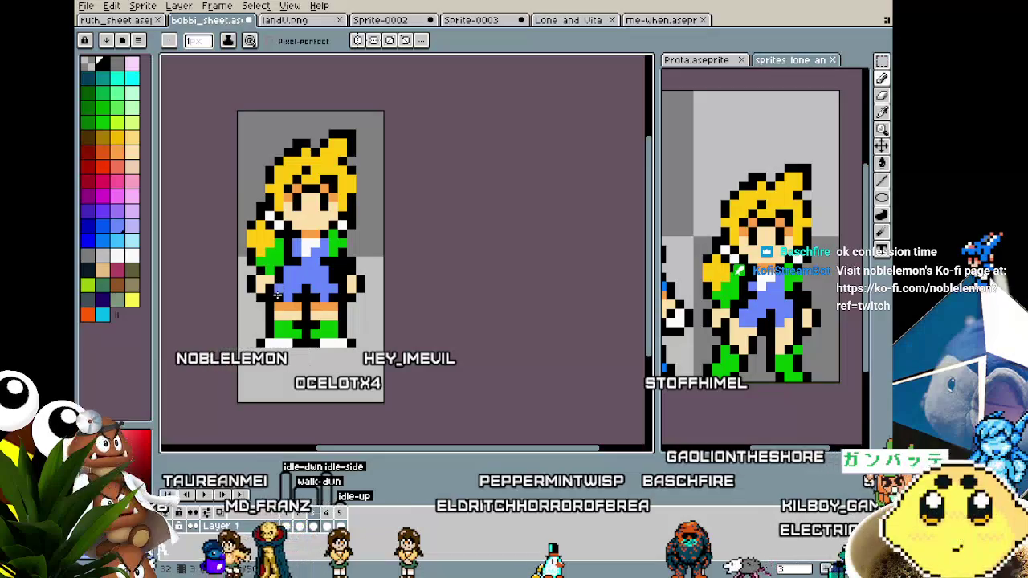
{"action": "left_click_drag", "start_coordinate": [278, 295], "coordinate": [256, 299]}
{"action": "scroll", "coordinate": [255, 299], "scroll_direction": "up", "scroll_amount": 1}
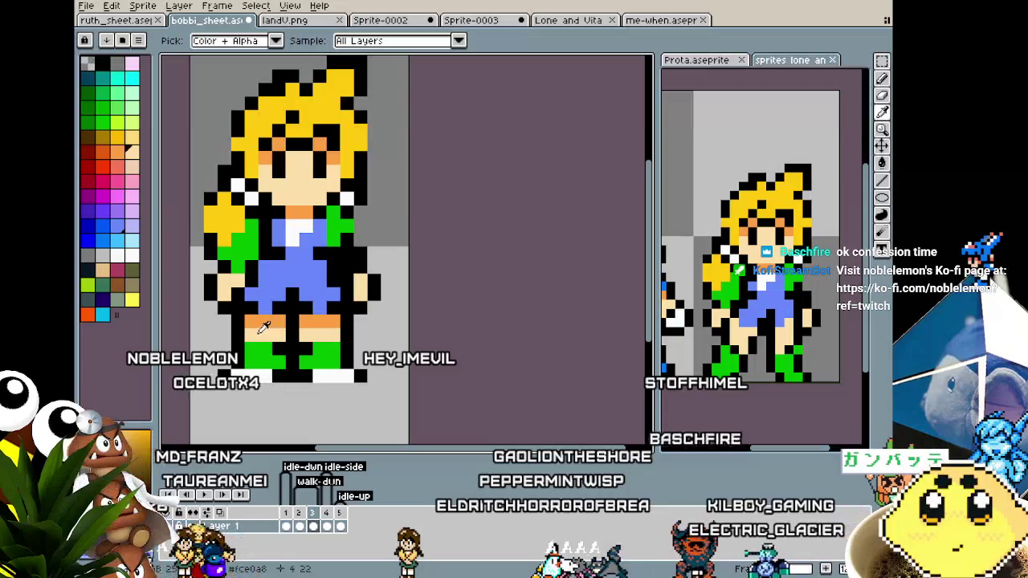
{"action": "key", "text": "b"}
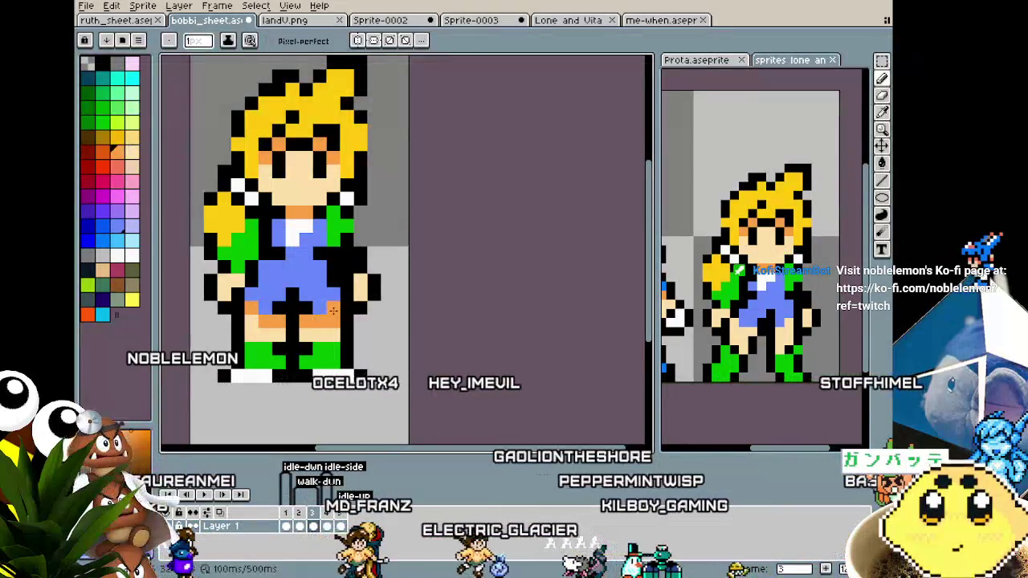
{"action": "scroll", "coordinate": [332, 310], "scroll_direction": "down", "scroll_amount": 2}
{"action": "scroll", "coordinate": [297, 386], "scroll_direction": "down", "scroll_amount": 1}
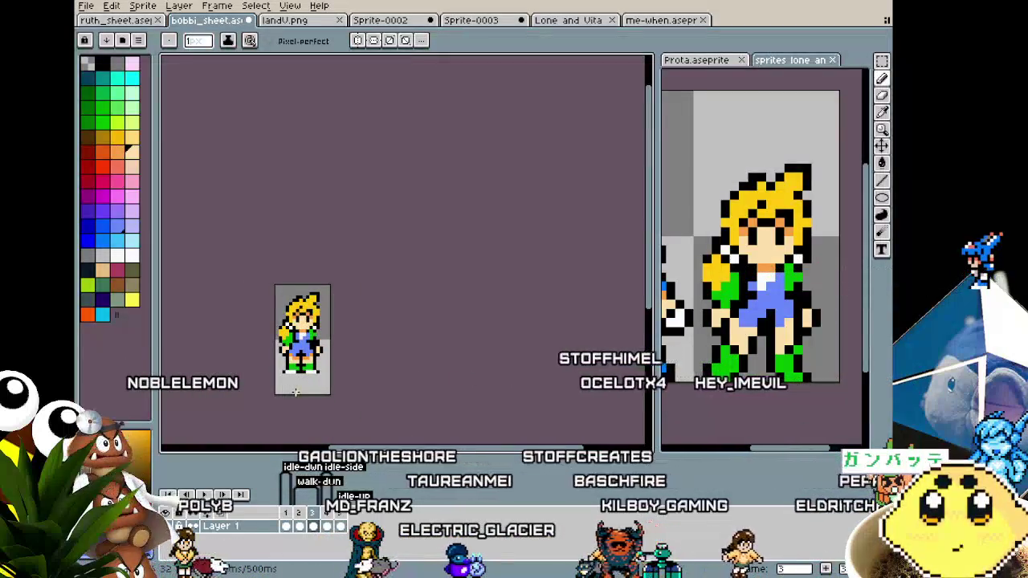
{"action": "scroll", "coordinate": [295, 391], "scroll_direction": "up", "scroll_amount": 2}
{"action": "scroll", "coordinate": [295, 392], "scroll_direction": "up", "scroll_amount": 1}
{"action": "scroll", "coordinate": [296, 392], "scroll_direction": "up", "scroll_amount": 1}
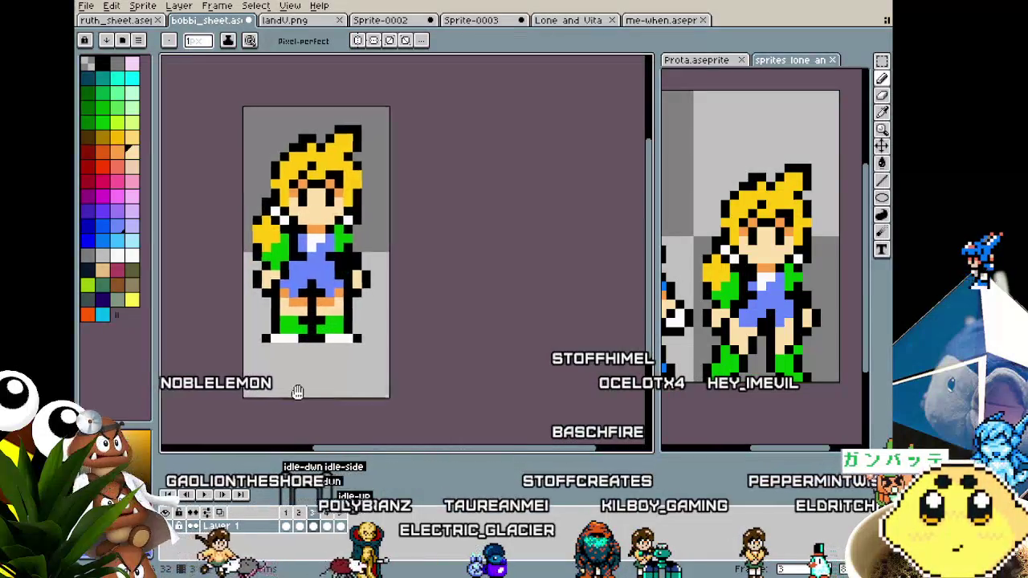
{"action": "left_click_drag", "start_coordinate": [295, 390], "coordinate": [320, 394]}
{"action": "scroll", "coordinate": [334, 349], "scroll_direction": "up", "scroll_amount": 1}
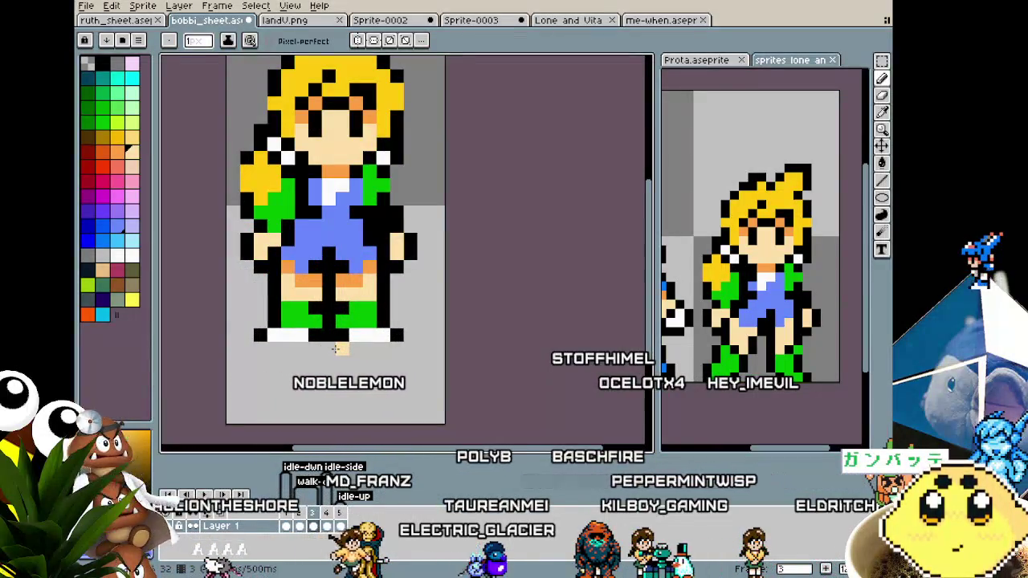
{"action": "key", "text": "i"}
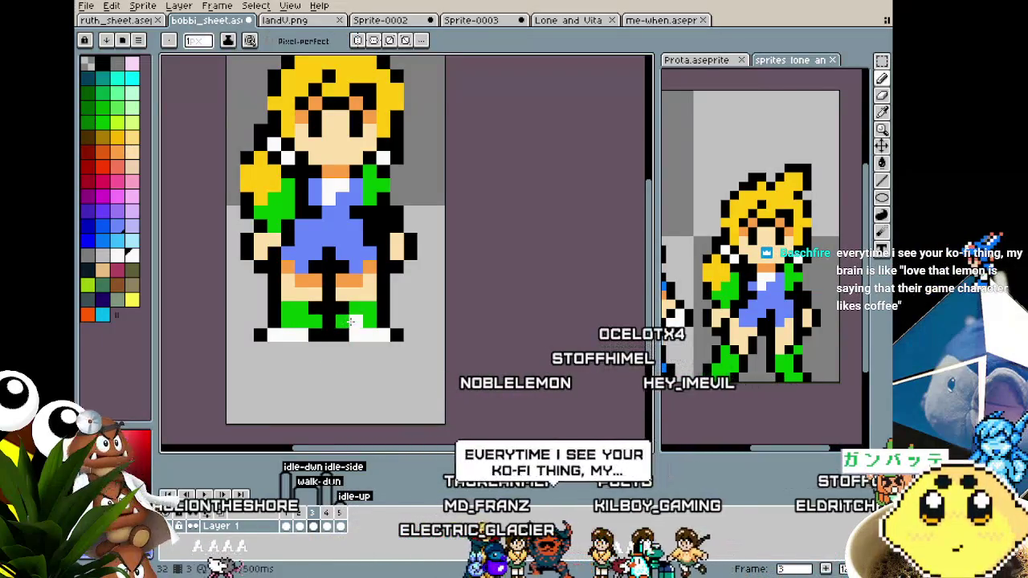
{"action": "scroll", "coordinate": [342, 326], "scroll_direction": "down", "scroll_amount": 2}
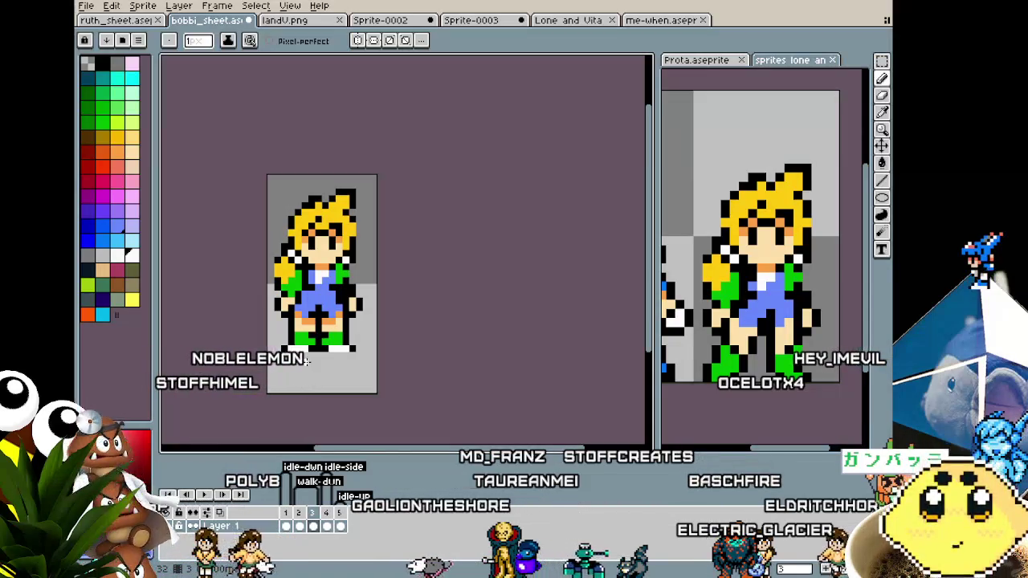
{"action": "scroll", "coordinate": [303, 362], "scroll_direction": "up", "scroll_amount": 3}
{"action": "scroll", "coordinate": [303, 362], "scroll_direction": "down", "scroll_amount": 1}
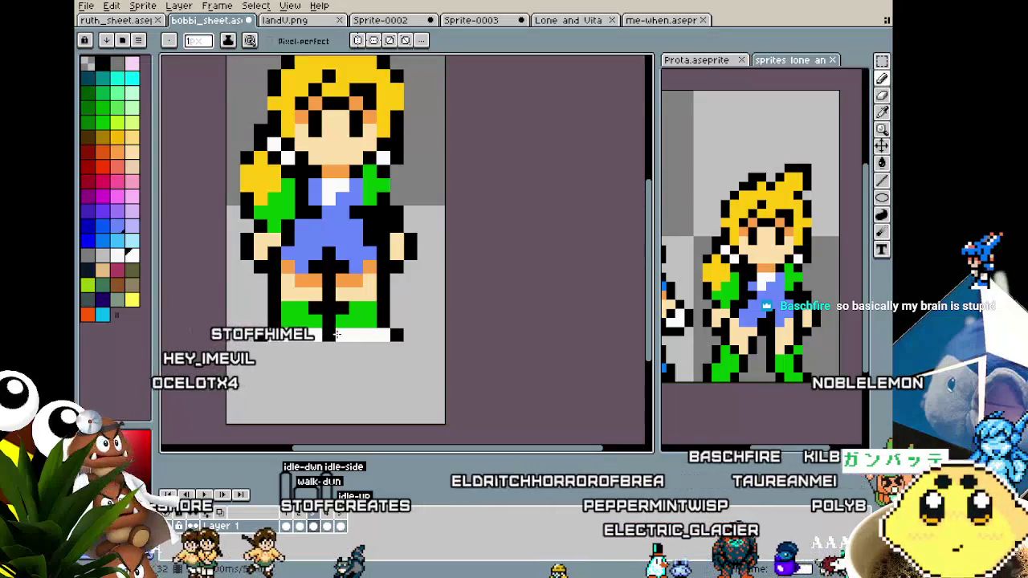
{"action": "scroll", "coordinate": [289, 389], "scroll_direction": "down", "scroll_amount": 2}
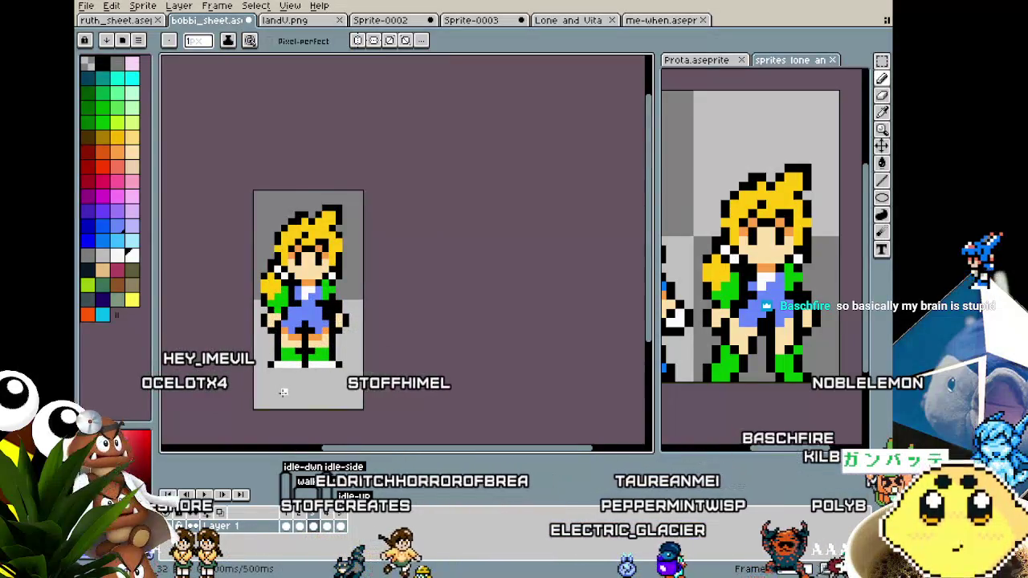
{"action": "scroll", "coordinate": [282, 392], "scroll_direction": "up", "scroll_amount": 1}
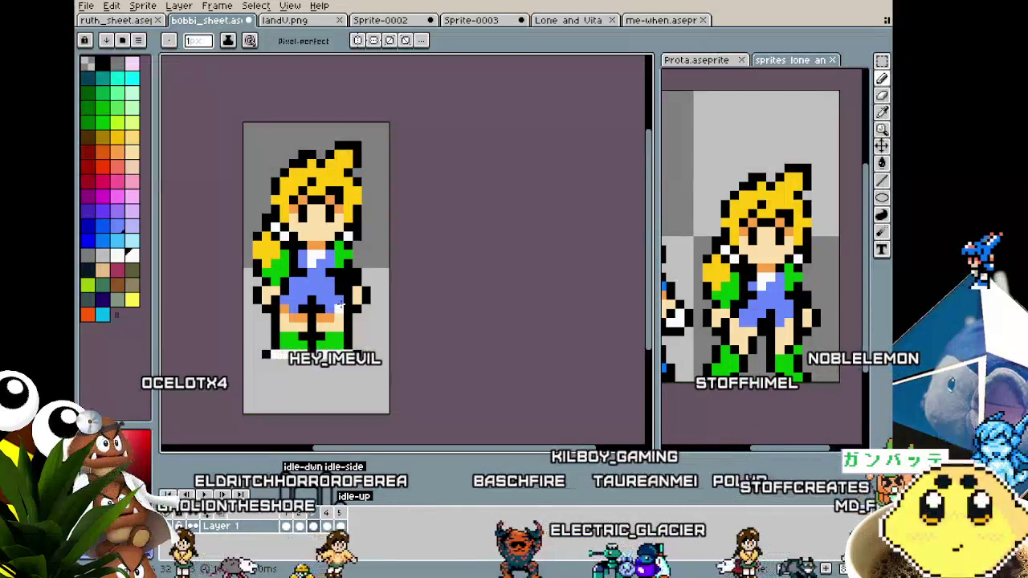
{"action": "left_click", "coordinate": [347, 272], "text": "alt"}
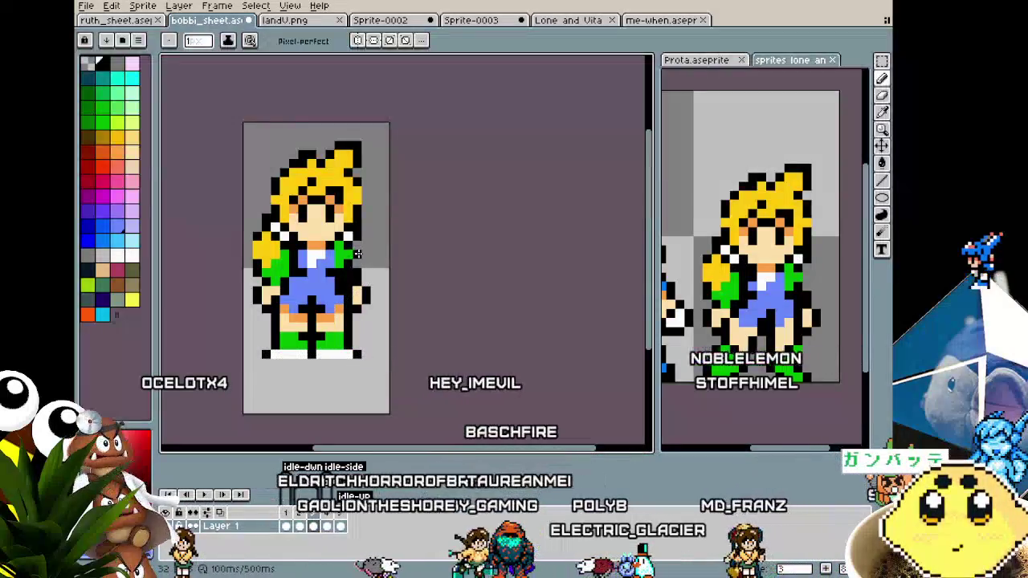
{"action": "scroll", "coordinate": [322, 297], "scroll_direction": "down", "scroll_amount": 1}
{"action": "scroll", "coordinate": [299, 324], "scroll_direction": "up", "scroll_amount": 2}
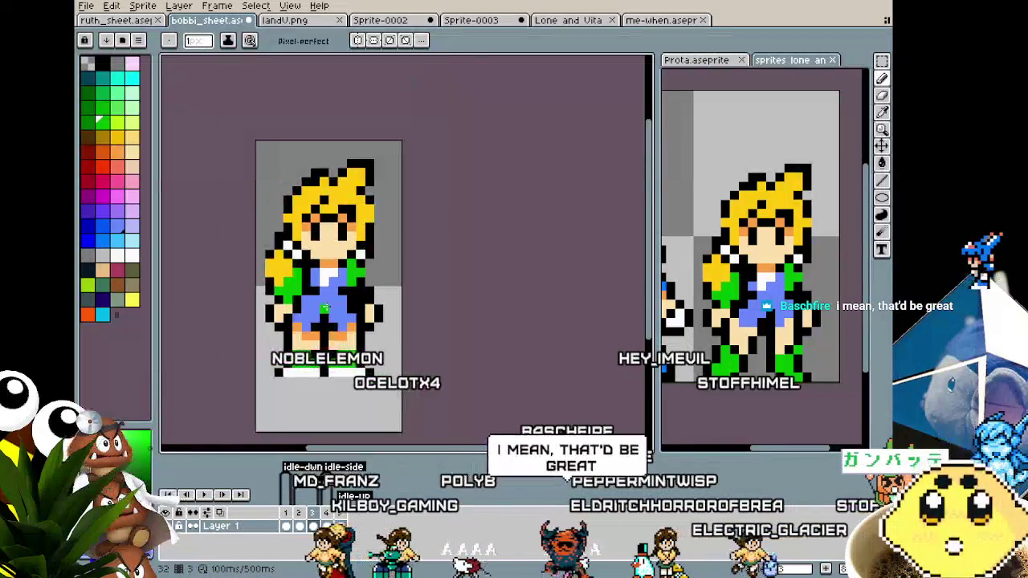
{"action": "scroll", "coordinate": [337, 297], "scroll_direction": "up", "scroll_amount": 1}
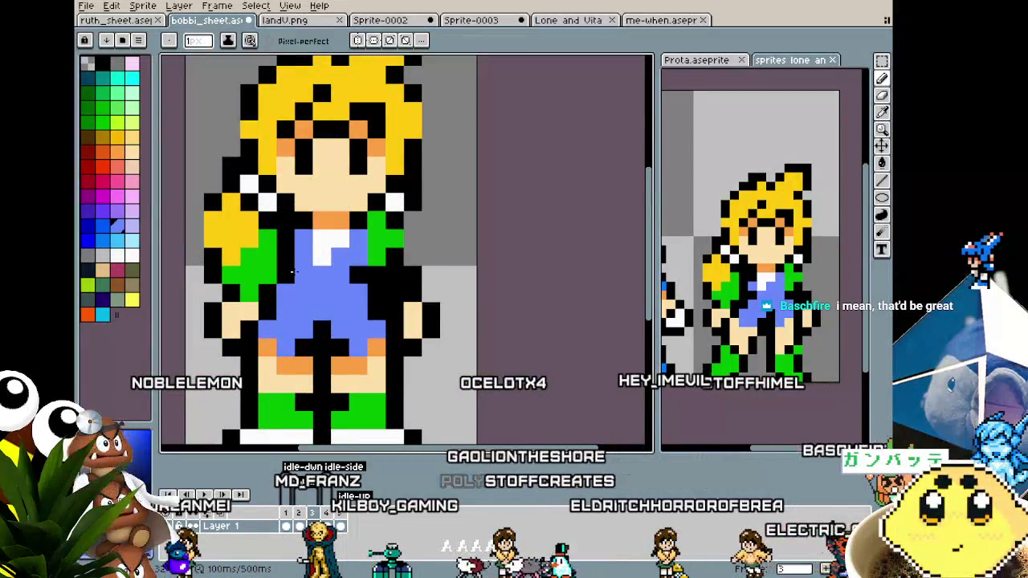
{"action": "scroll", "coordinate": [293, 273], "scroll_direction": "down", "scroll_amount": 3}
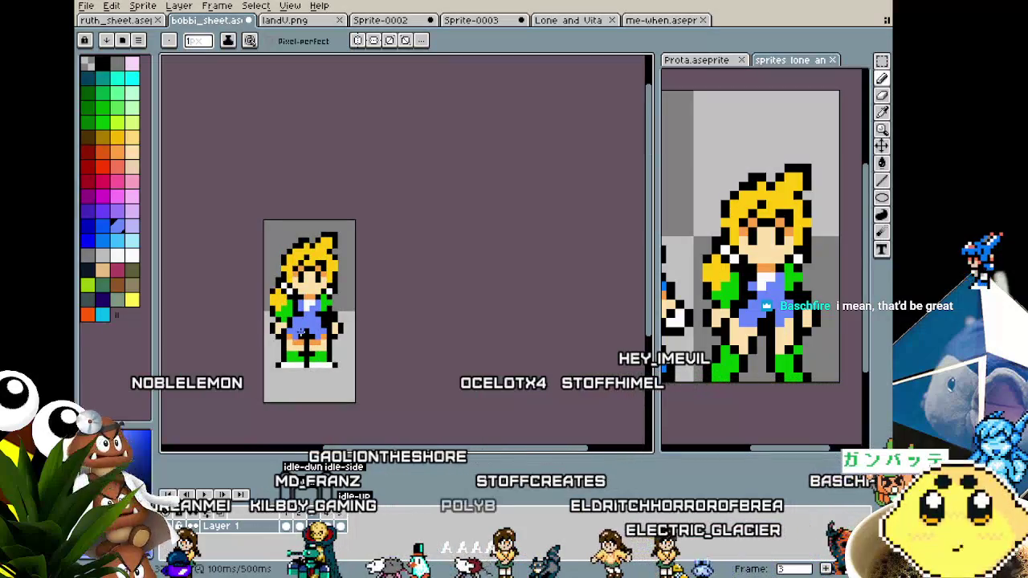
{"action": "scroll", "coordinate": [300, 330], "scroll_direction": "up", "scroll_amount": 1}
{"action": "scroll", "coordinate": [301, 330], "scroll_direction": "up", "scroll_amount": 1}
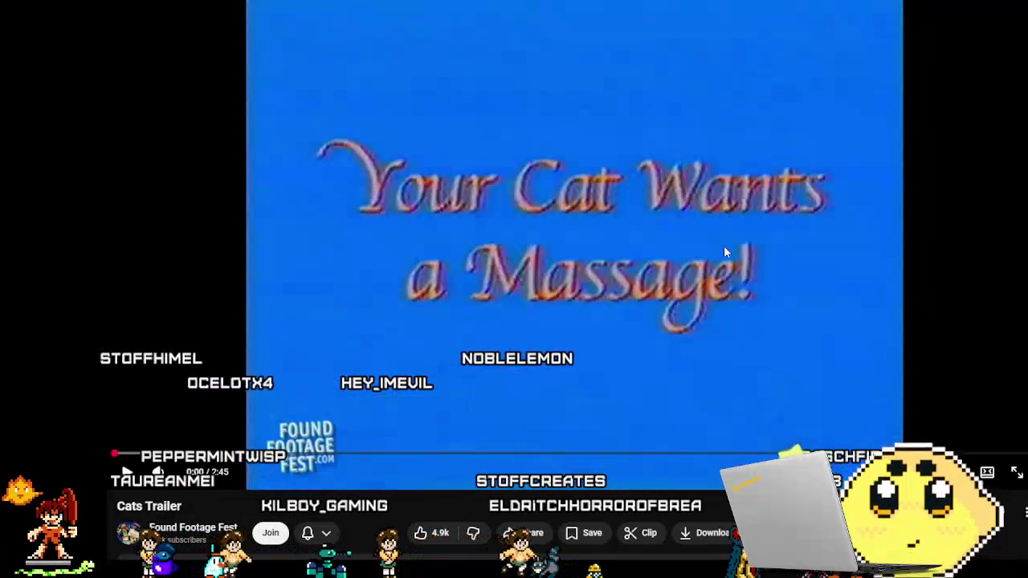
Step: Start Found Footage Fest's 'Your Cat Wants a Massage!' video playing from 0:00
{"action": "left_click", "coordinate": [723, 246]}
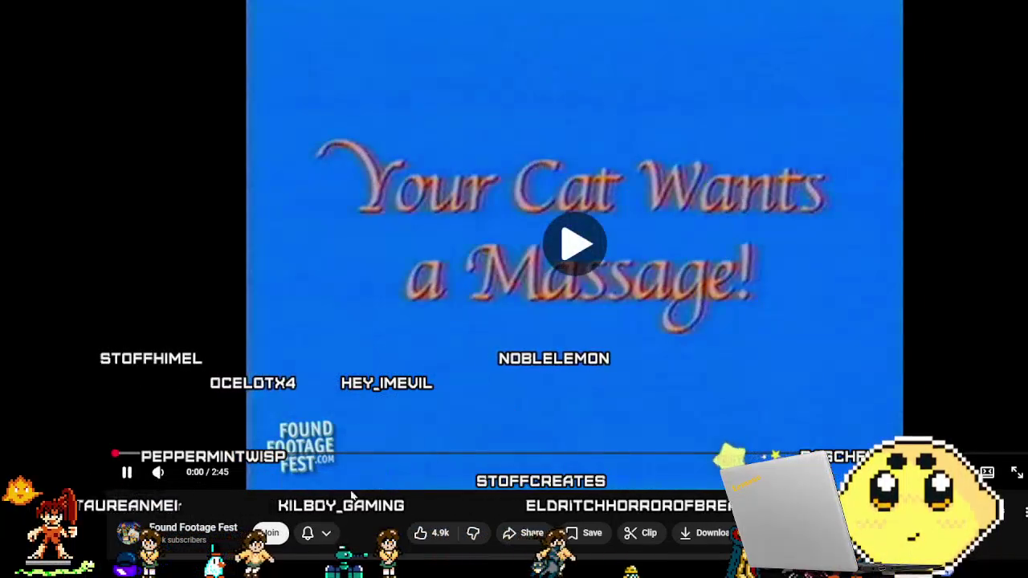
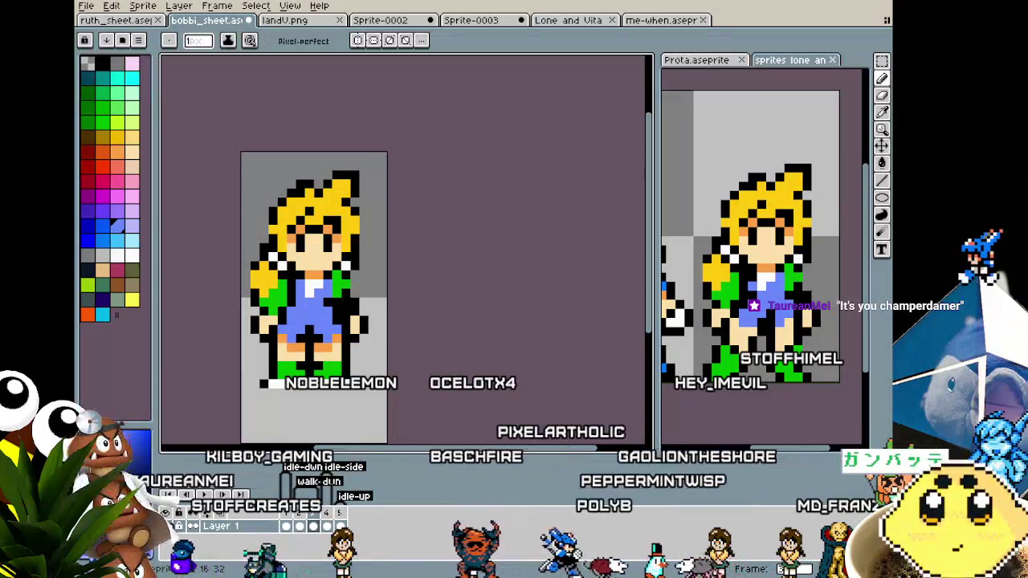
Step: Zoom and pan the bobbi_sheet canvas to frame the girl's sprite
{"action": "scroll", "coordinate": [415, 360], "scroll_direction": "up", "scroll_amount": 1}
{"action": "scroll", "coordinate": [415, 361], "scroll_direction": "up", "scroll_amount": 1}
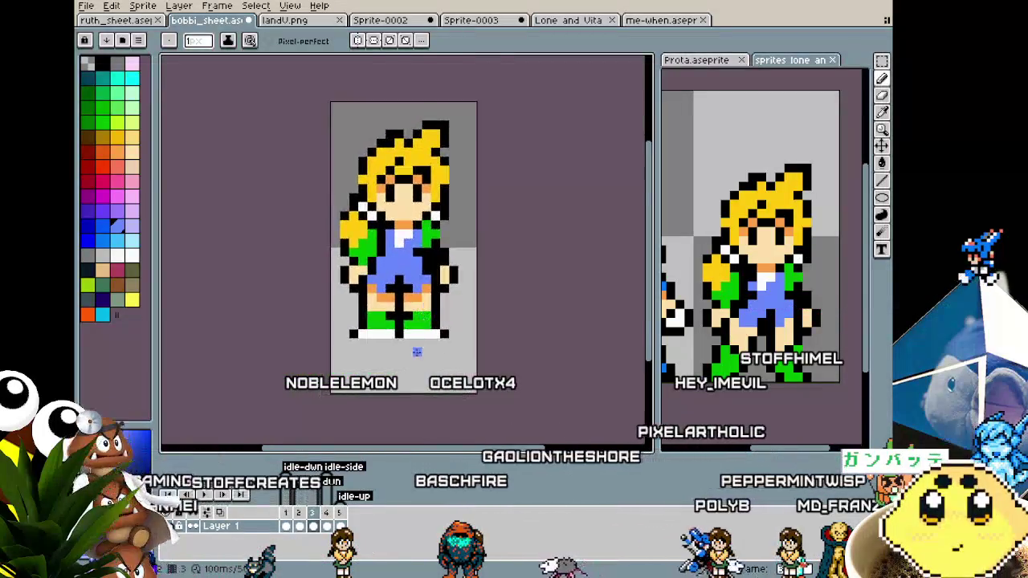
{"action": "scroll", "coordinate": [415, 360], "scroll_direction": "up", "scroll_amount": 1}
{"action": "scroll", "coordinate": [415, 360], "scroll_direction": "down", "scroll_amount": 1}
{"action": "scroll", "coordinate": [405, 388], "scroll_direction": "down", "scroll_amount": 1}
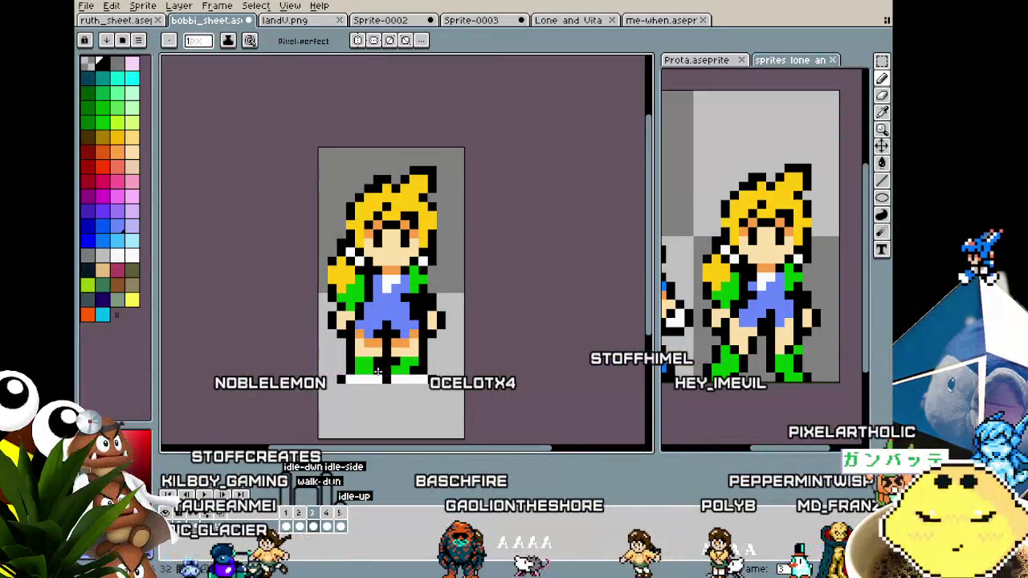
{"action": "scroll", "coordinate": [359, 371], "scroll_direction": "down", "scroll_amount": 1}
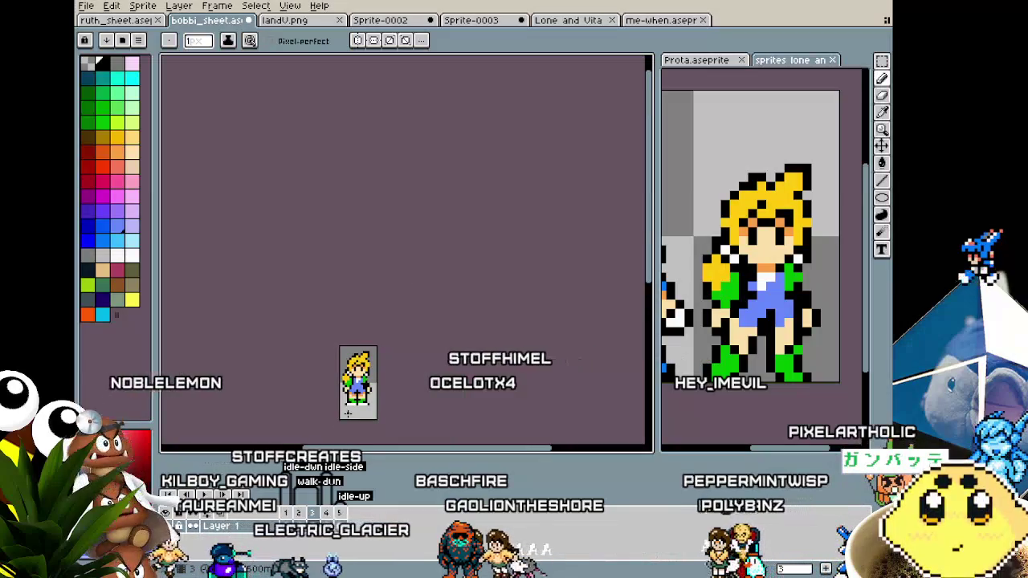
{"action": "scroll", "coordinate": [348, 413], "scroll_direction": "up", "scroll_amount": 3}
{"action": "scroll", "coordinate": [347, 413], "scroll_direction": "up", "scroll_amount": 1}
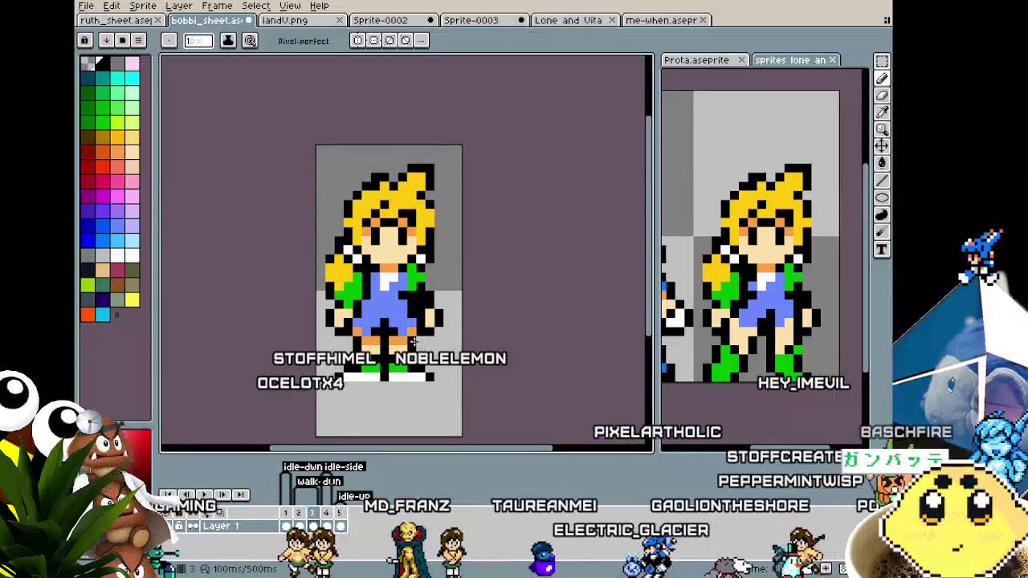
{"action": "scroll", "coordinate": [394, 403], "scroll_direction": "down", "scroll_amount": 1}
{"action": "scroll", "coordinate": [395, 400], "scroll_direction": "down", "scroll_amount": 1}
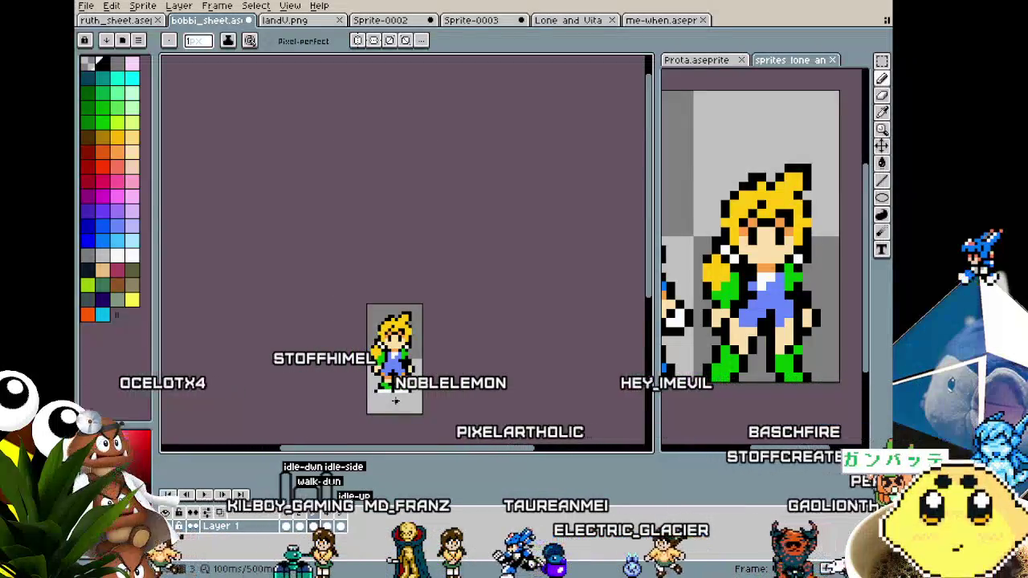
{"action": "key", "text": "ctrl"}
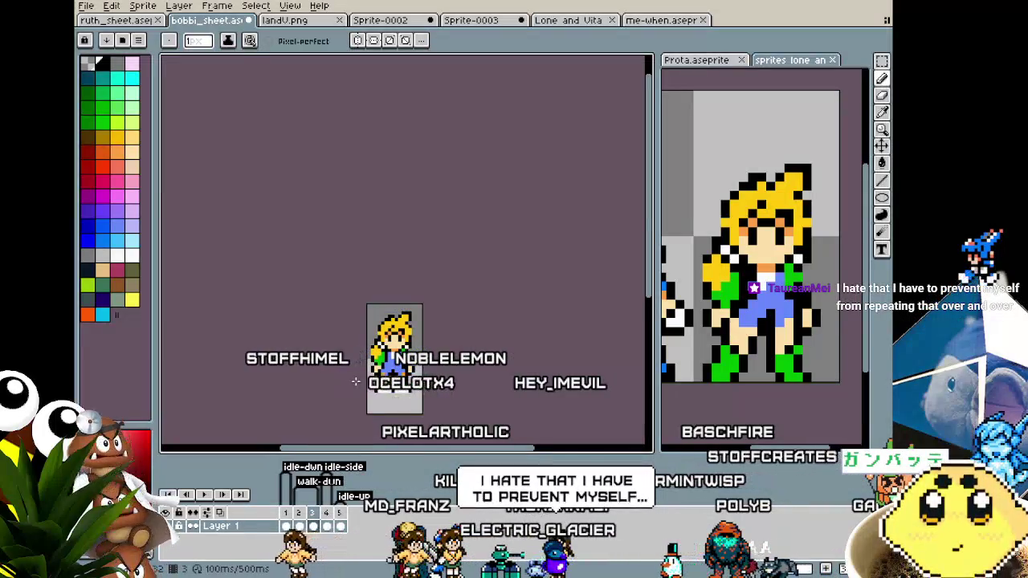
{"action": "scroll", "coordinate": [355, 381], "scroll_direction": "up", "scroll_amount": 1}
{"action": "scroll", "coordinate": [355, 382], "scroll_direction": "up", "scroll_amount": 1}
{"action": "scroll", "coordinate": [355, 381], "scroll_direction": "up", "scroll_amount": 1}
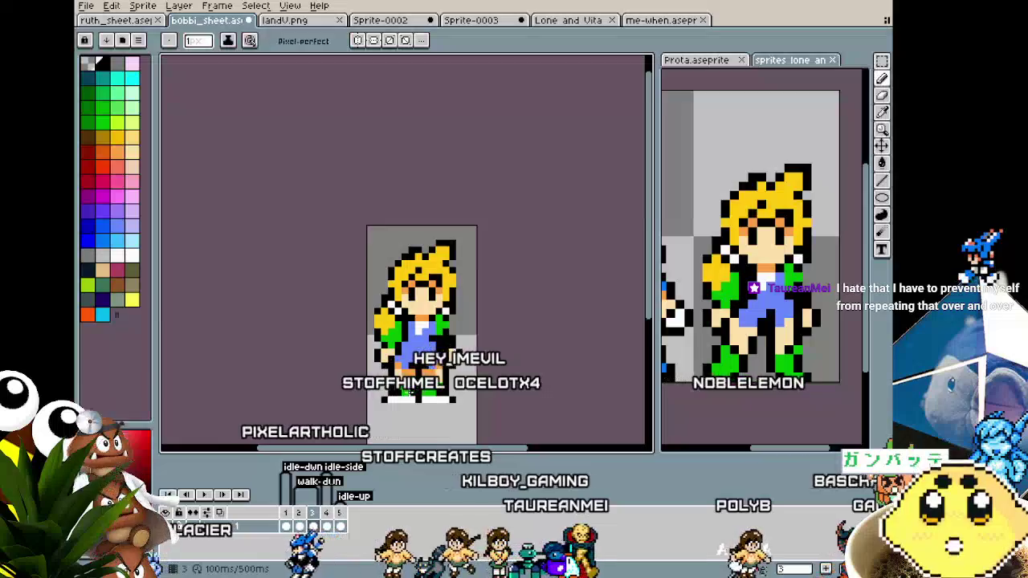
{"action": "scroll", "coordinate": [409, 393], "scroll_direction": "up", "scroll_amount": 1}
{"action": "scroll", "coordinate": [390, 356], "scroll_direction": "up", "scroll_amount": 1}
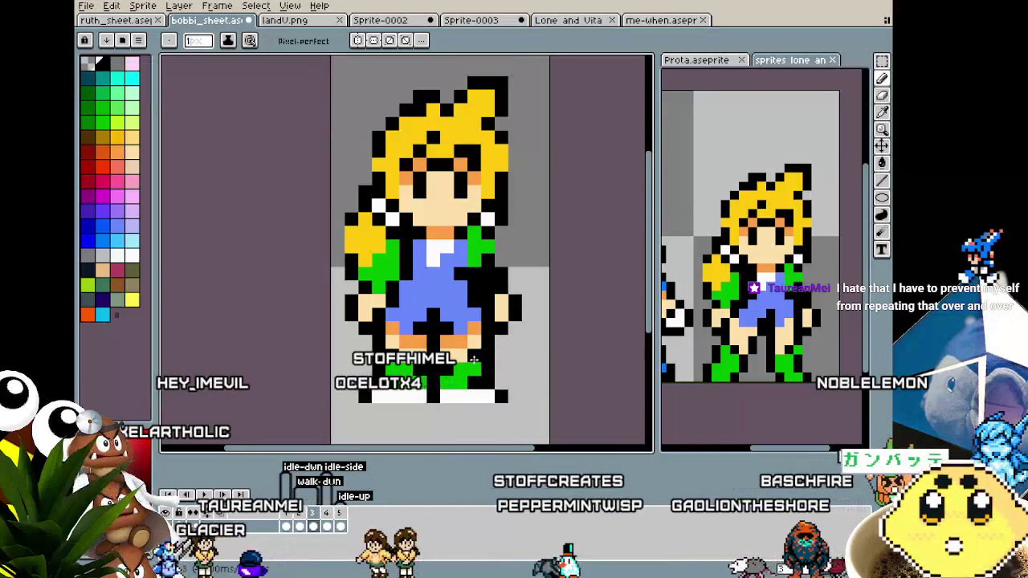
{"action": "scroll", "coordinate": [474, 359], "scroll_direction": "down", "scroll_amount": 2}
{"action": "scroll", "coordinate": [513, 430], "scroll_direction": "down", "scroll_amount": 1}
{"action": "scroll", "coordinate": [485, 432], "scroll_direction": "up", "scroll_amount": 2}
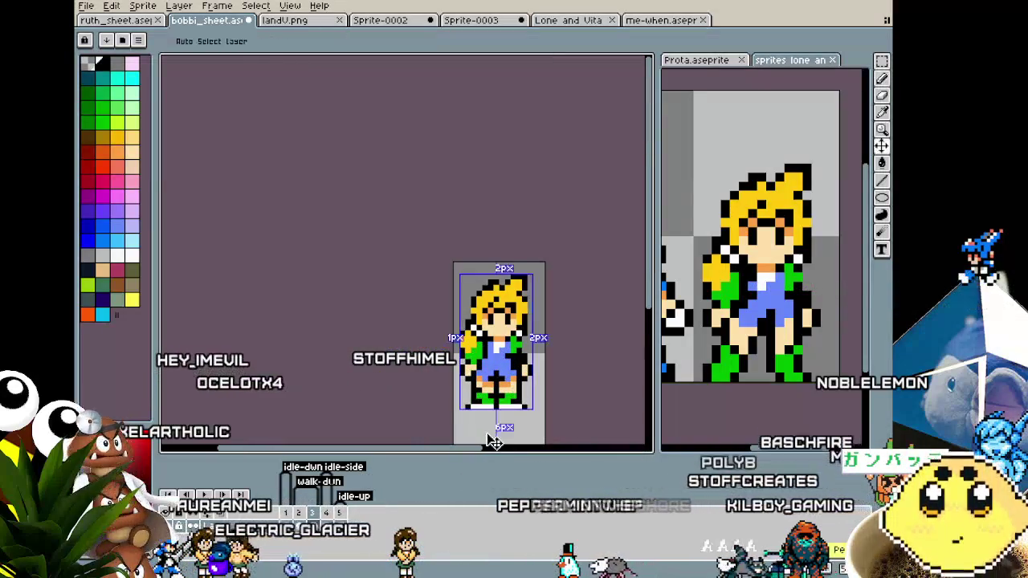
{"action": "scroll", "coordinate": [516, 385], "scroll_direction": "up", "scroll_amount": 2}
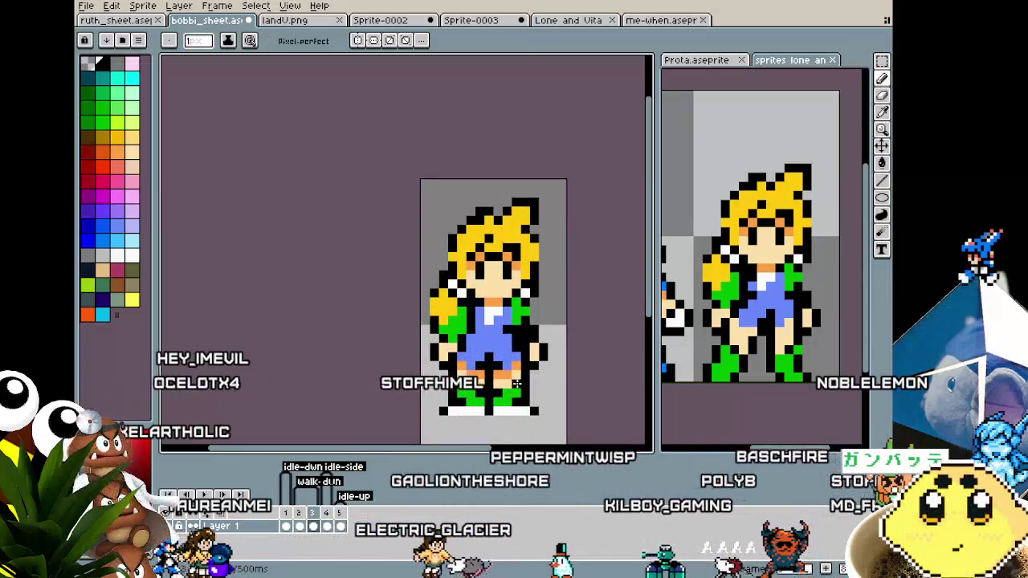
{"action": "scroll", "coordinate": [501, 379], "scroll_direction": "down", "scroll_amount": 1}
{"action": "scroll", "coordinate": [480, 369], "scroll_direction": "up", "scroll_amount": 2}
{"action": "left_click_drag", "start_coordinate": [480, 369], "coordinate": [510, 297]}
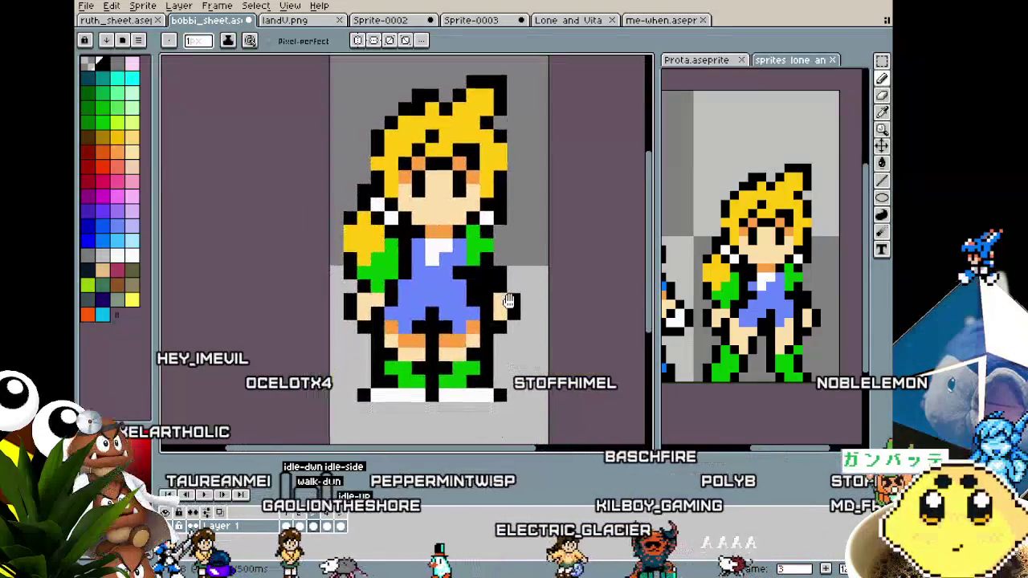
Step: Sample the sprite's orange shade as the current Pencil colour
{"action": "key", "text": "i"}
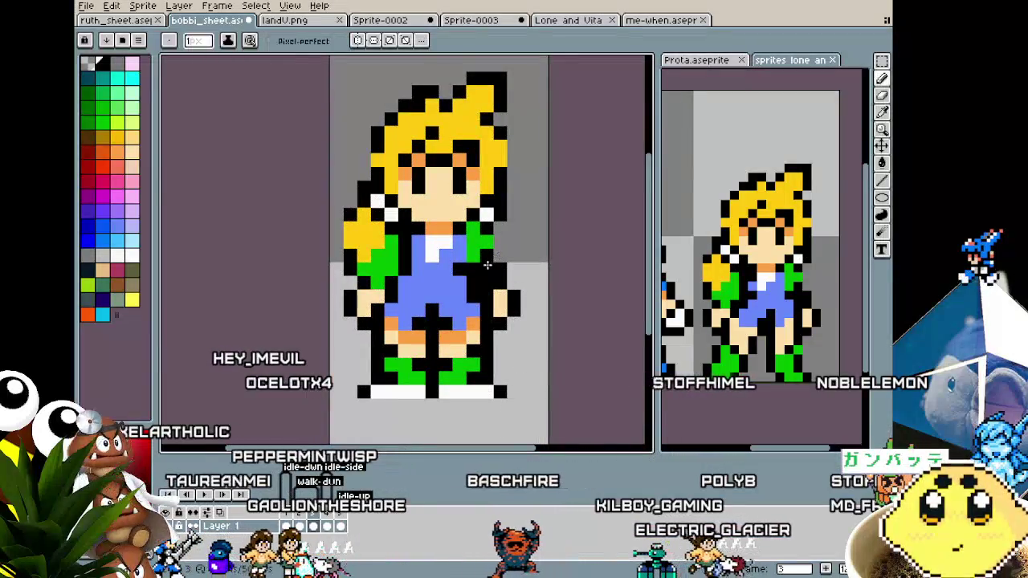
{"action": "key", "text": "b"}
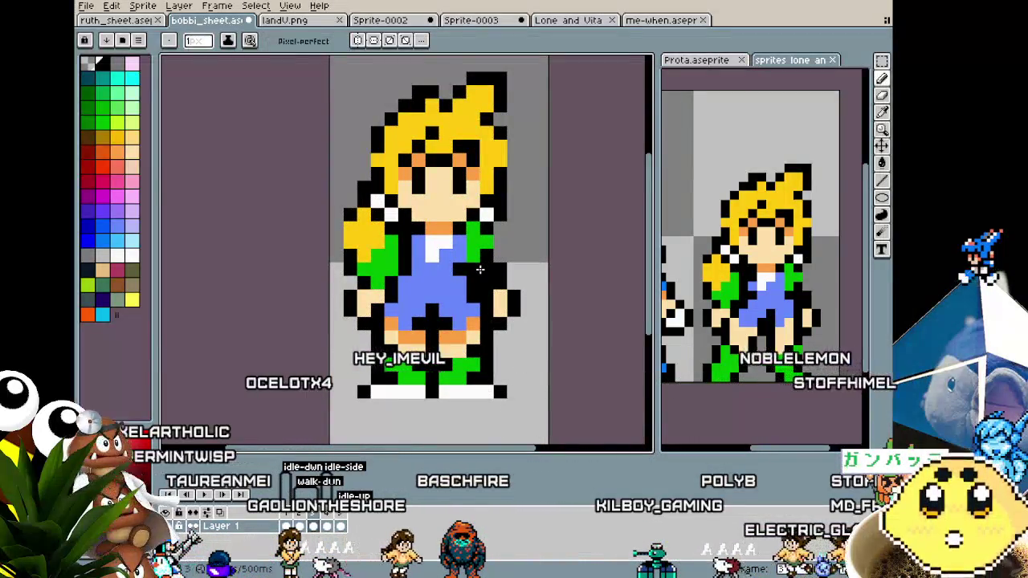
{"action": "key", "text": "alt"}
{"action": "left_click", "coordinate": [477, 268], "text": "alt"}
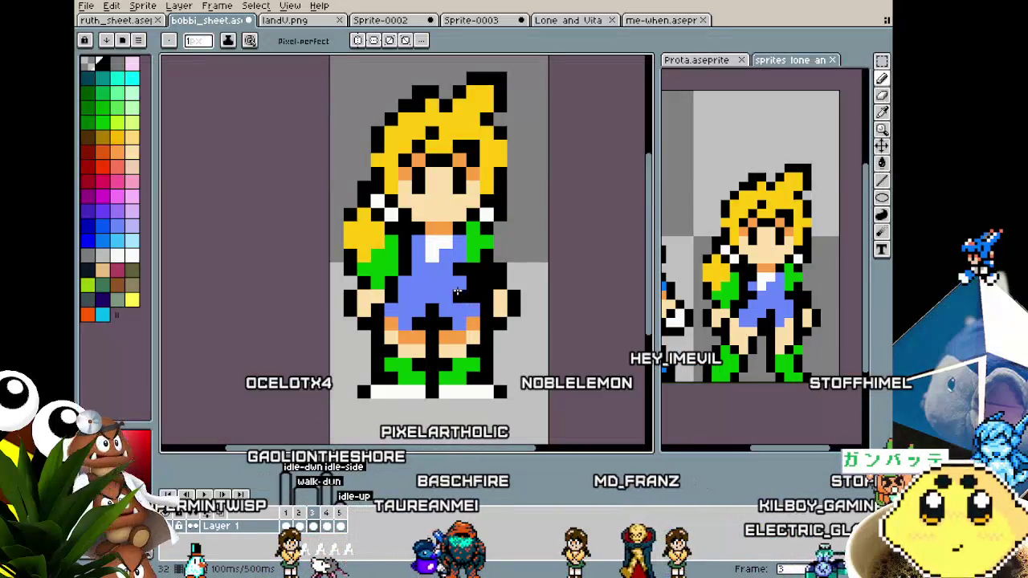
{"action": "left_click_drag", "start_coordinate": [456, 293], "coordinate": [420, 275]}
{"action": "scroll", "coordinate": [448, 376], "scroll_direction": "down", "scroll_amount": 3}
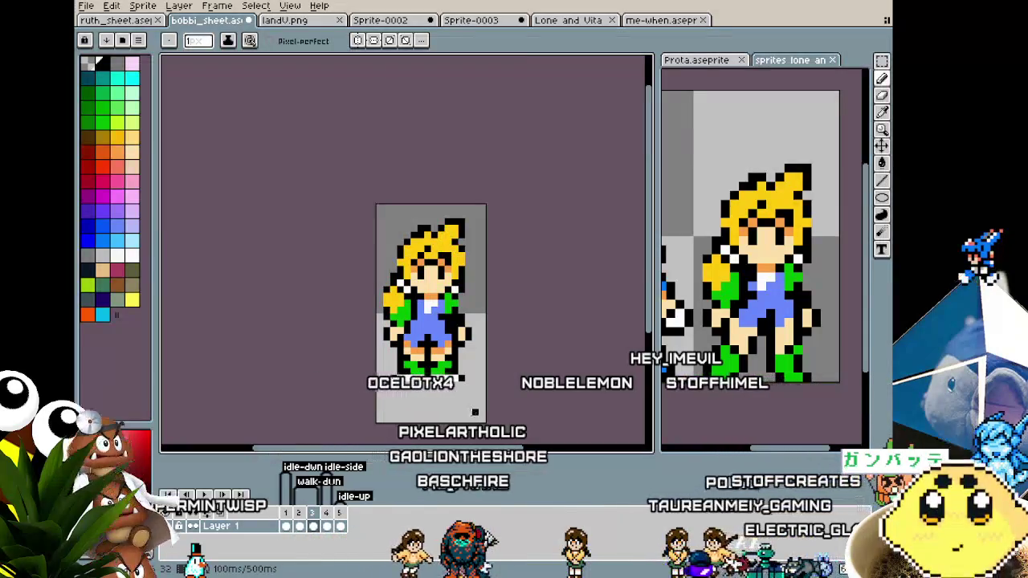
{"action": "left_click", "coordinate": [407, 342], "text": "alt"}
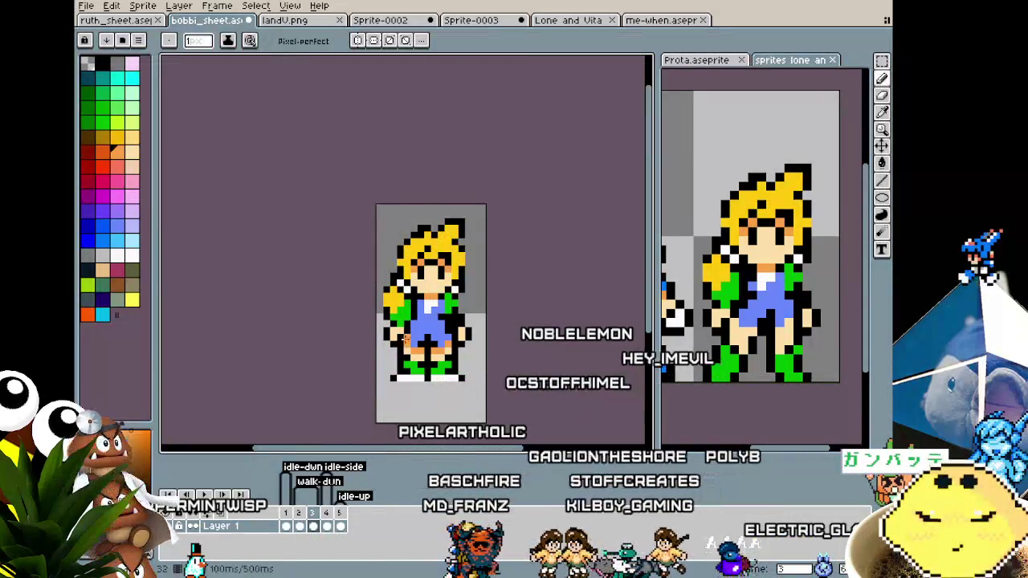
{"action": "left_click", "coordinate": [417, 353], "text": "alt"}
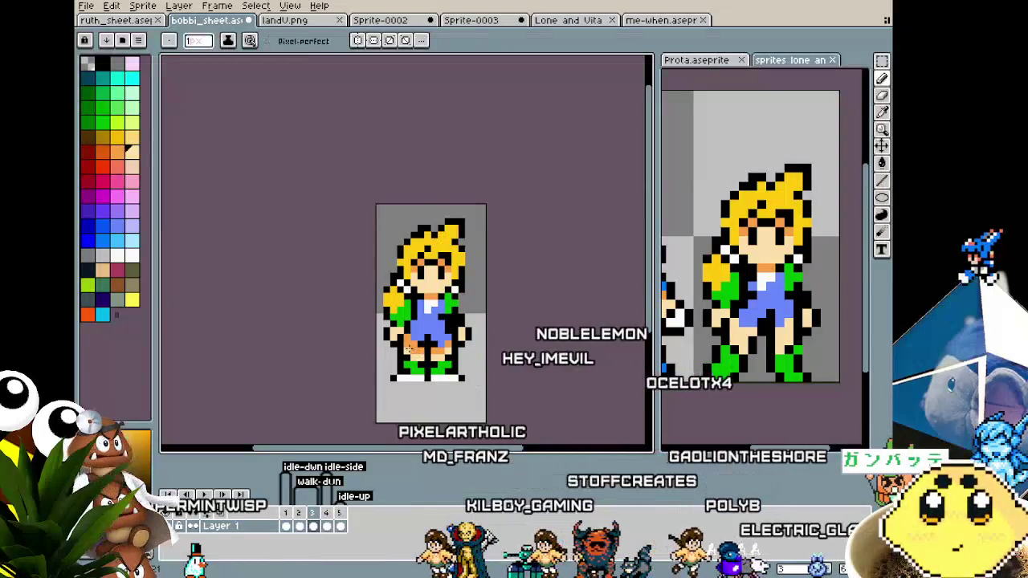
{"action": "left_click", "coordinate": [452, 348], "text": "alt"}
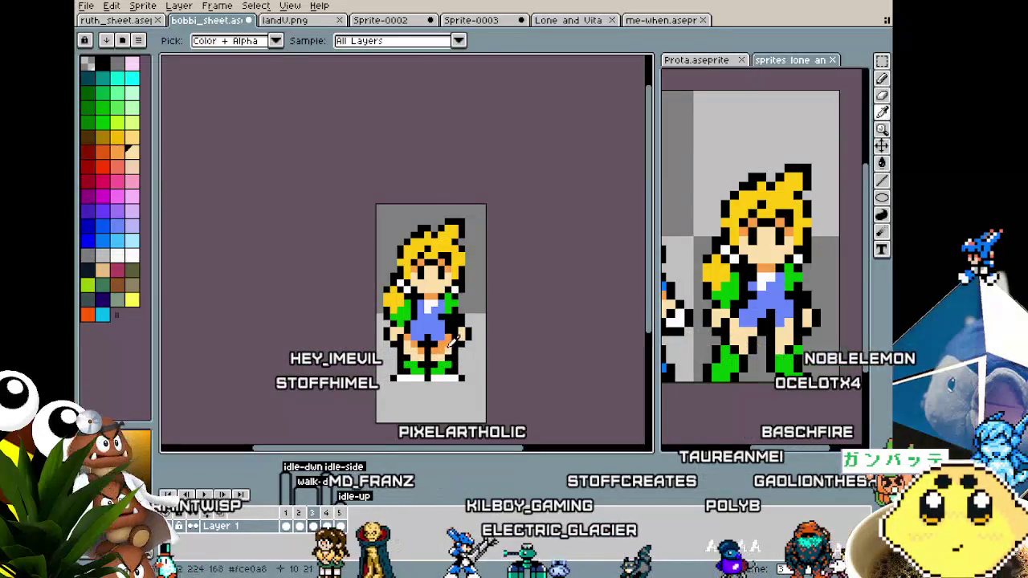
{"action": "scroll", "coordinate": [426, 367], "scroll_direction": "down", "scroll_amount": 3}
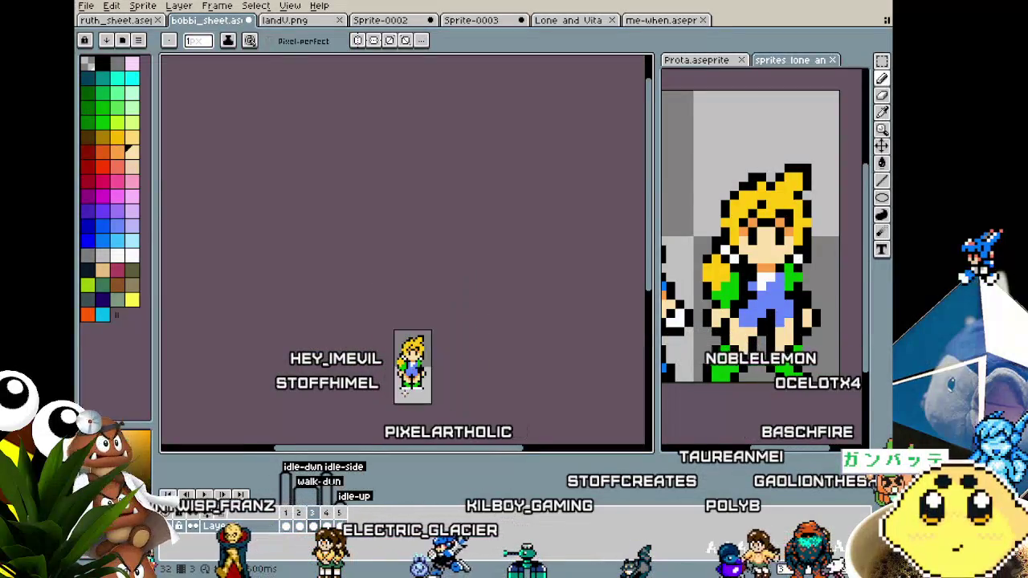
Step: Go to animation frame 3 and switch to a larger 4px brush to rework the legs
{"action": "scroll", "coordinate": [406, 393], "scroll_direction": "up", "scroll_amount": 2}
{"action": "scroll", "coordinate": [409, 397], "scroll_direction": "up", "scroll_amount": 1}
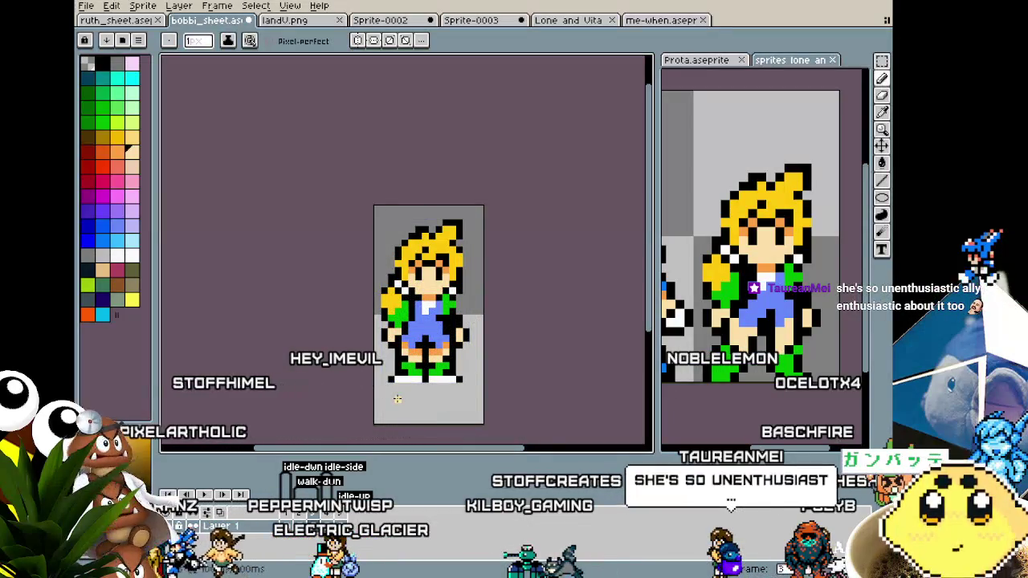
{"action": "left_click_drag", "start_coordinate": [396, 399], "coordinate": [378, 381]}
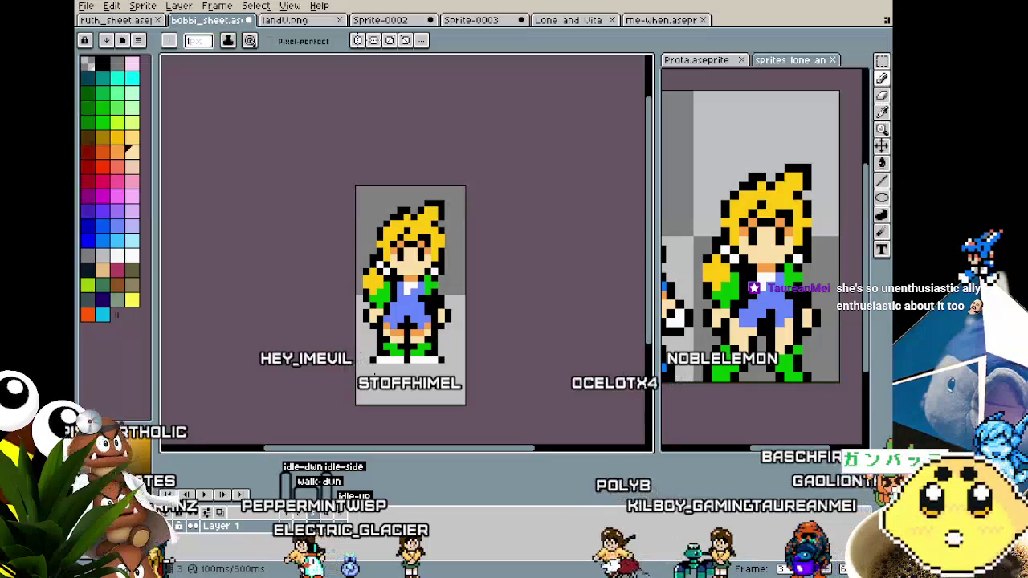
{"action": "scroll", "coordinate": [376, 375], "scroll_direction": "up", "scroll_amount": 1}
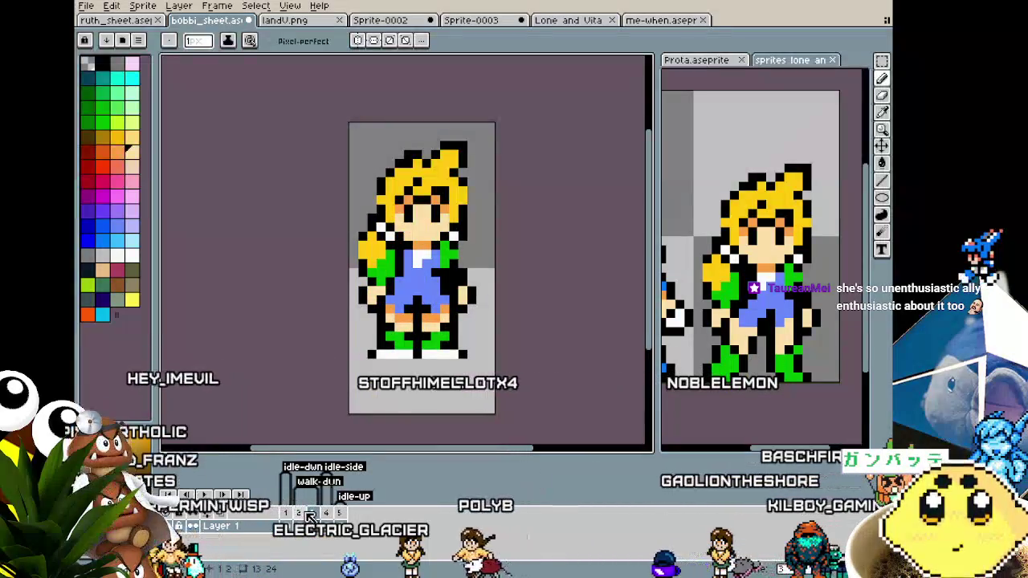
{"action": "left_click", "coordinate": [298, 512]}
{"action": "left_click", "coordinate": [313, 512]}
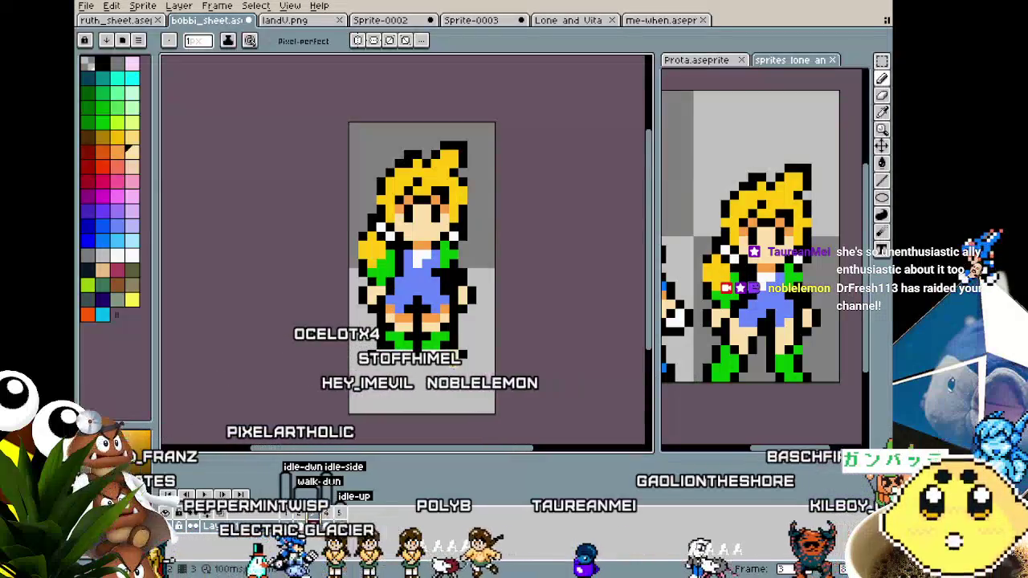
{"action": "key", "text": "b"}
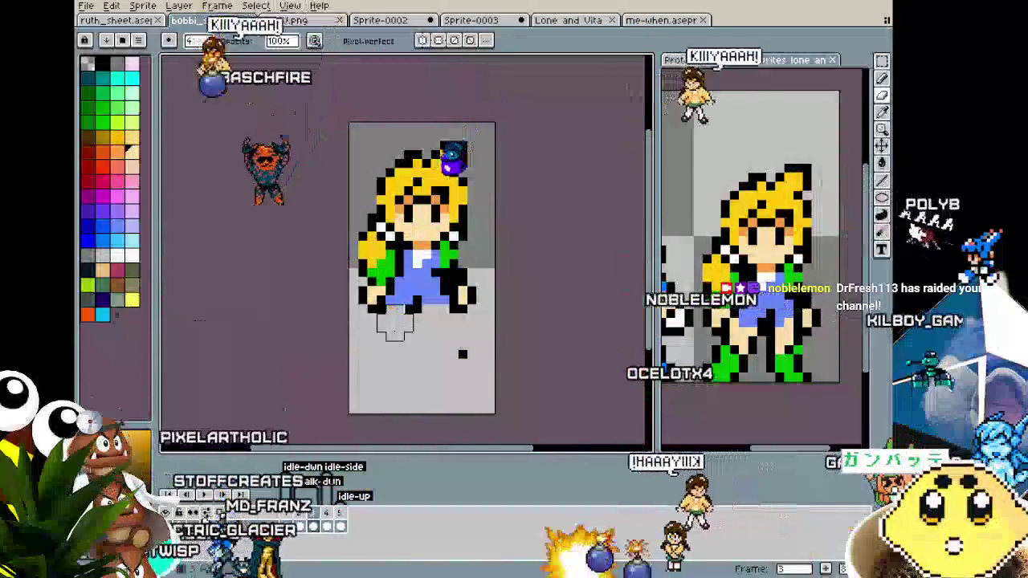
{"action": "left_click_drag", "start_coordinate": [385, 331], "coordinate": [374, 334]}
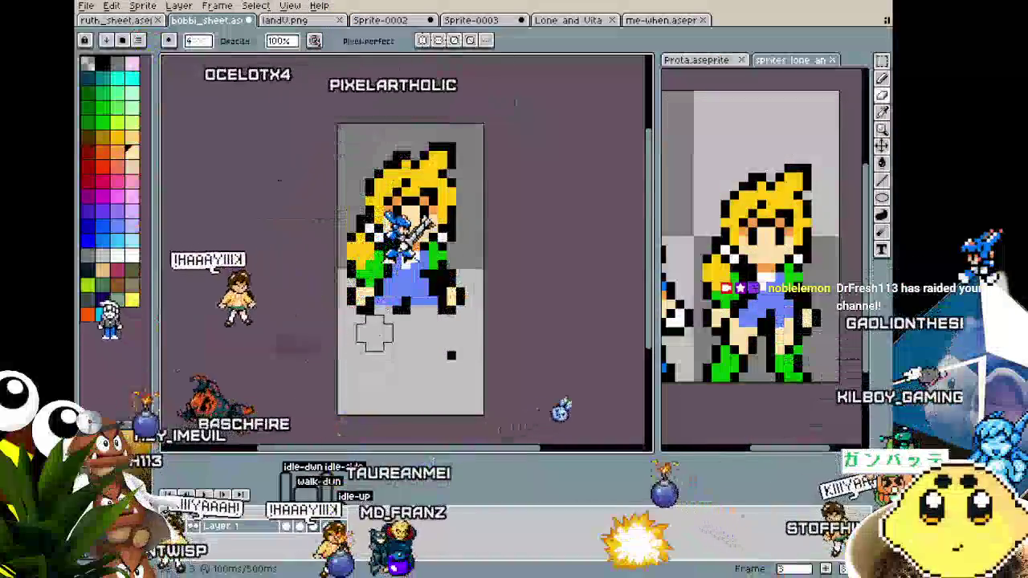
{"action": "scroll", "coordinate": [374, 333], "scroll_direction": "up", "scroll_amount": 1}
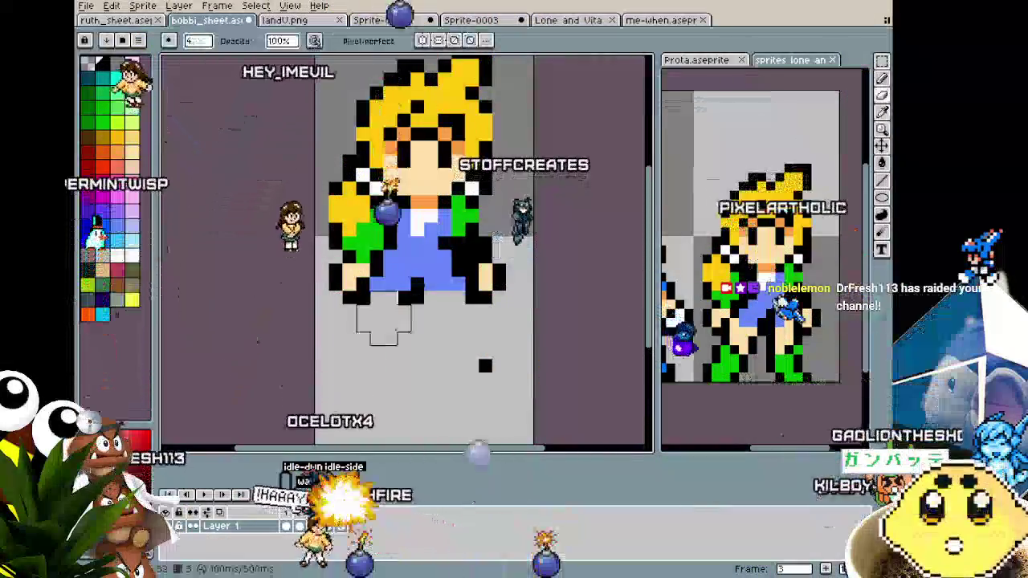
{"action": "scroll", "coordinate": [384, 325], "scroll_direction": "down", "scroll_amount": 1}
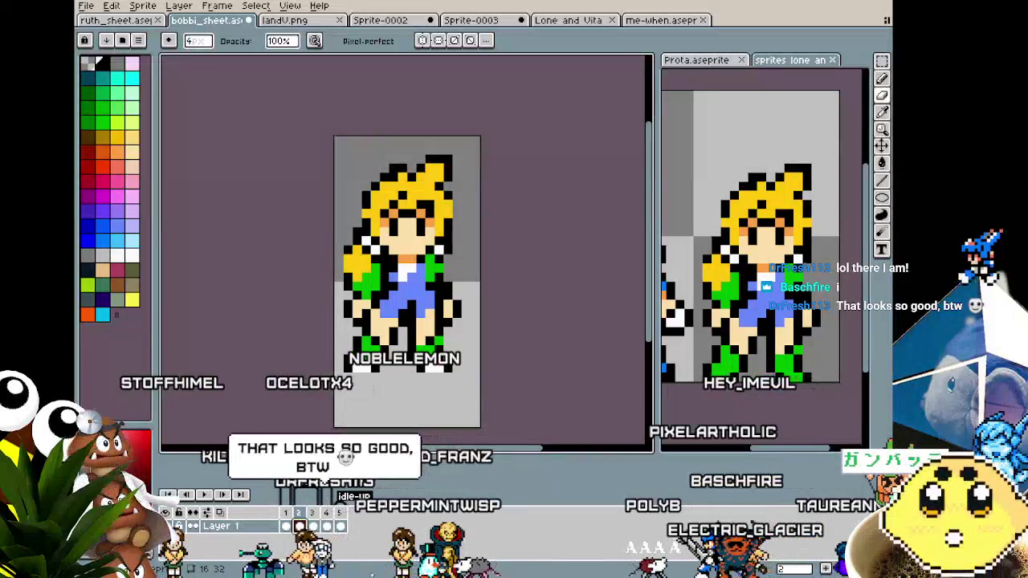
Step: Shift the view up and right over the girl's new legs and green boots
{"action": "mouse_move", "coordinate": [262, 412]}
{"action": "left_mouse_down"}
{"action": "mouse_move", "coordinate": [285, 369]}
{"action": "mouse_move", "coordinate": [276, 395]}
{"action": "left_mouse_up"}
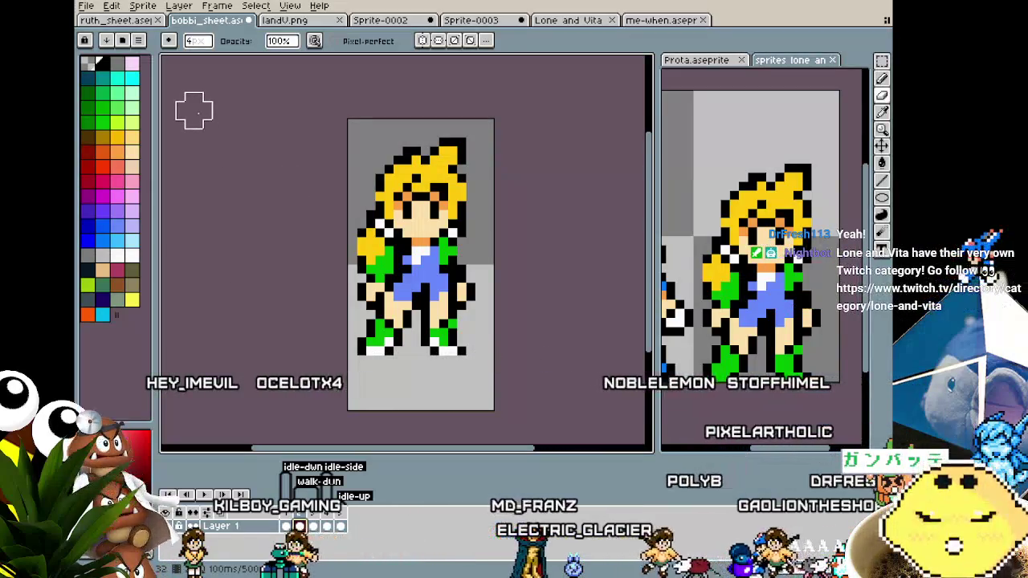
Step: Adjust the view and save bobbi_sheet with the wider walking stride
{"action": "left_click_drag", "start_coordinate": [231, 192], "coordinate": [199, 215]}
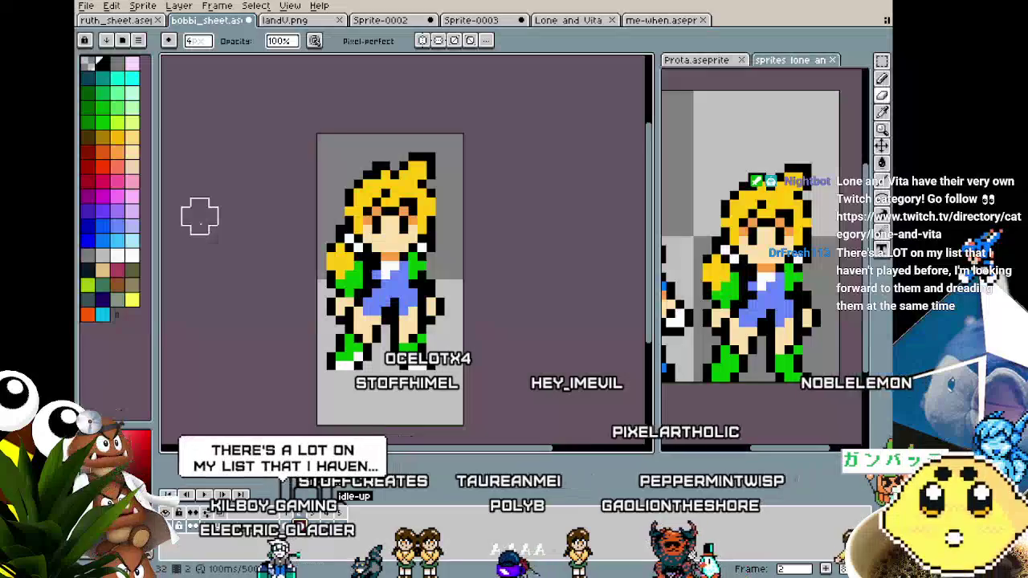
{"action": "key", "text": "ctrl+s"}
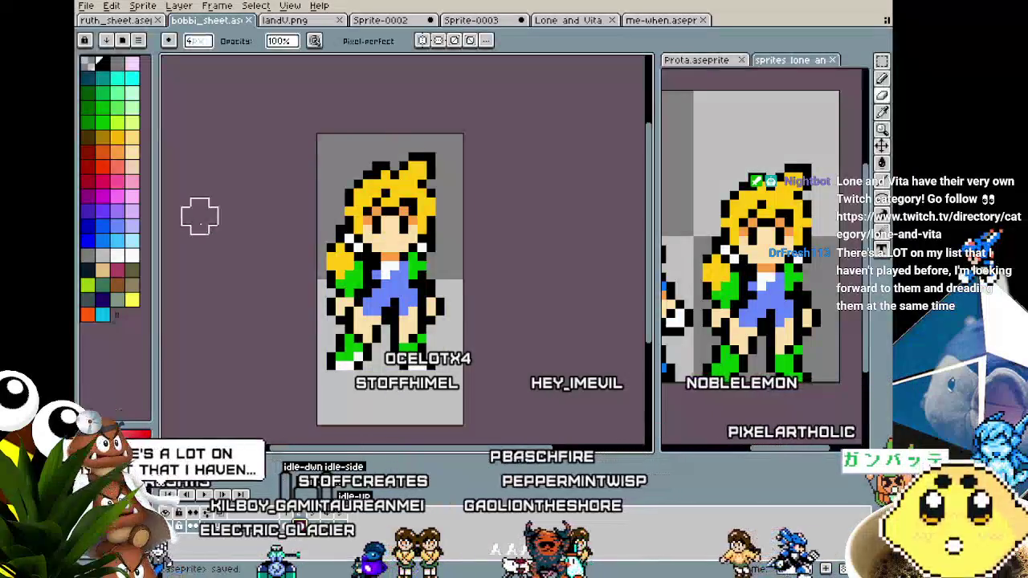
Step: Play the ruth_sheet animation, browse the Lone and Vita art, then view landV.png
{"action": "key", "text": "ctrl+shift+Tab"}
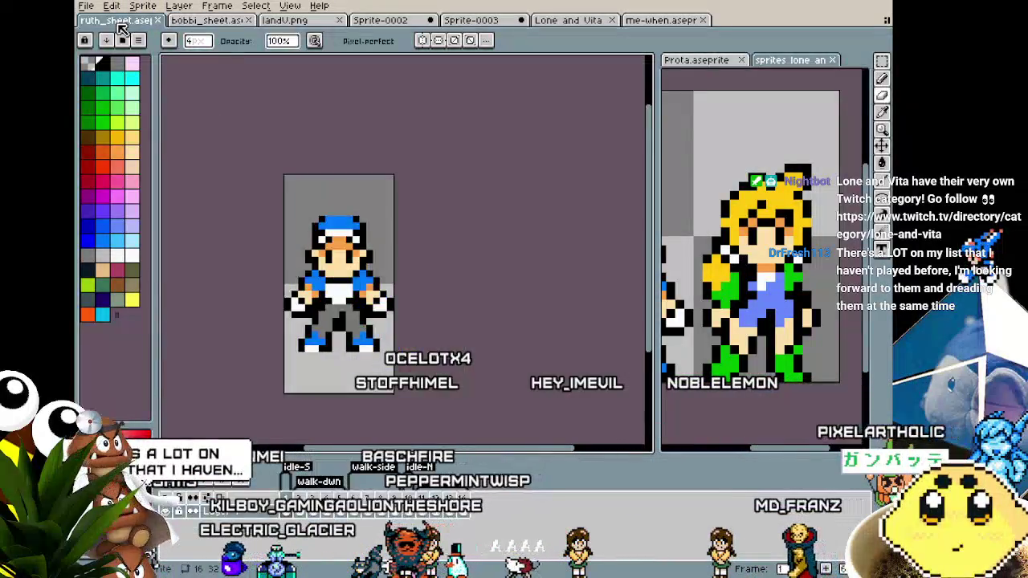
{"action": "key", "text": "Return"}
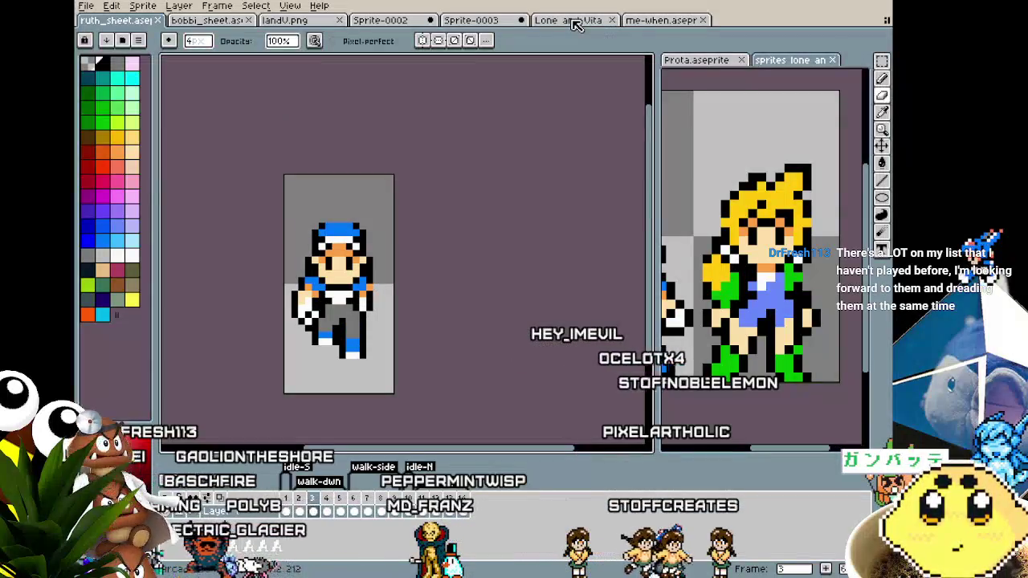
{"action": "left_click", "coordinate": [574, 25]}
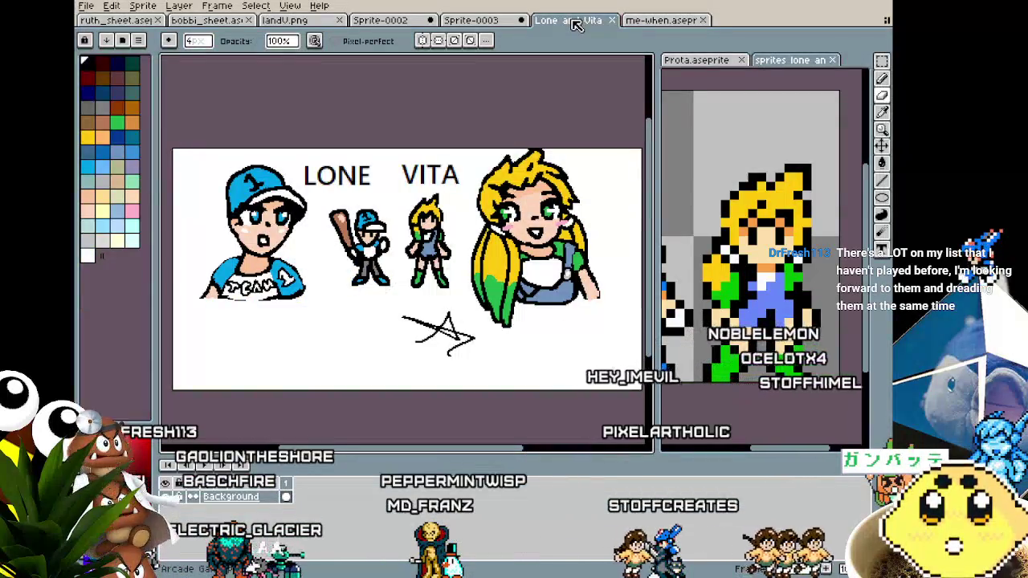
{"action": "left_click_drag", "start_coordinate": [466, 343], "coordinate": [451, 343]}
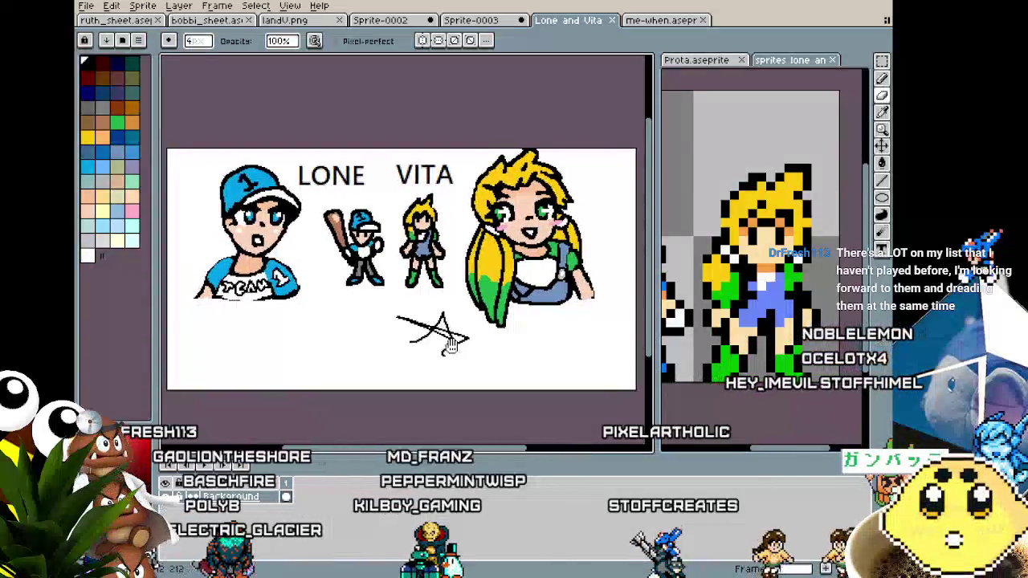
{"action": "left_click_drag", "start_coordinate": [377, 376], "coordinate": [379, 377]}
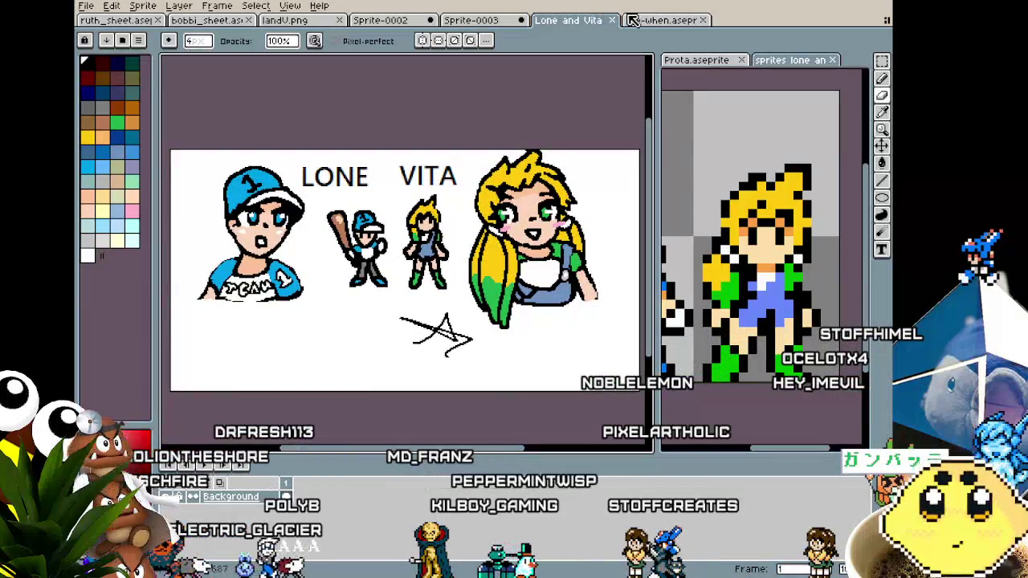
{"action": "left_click", "coordinate": [304, 25]}
{"action": "left_click_drag", "start_coordinate": [297, 251], "coordinate": [318, 262]}
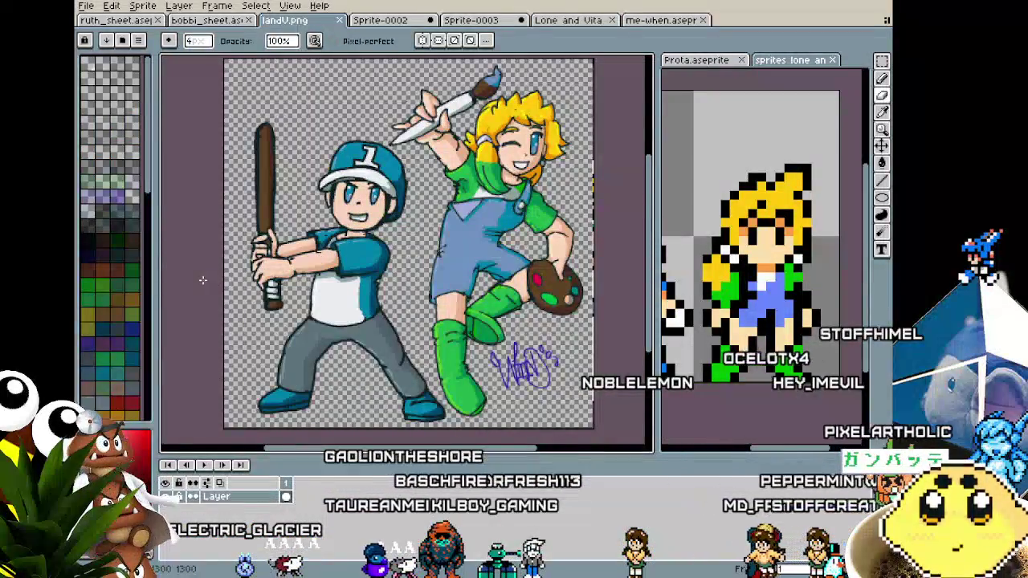
Step: Pan across the landV.png artwork, then return to ruth_sheet
{"action": "left_click_drag", "start_coordinate": [204, 281], "coordinate": [186, 281]}
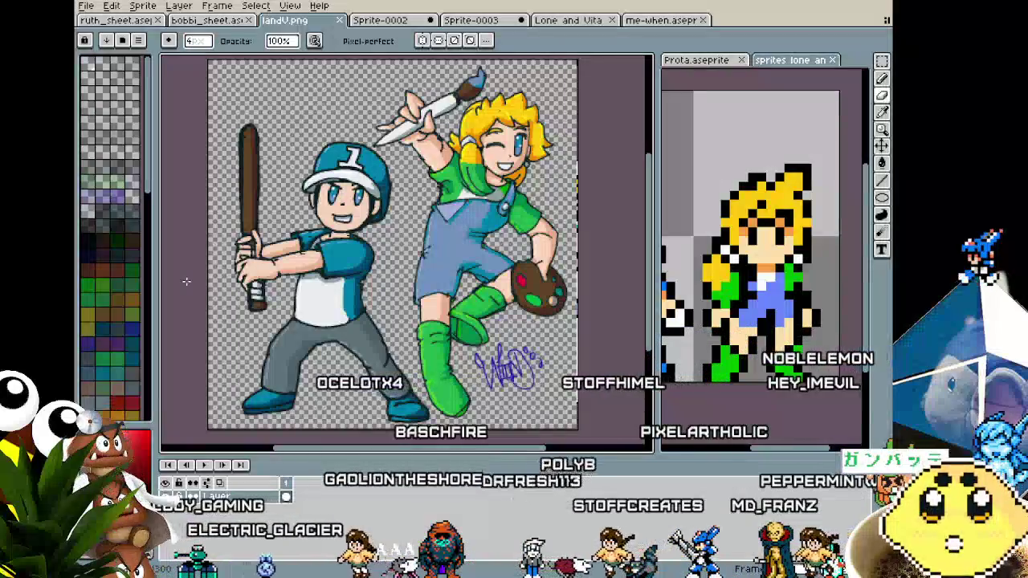
{"action": "mouse_move", "coordinate": [193, 280]}
{"action": "left_mouse_down"}
{"action": "mouse_move", "coordinate": [233, 271]}
{"action": "mouse_move", "coordinate": [212, 272]}
{"action": "left_mouse_up"}
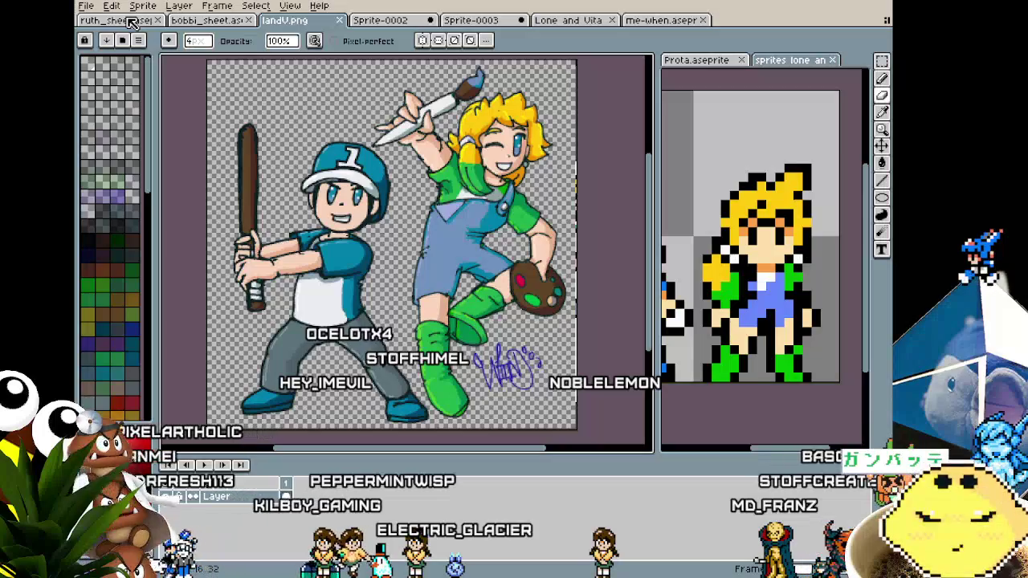
{"action": "left_click", "coordinate": [129, 20]}
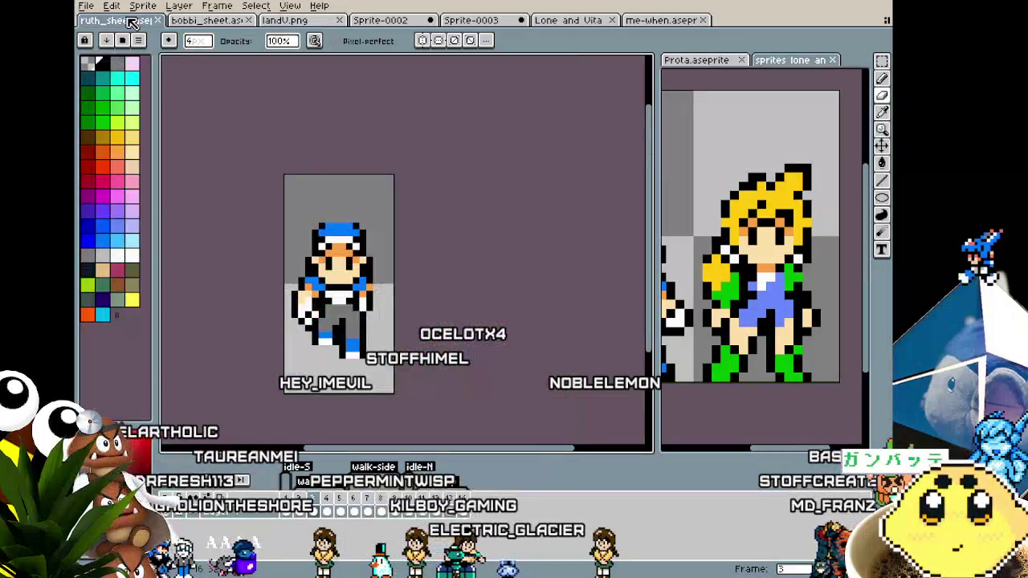
Step: Play the ruth_sheet animation, shift the view right, then switch to Sprite-0002
{"action": "key", "text": "Return"}
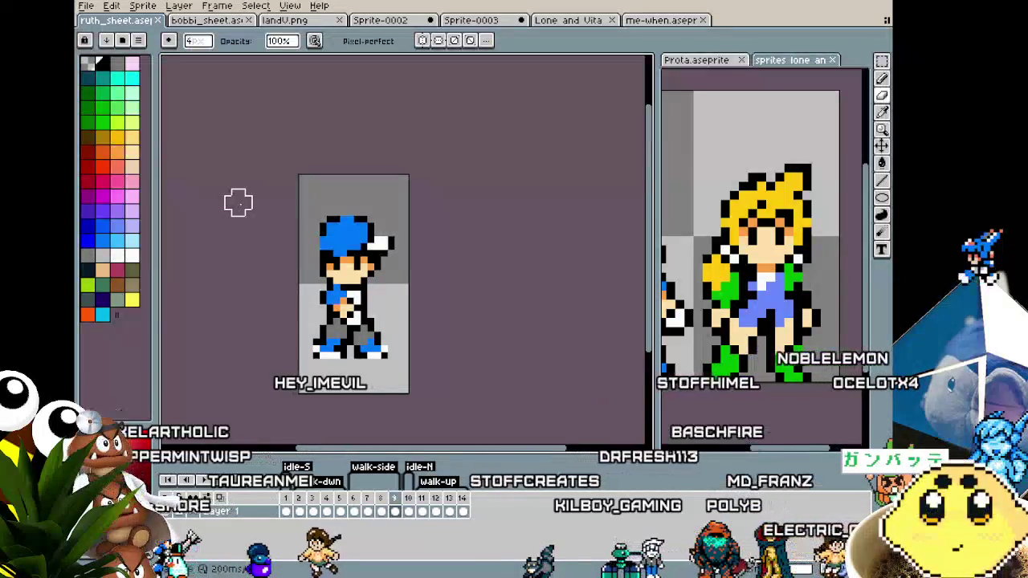
{"action": "left_click_drag", "start_coordinate": [238, 202], "coordinate": [260, 202]}
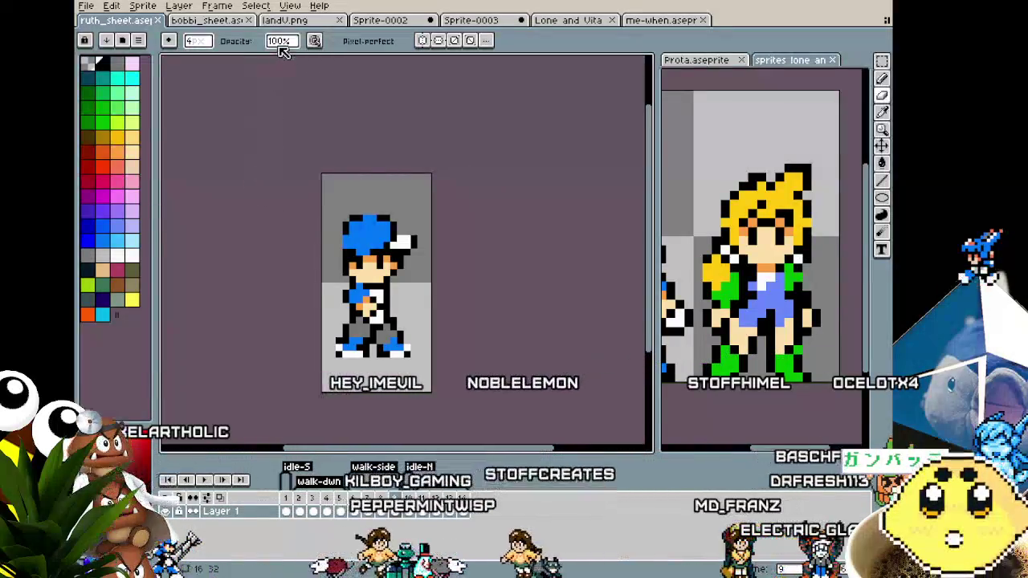
{"action": "left_click", "coordinate": [363, 22]}
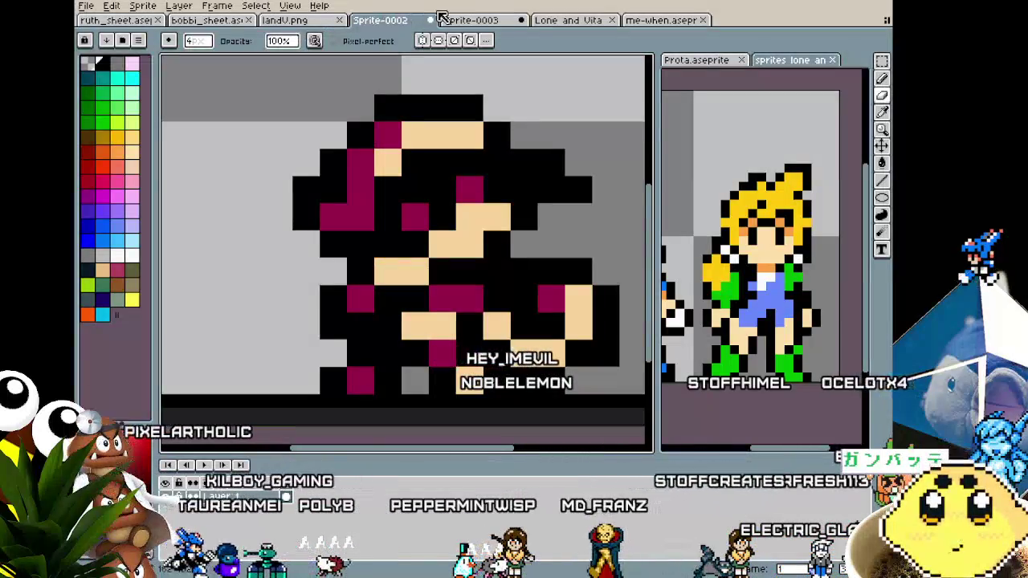
Step: Open bobbi_sheet at frame 3, zoomed in on the girl's lower body
{"action": "left_click", "coordinate": [297, 20]}
{"action": "left_click", "coordinate": [229, 21]}
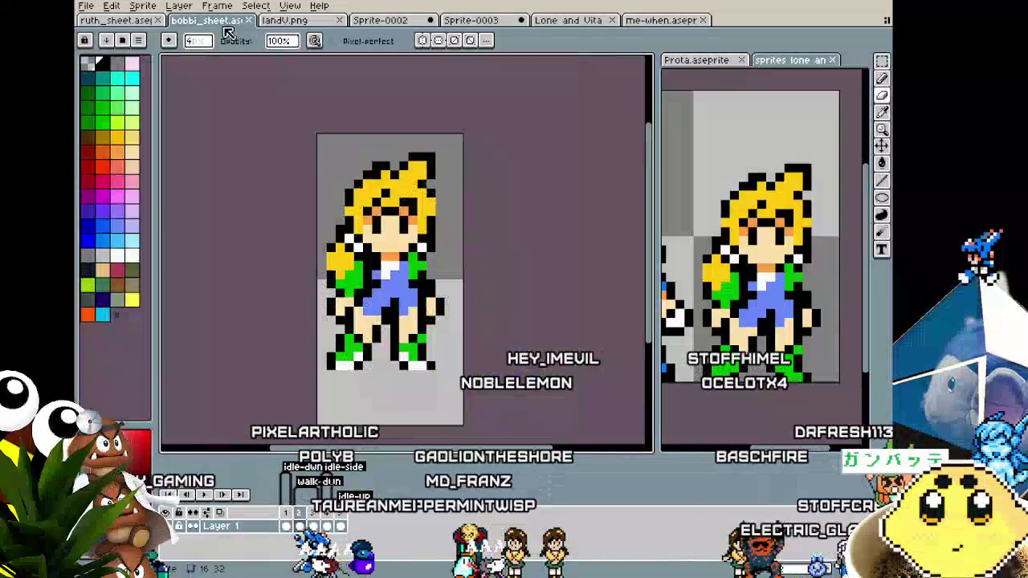
{"action": "key", "text": "Right"}
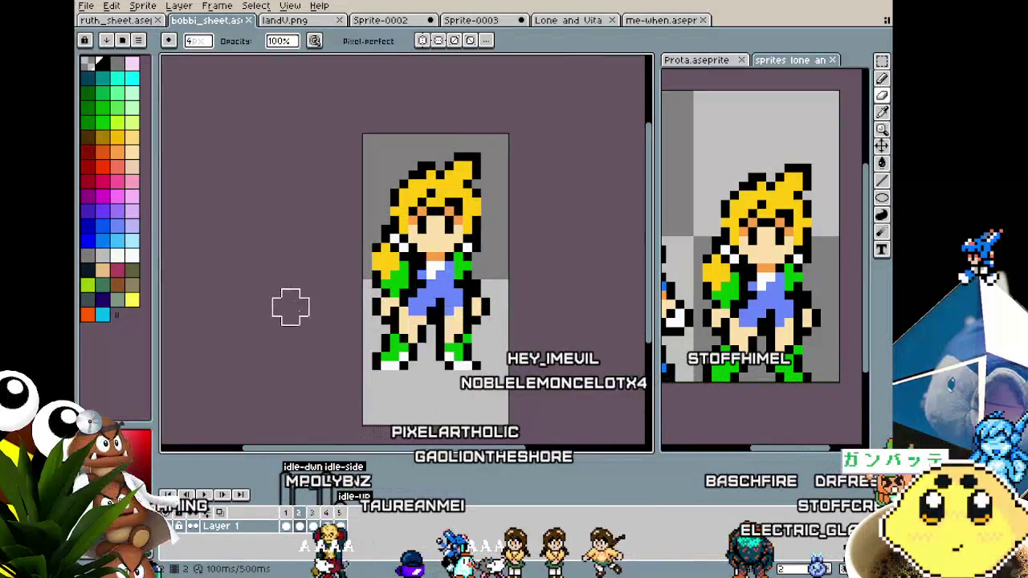
{"action": "key", "text": "Right"}
{"action": "scroll", "coordinate": [319, 341], "scroll_direction": "up", "scroll_amount": 1}
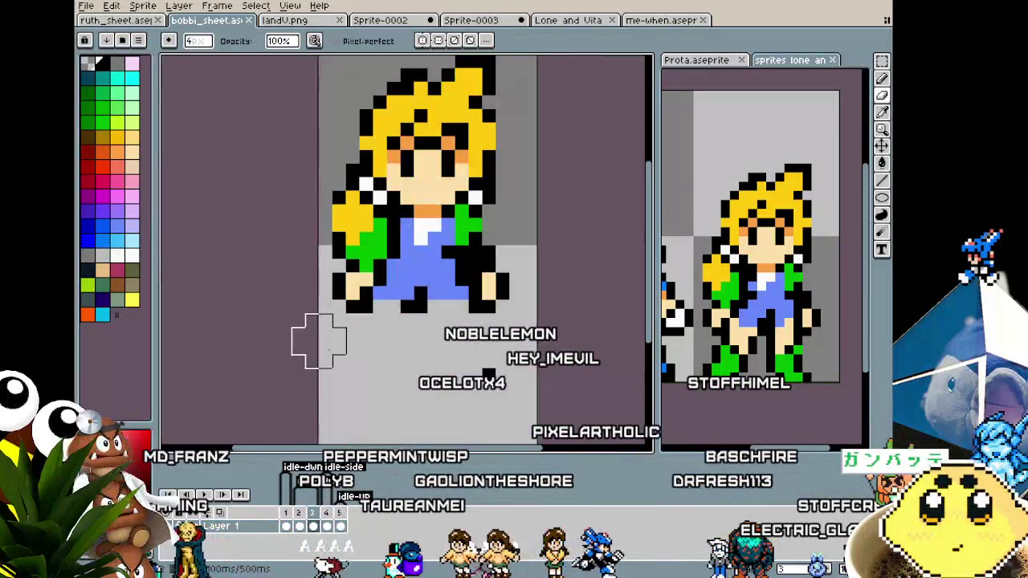
{"action": "left_click_drag", "start_coordinate": [318, 341], "coordinate": [260, 349]}
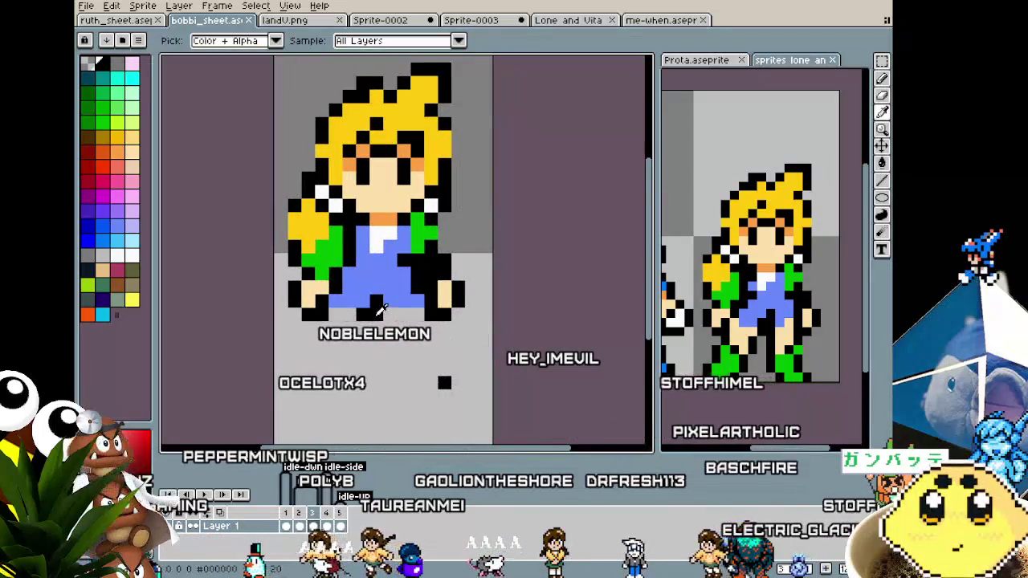
Step: Outline both legs in black, adding a left-pointing foot on the left leg
{"action": "key", "text": "m"}
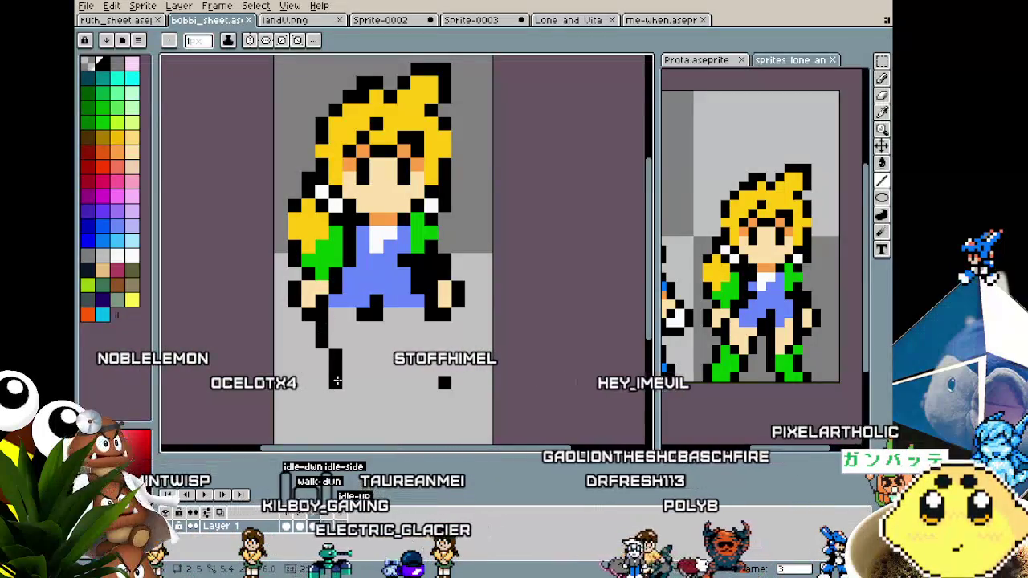
{"action": "key", "text": "Left"}
{"action": "key", "text": "Left"}
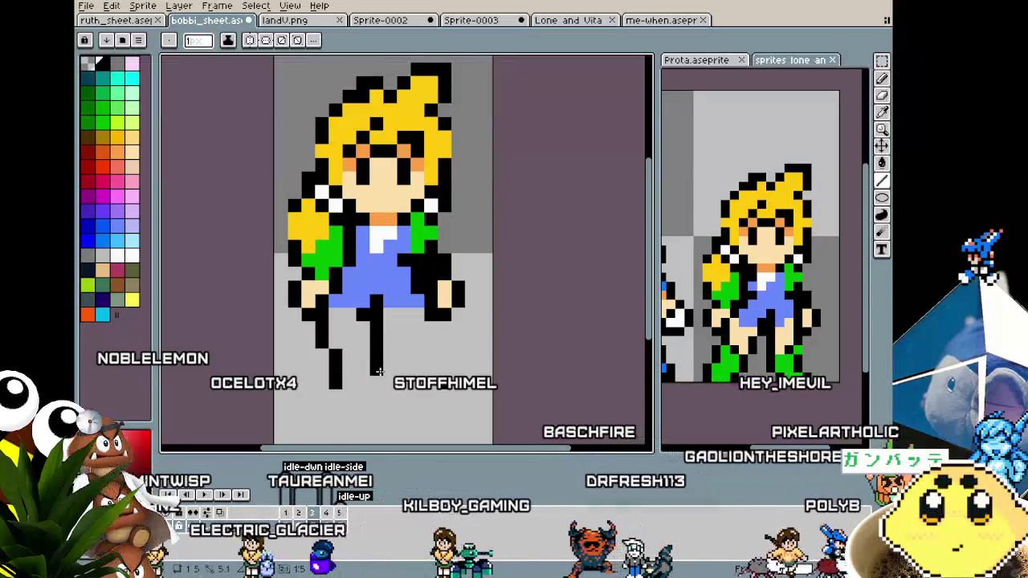
{"action": "key", "text": "Left"}
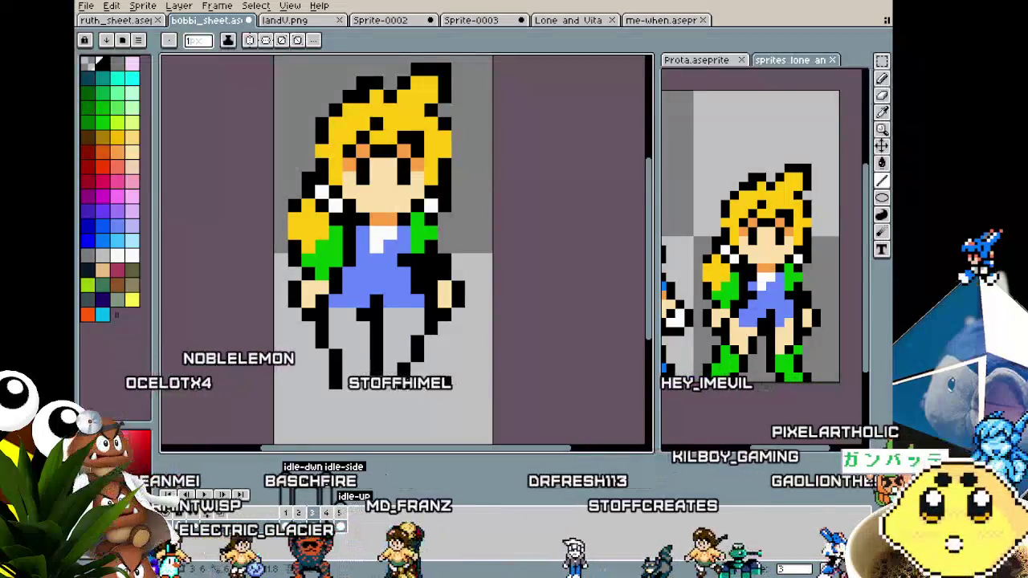
{"action": "key", "text": "Left"}
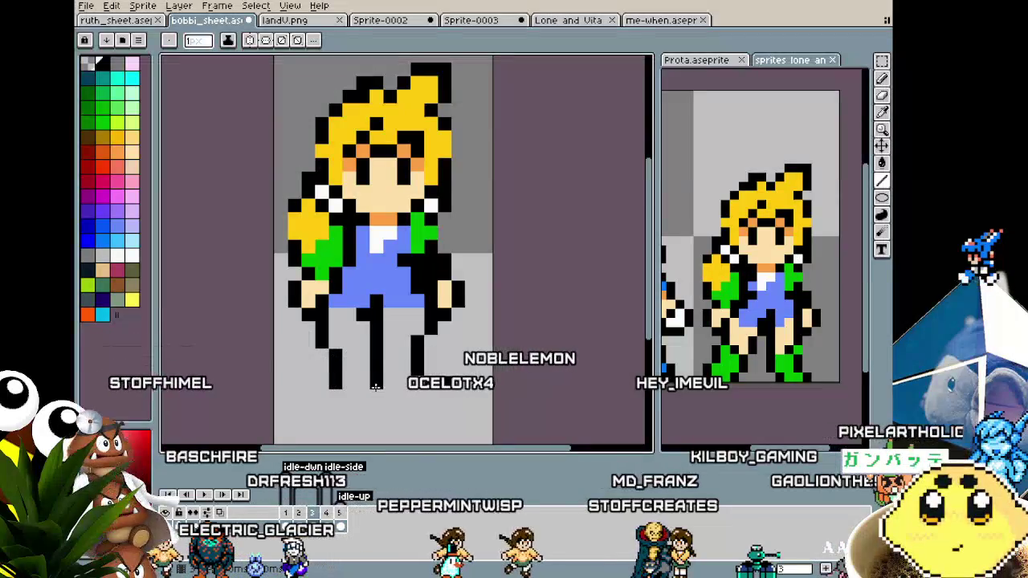
{"action": "key", "text": "Left"}
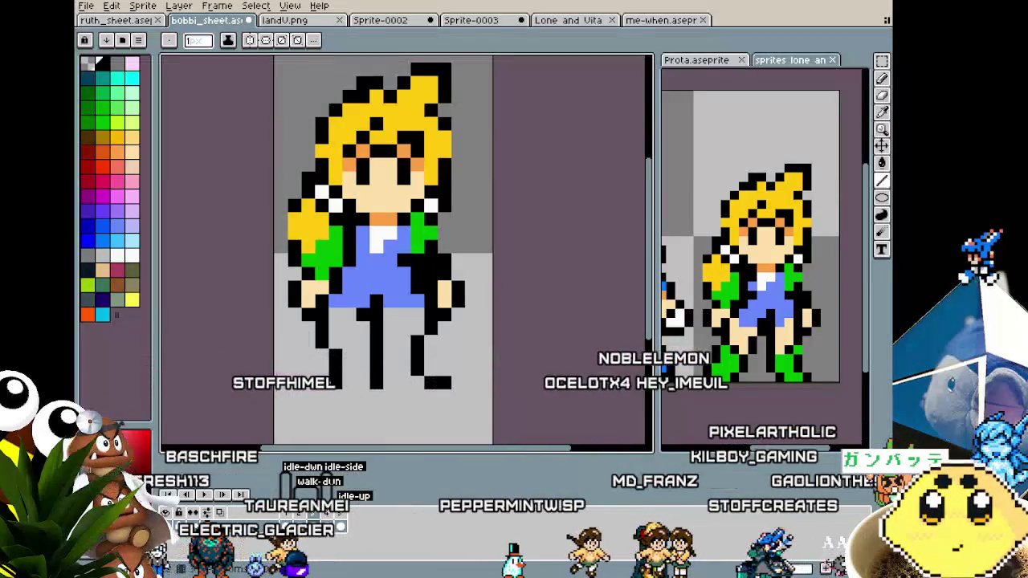
{"action": "key", "text": "v"}
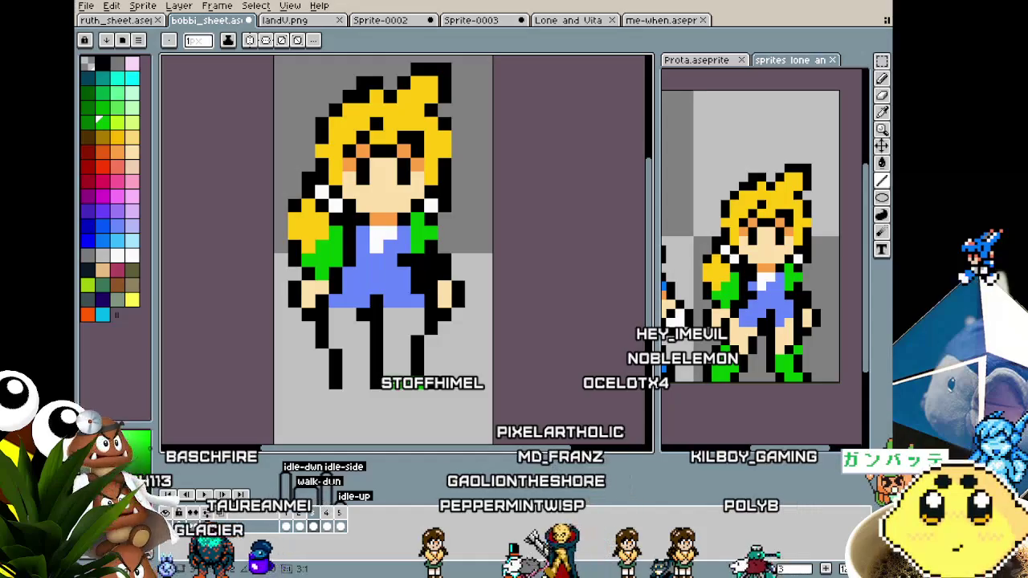
Step: Fill the left boot with green pixels and zoom out
{"action": "left_click", "coordinate": [377, 370]}
{"action": "mouse_move", "coordinate": [342, 374]}
{"action": "left_mouse_down"}
{"action": "mouse_move", "coordinate": [348, 384]}
{"action": "mouse_move", "coordinate": [349, 358]}
{"action": "left_mouse_up"}
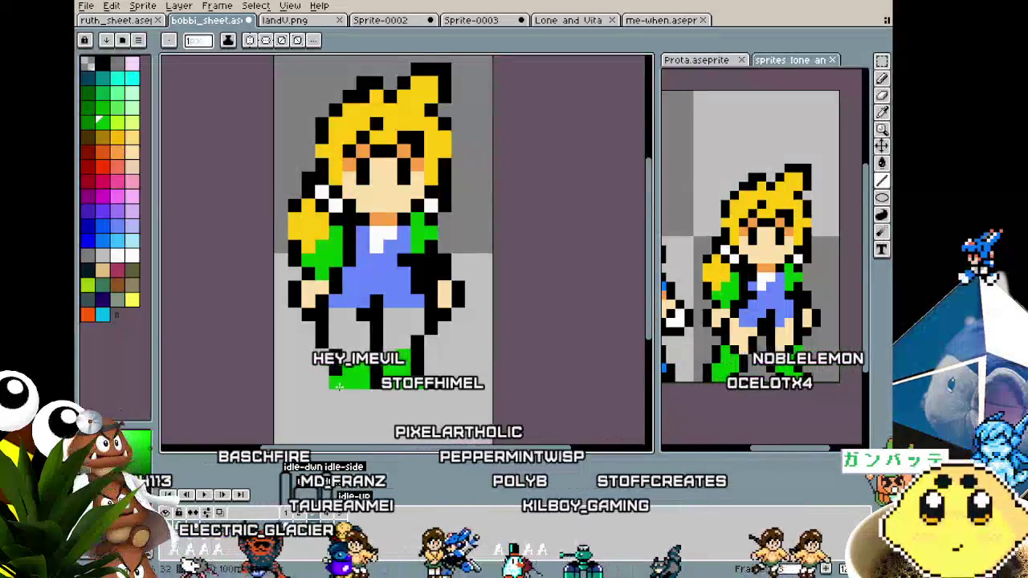
{"action": "scroll", "coordinate": [349, 357], "scroll_direction": "down", "scroll_amount": 3}
{"action": "scroll", "coordinate": [342, 377], "scroll_direction": "down", "scroll_amount": 1}
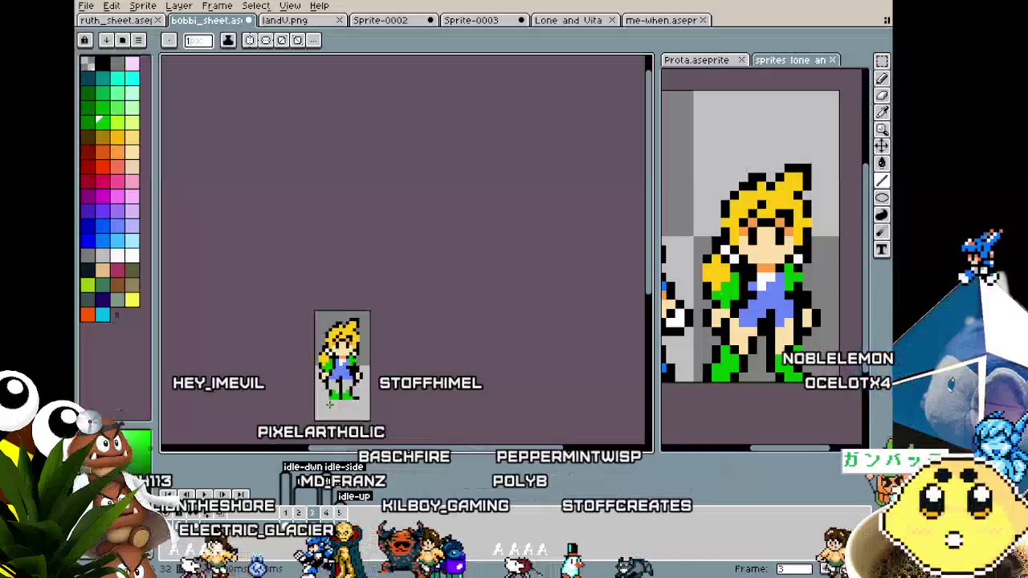
{"action": "scroll", "coordinate": [333, 397], "scroll_direction": "up", "scroll_amount": 2}
{"action": "scroll", "coordinate": [329, 404], "scroll_direction": "up", "scroll_amount": 1}
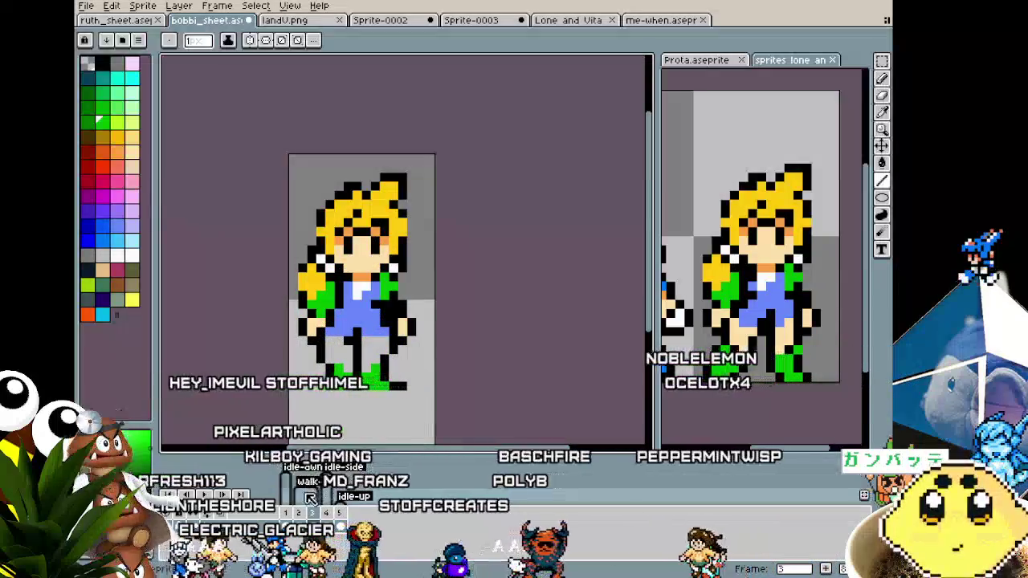
Step: Compare the pose against frames 1, 4 and 5, then return to a front-facing frame
{"action": "left_click", "coordinate": [292, 514]}
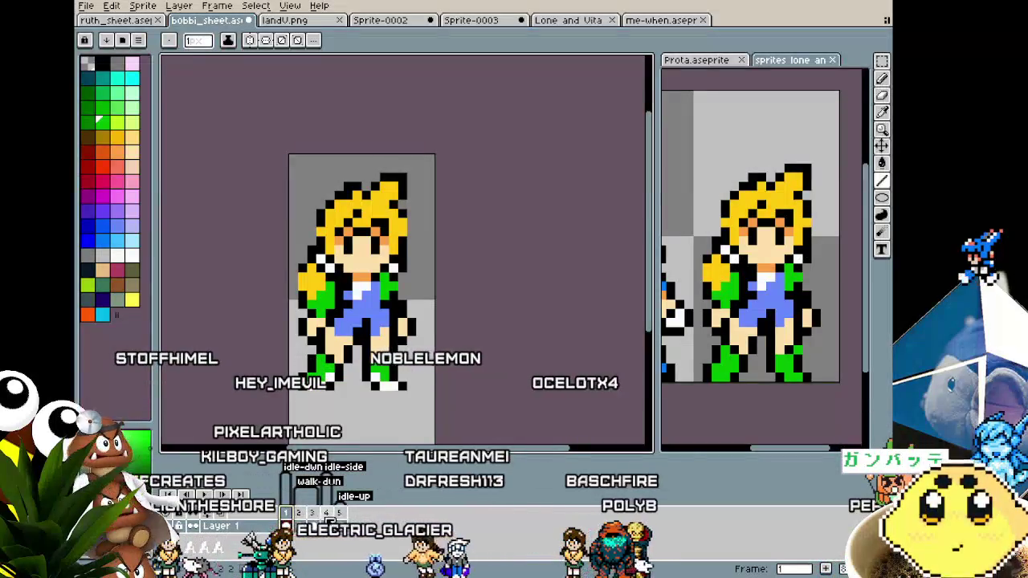
{"action": "left_click", "coordinate": [328, 521]}
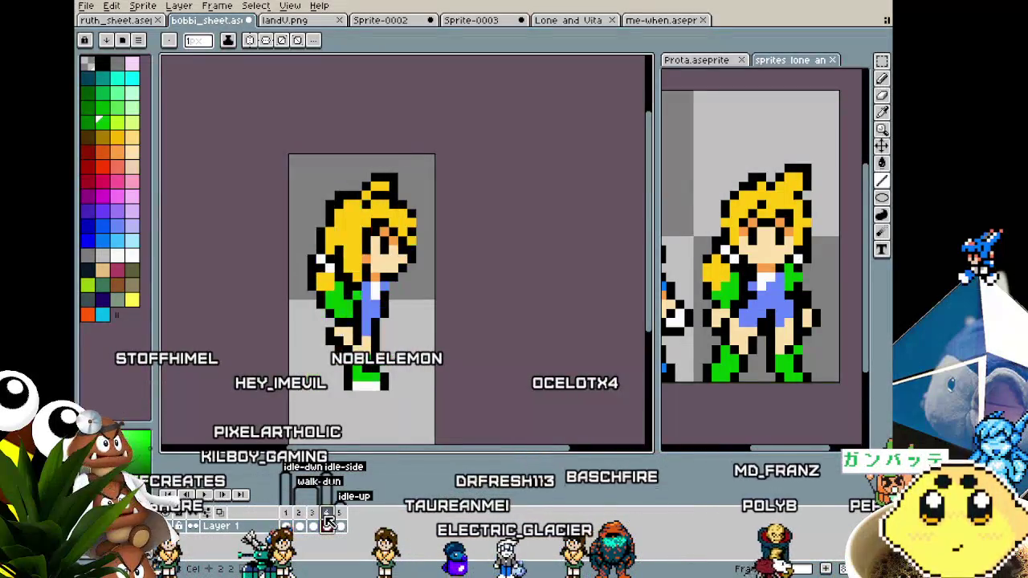
{"action": "left_click", "coordinate": [341, 522]}
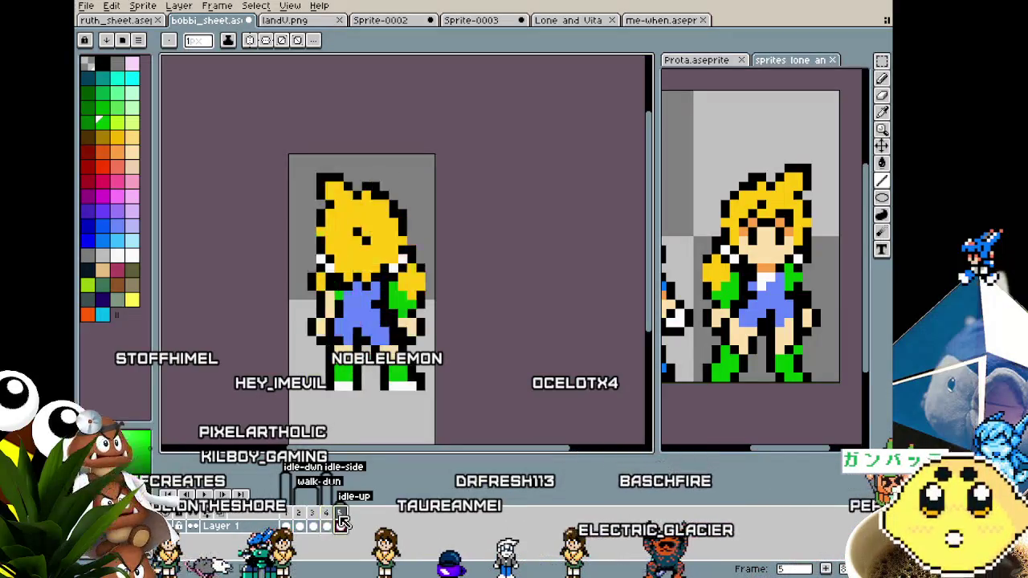
{"action": "left_click", "coordinate": [287, 523]}
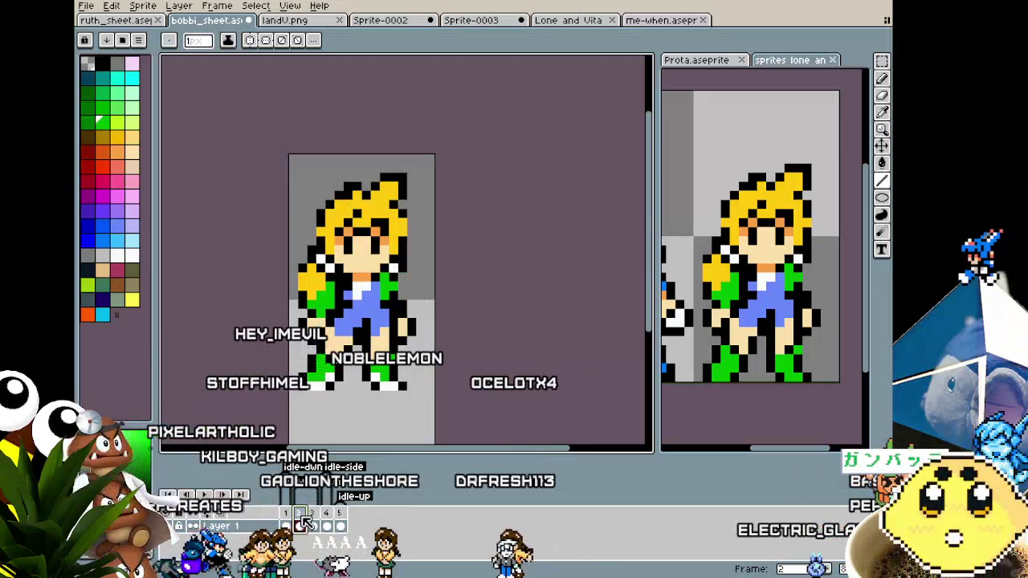
{"action": "left_click_drag", "start_coordinate": [283, 353], "coordinate": [270, 367]}
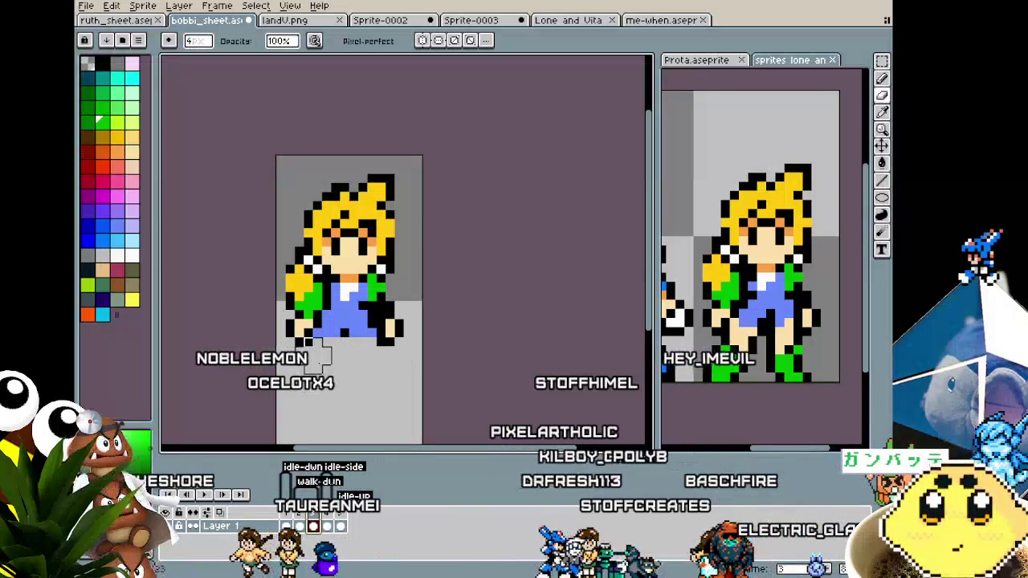
Step: Pick black, undo stray strokes, and draw a larger black ellipse below the left leg
{"action": "left_click", "coordinate": [378, 318], "text": "alt"}
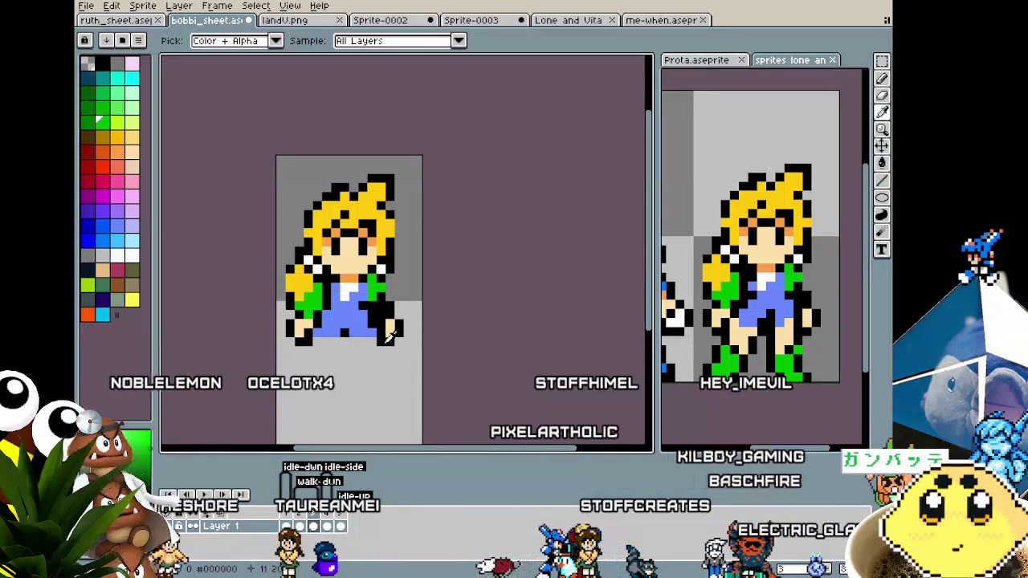
{"action": "left_click", "coordinate": [374, 325]}
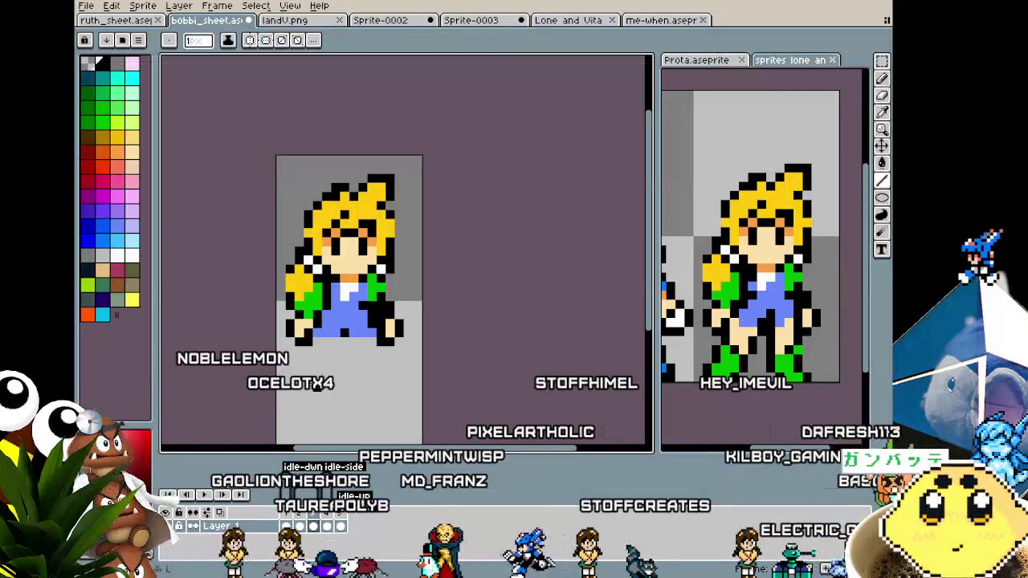
{"action": "key", "text": "alt"}
{"action": "left_click_drag", "start_coordinate": [316, 345], "coordinate": [320, 367]}
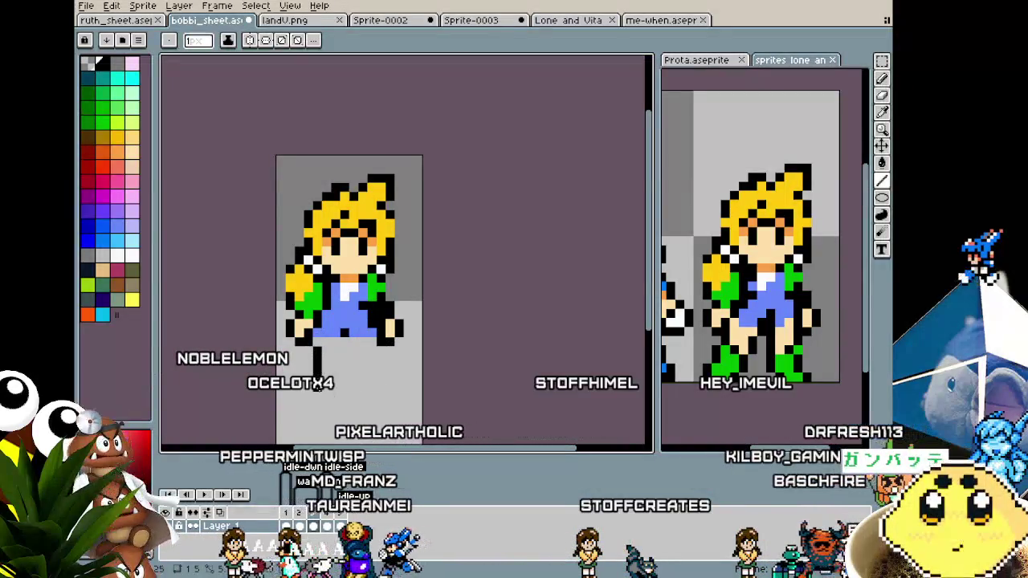
{"action": "key", "text": "ctrl+z"}
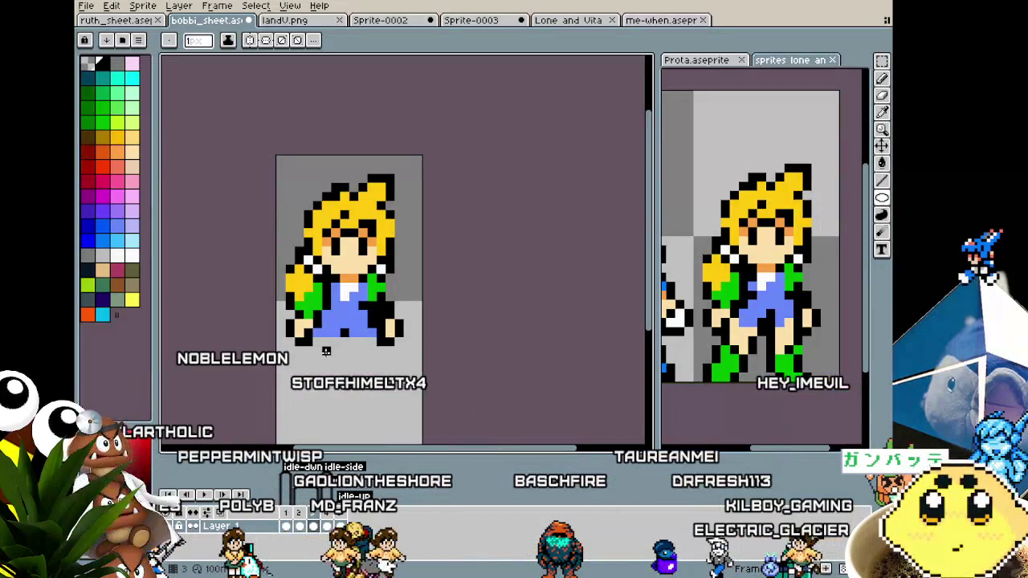
{"action": "key", "text": "ctrl+z"}
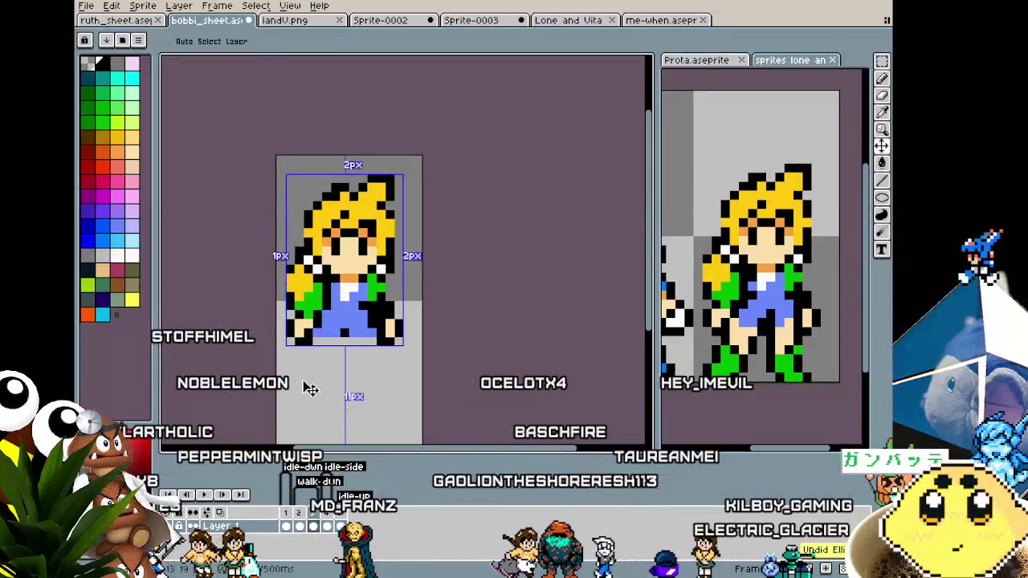
{"action": "mouse_move", "coordinate": [336, 378]}
{"action": "left_mouse_down"}
{"action": "mouse_move", "coordinate": [343, 393]}
{"action": "mouse_move", "coordinate": [354, 368]}
{"action": "mouse_move", "coordinate": [363, 406]}
{"action": "left_mouse_up"}
Step: Shrink the black outline into a small shoe under the left leg, undoing a stray blue stripe
{"action": "key", "text": "m"}
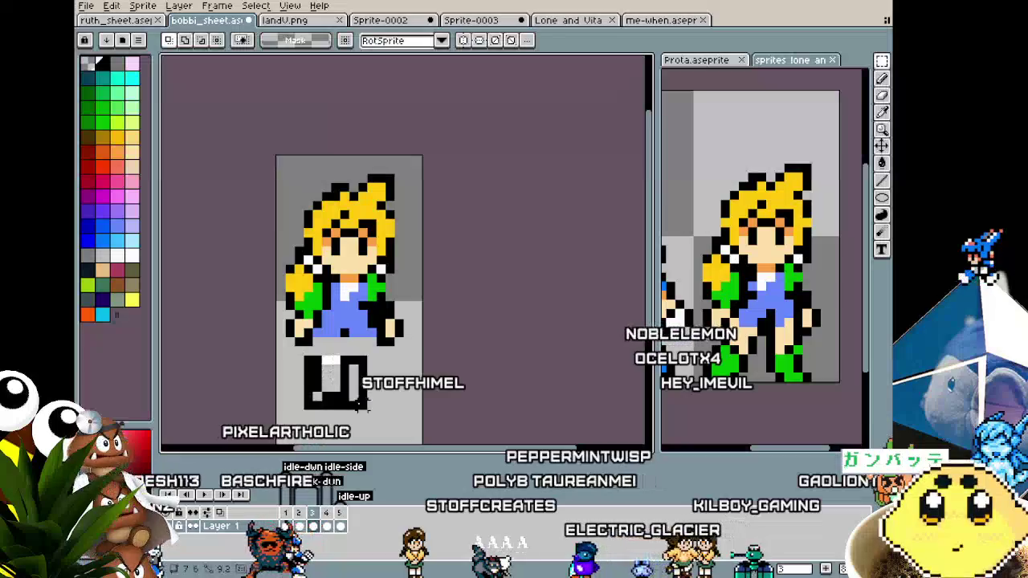
{"action": "left_click", "coordinate": [336, 398]}
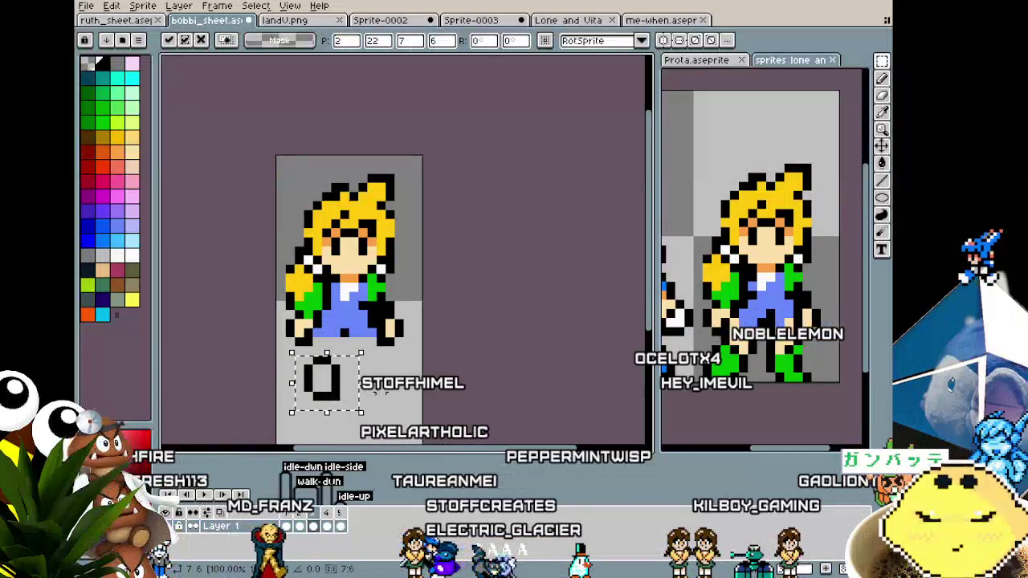
{"action": "left_click", "coordinate": [384, 391]}
{"action": "key", "text": "i"}
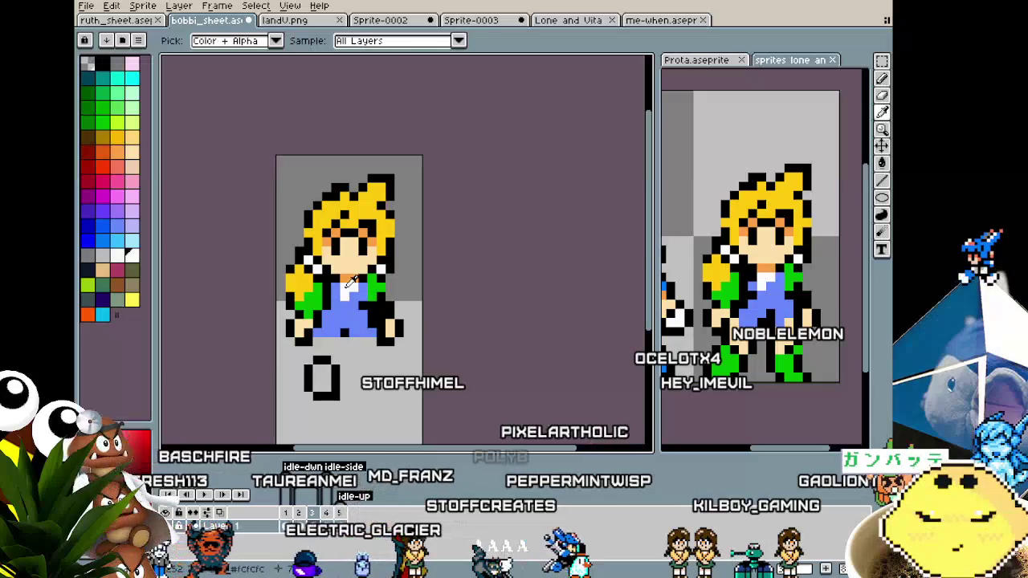
{"action": "key", "text": "w"}
{"action": "key", "text": "i"}
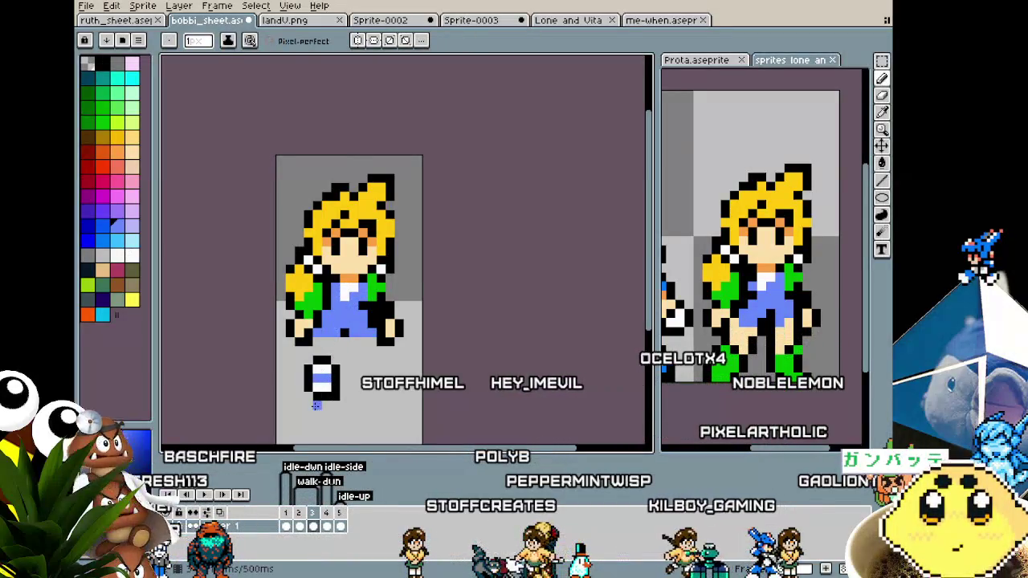
{"action": "key", "text": "ctrl+z"}
Step: Eyedrop the boot green from the reference sprite and paint a green block beside the new shoe
{"action": "key", "text": "i"}
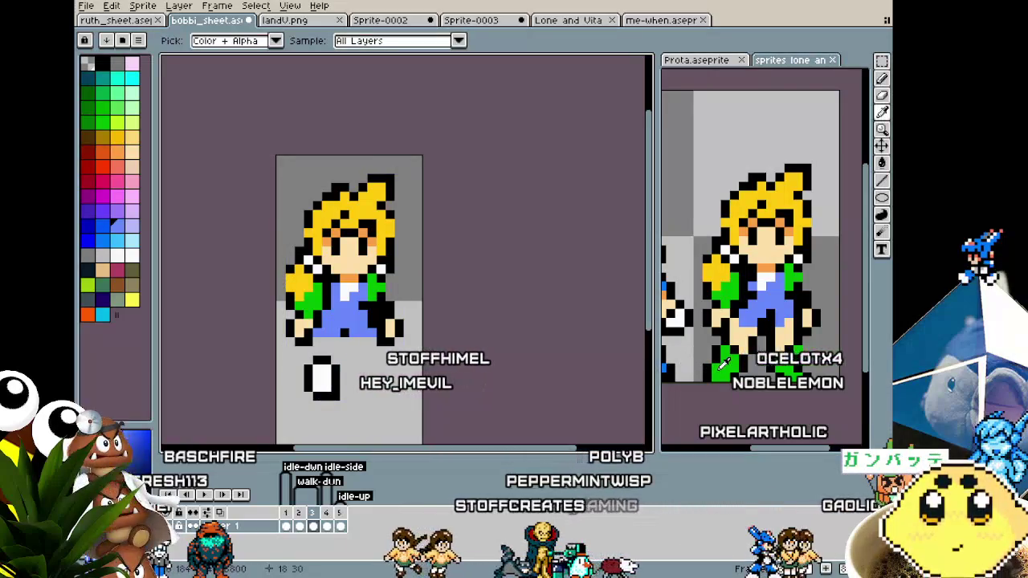
{"action": "left_click", "coordinate": [722, 364]}
{"action": "key", "text": "b"}
{"action": "left_click", "coordinate": [417, 413]}
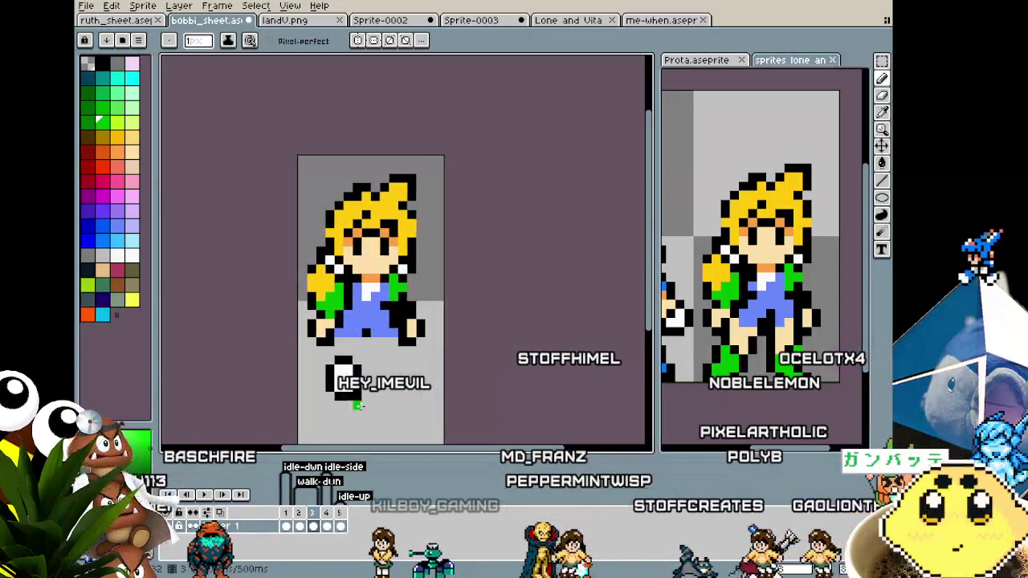
{"action": "left_click_drag", "start_coordinate": [337, 361], "coordinate": [353, 361]}
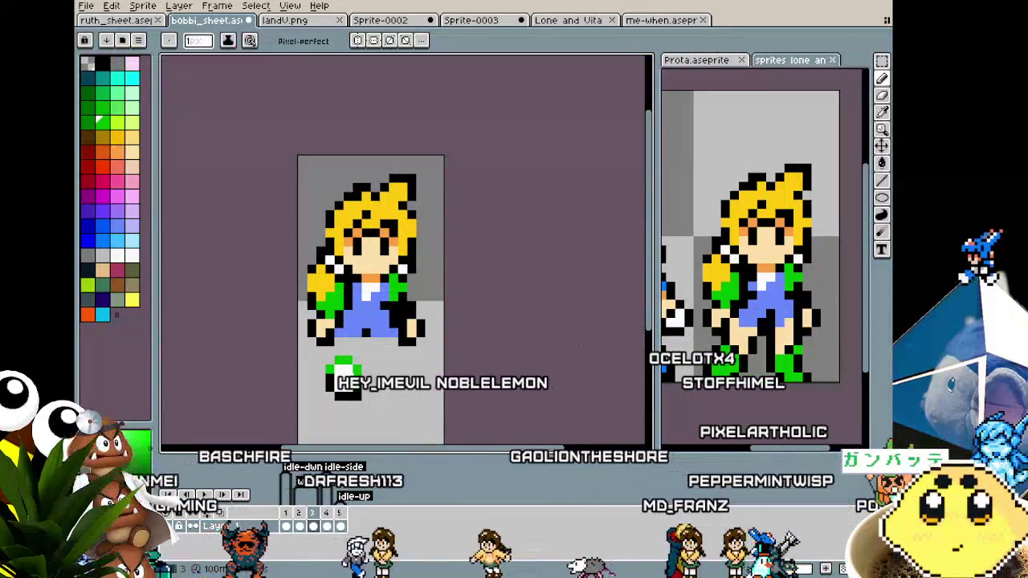
{"action": "key", "text": "ctrl+z"}
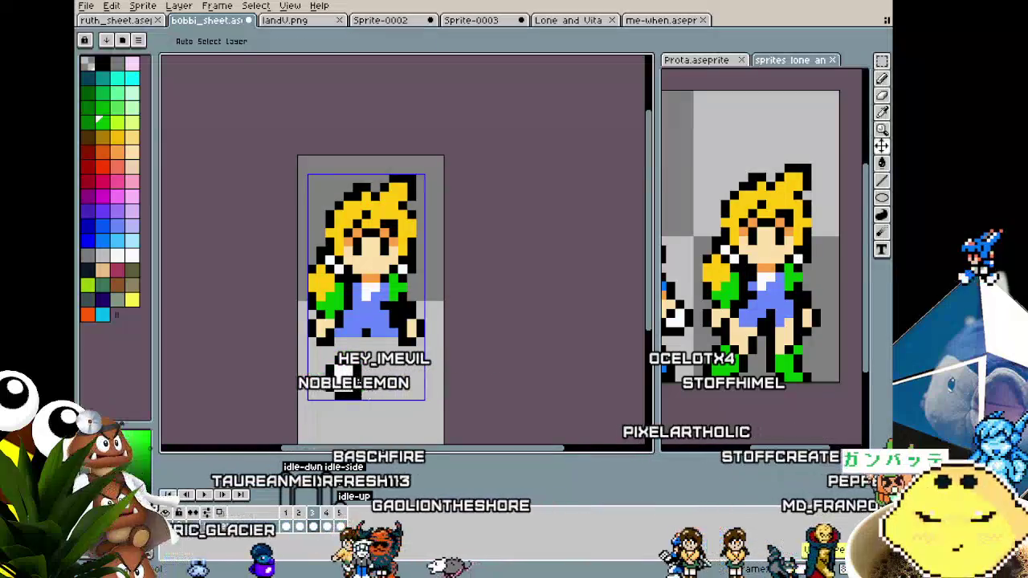
{"action": "scroll", "coordinate": [365, 391], "scroll_direction": "down", "scroll_amount": 1}
{"action": "scroll", "coordinate": [358, 410], "scroll_direction": "up", "scroll_amount": 1}
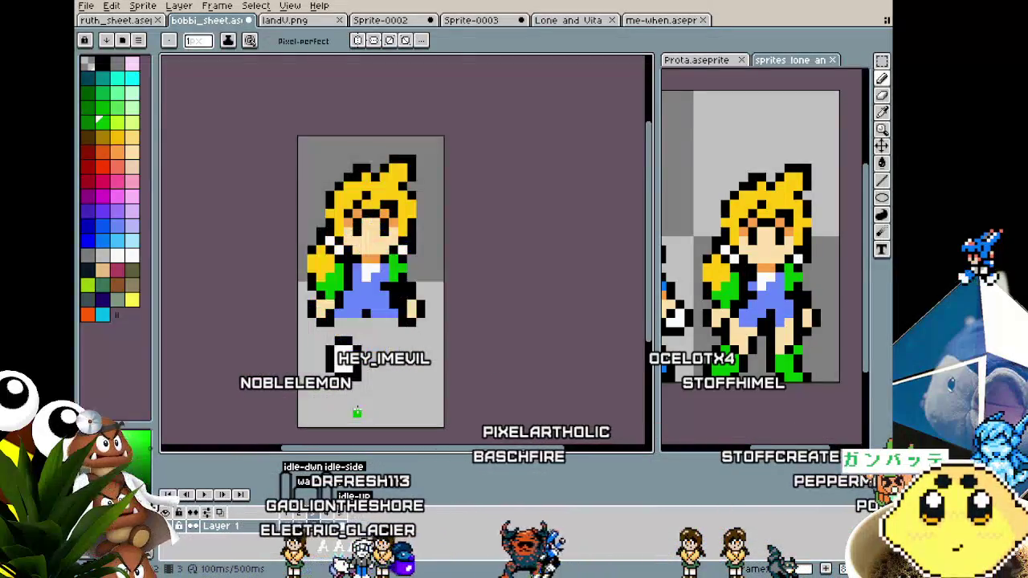
{"action": "left_click_drag", "start_coordinate": [358, 413], "coordinate": [332, 414]}
{"action": "key", "text": "alt"}
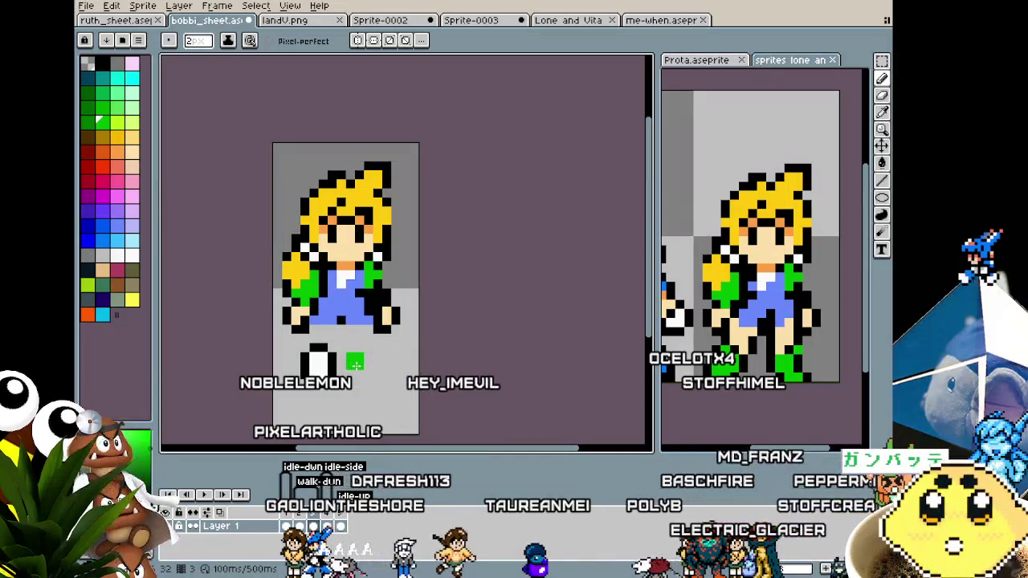
{"action": "key", "text": "ctrl+z"}
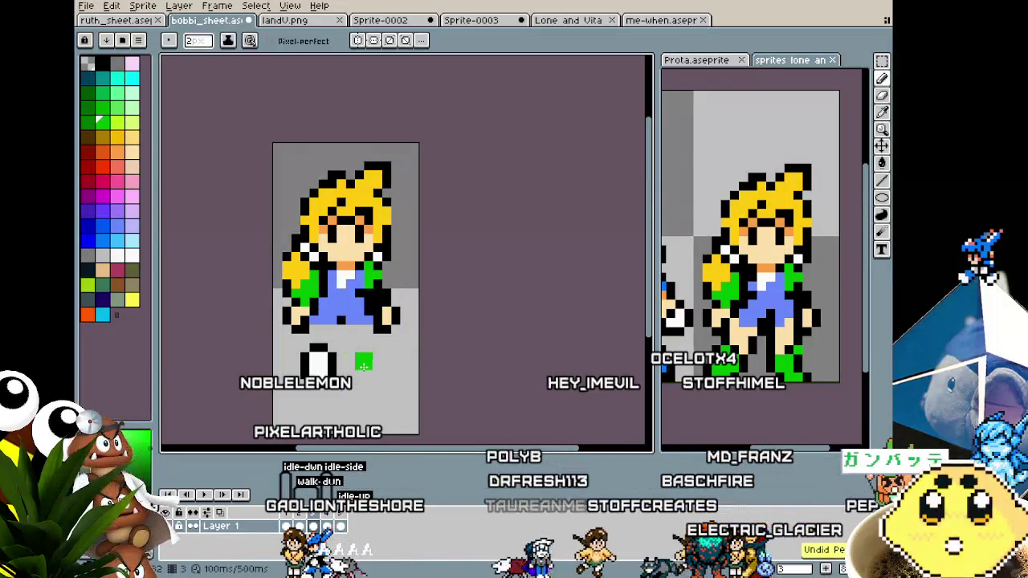
{"action": "left_click", "coordinate": [365, 366]}
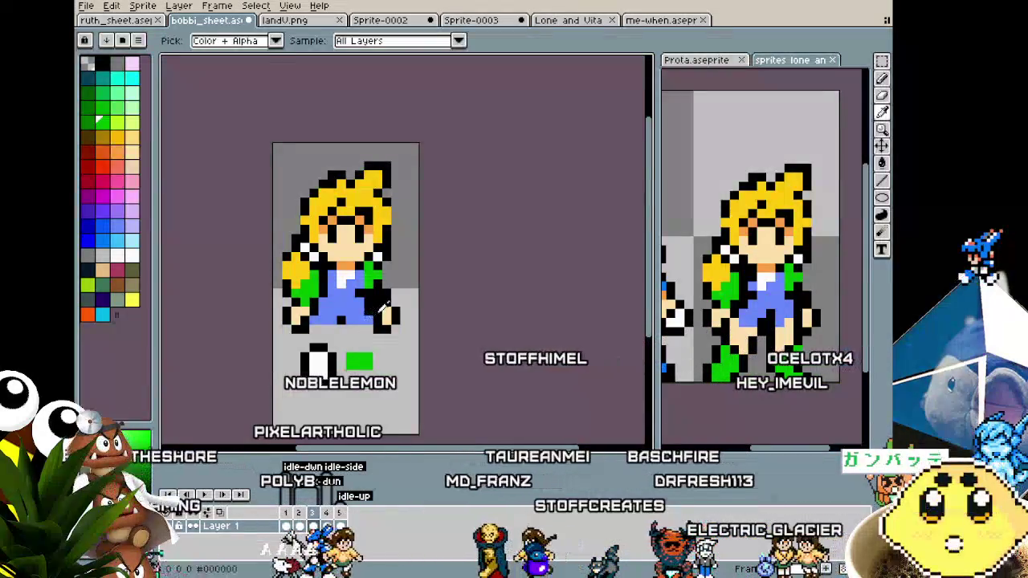
Step: Paint the bottom row of the green block black, with a black pixel beneath it
{"action": "left_click", "coordinate": [102, 63]}
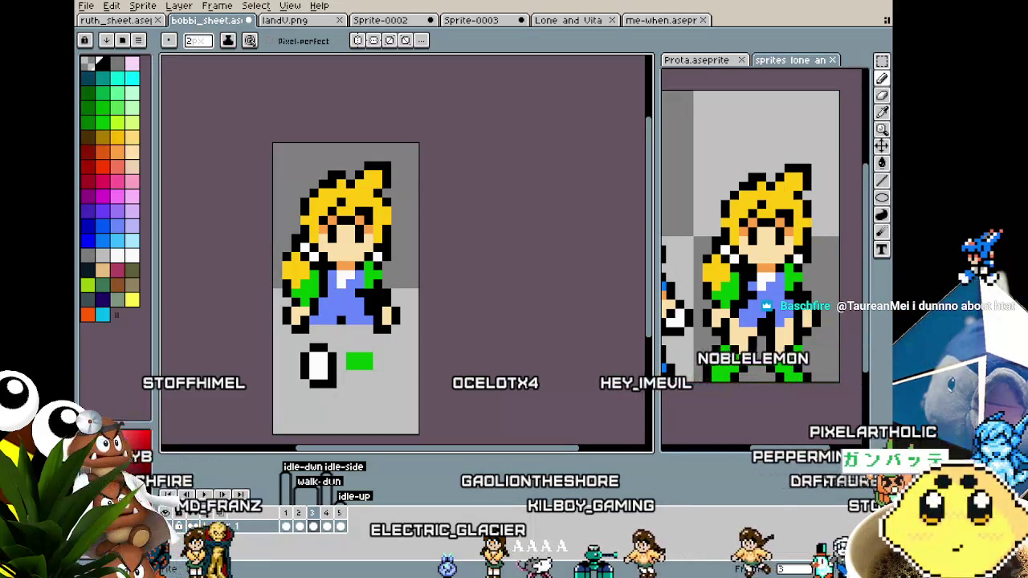
{"action": "left_click", "coordinate": [372, 416]}
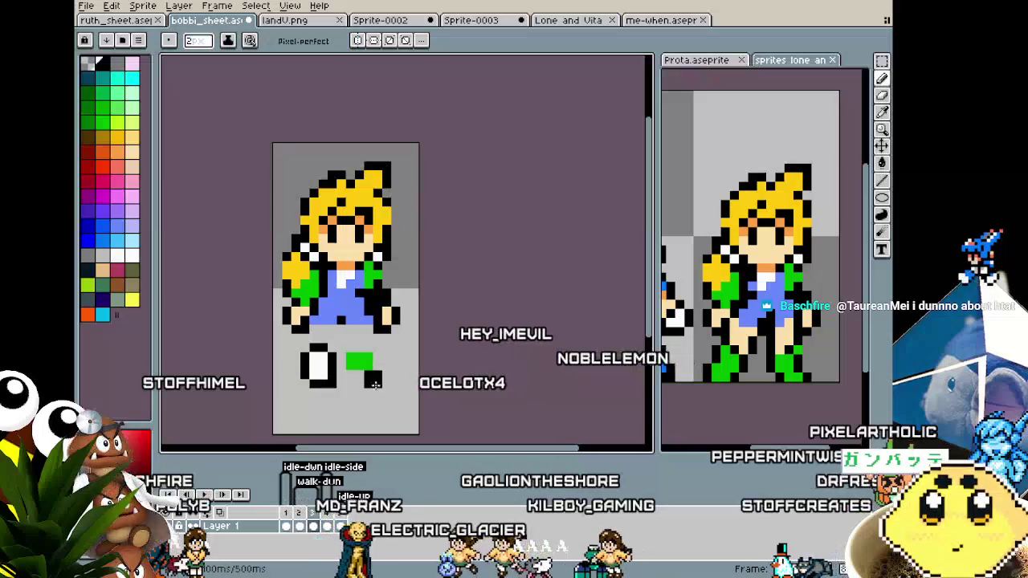
{"action": "scroll", "coordinate": [352, 354], "scroll_direction": "down", "scroll_amount": 1}
{"action": "scroll", "coordinate": [351, 354], "scroll_direction": "up", "scroll_amount": 1}
{"action": "scroll", "coordinate": [353, 356], "scroll_direction": "up", "scroll_amount": 2}
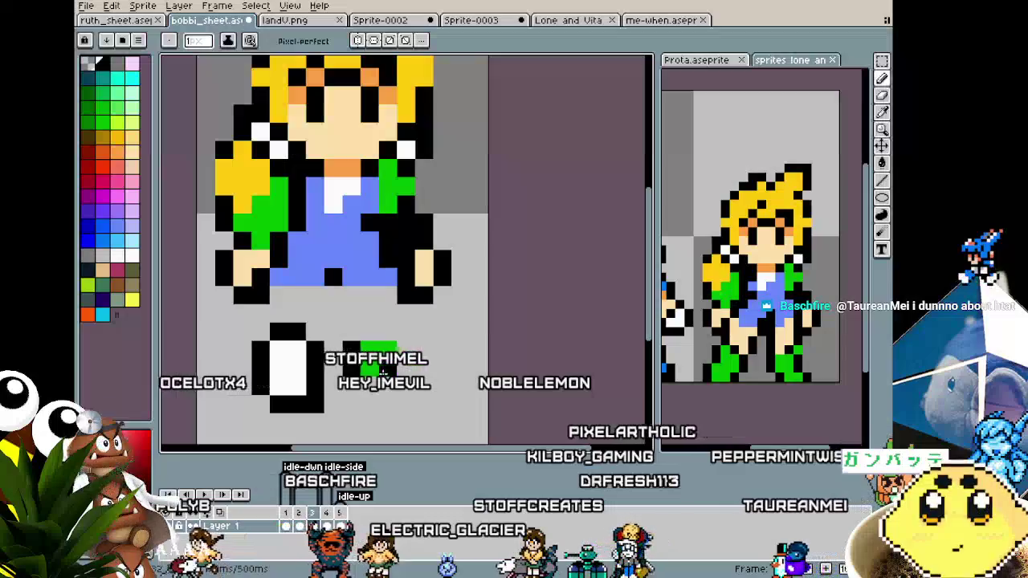
{"action": "left_click_drag", "start_coordinate": [363, 370], "coordinate": [381, 371]}
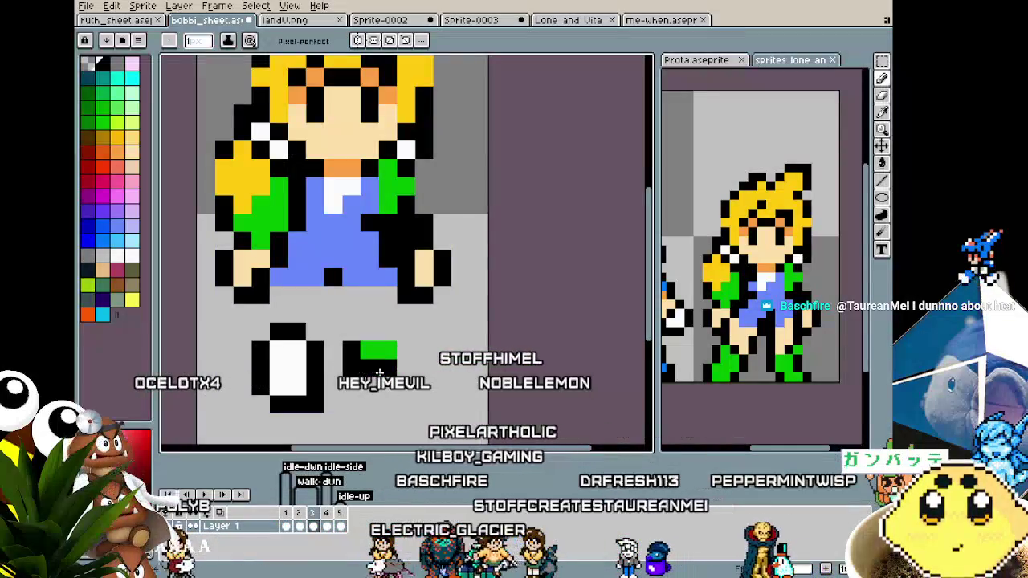
{"action": "scroll", "coordinate": [361, 377], "scroll_direction": "down", "scroll_amount": 3}
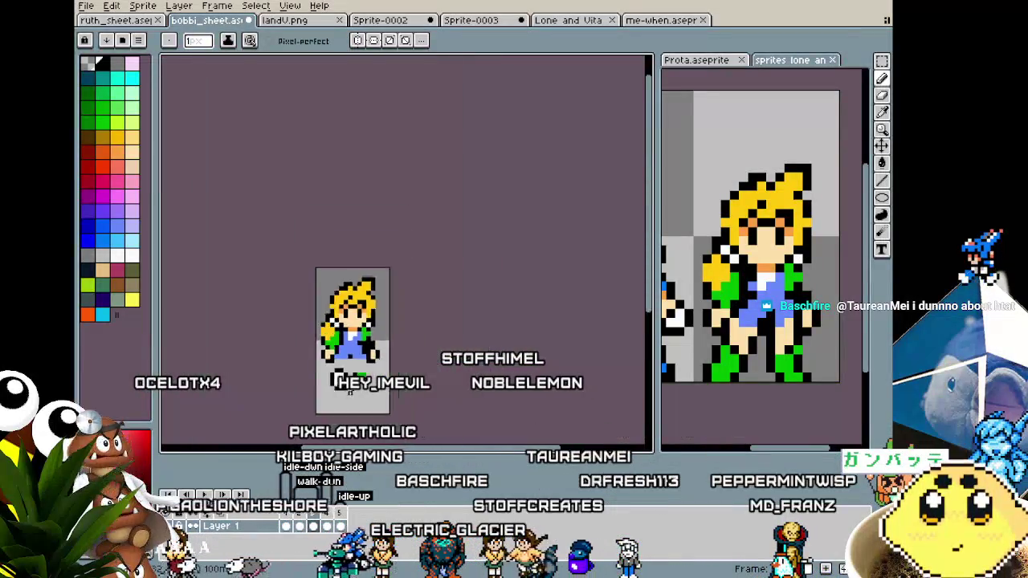
{"action": "scroll", "coordinate": [361, 378], "scroll_direction": "down", "scroll_amount": 2}
{"action": "scroll", "coordinate": [371, 279], "scroll_direction": "up", "scroll_amount": 3}
{"action": "scroll", "coordinate": [371, 279], "scroll_direction": "up", "scroll_amount": 1}
Step: Sample the skin colour and extend both legs downward below the overalls in skin pixels
{"action": "key", "text": "i"}
{"action": "left_click", "coordinate": [371, 280]}
{"action": "key", "text": "b"}
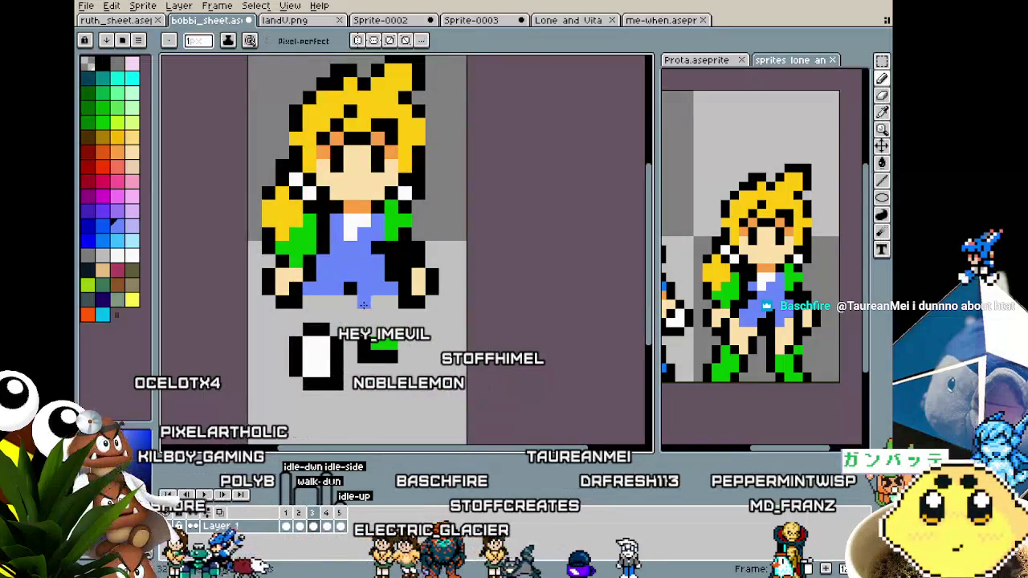
{"action": "left_click", "coordinate": [384, 324]}
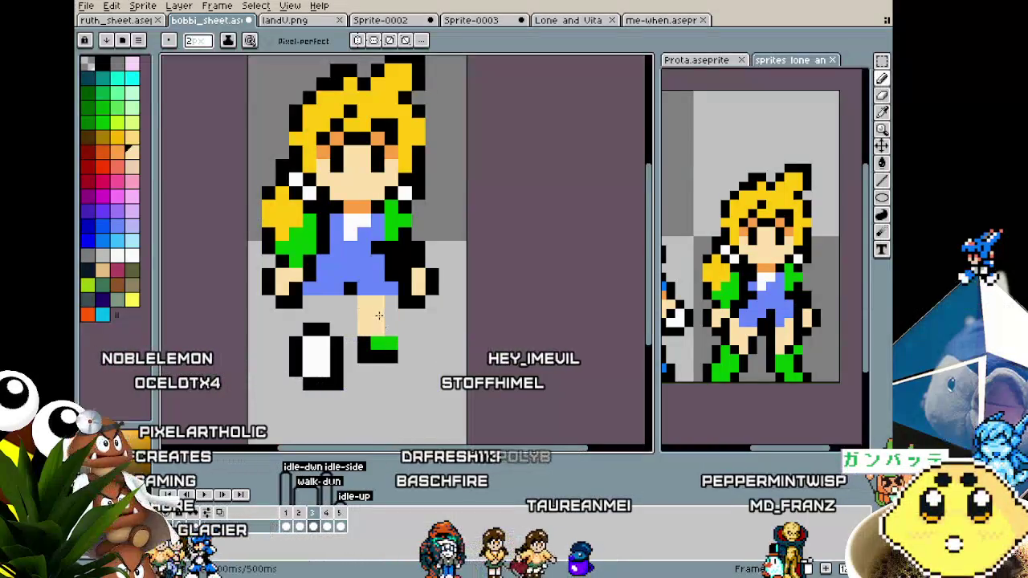
{"action": "key", "text": "w"}
{"action": "left_click", "coordinate": [346, 331]}
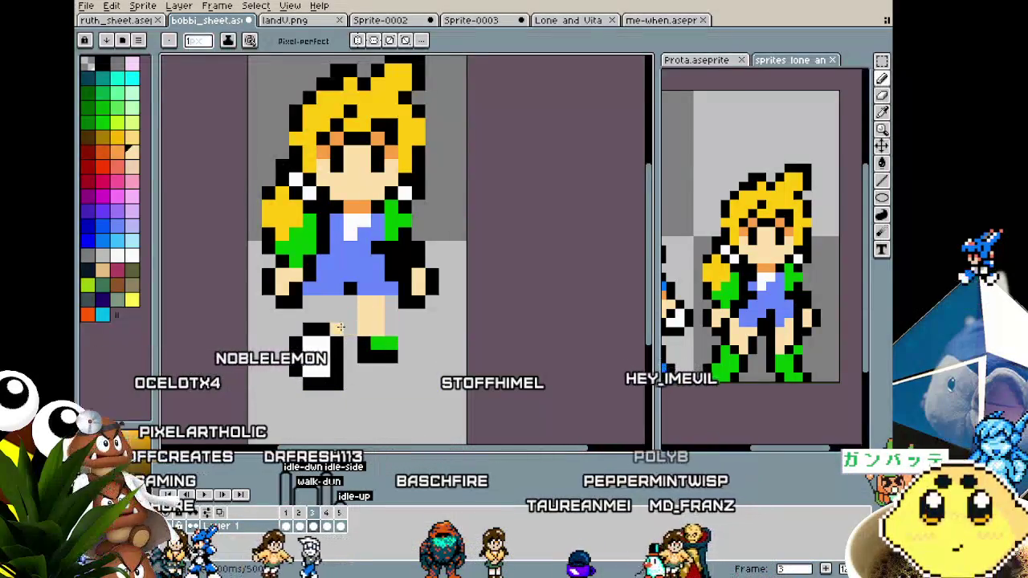
{"action": "key", "text": "b"}
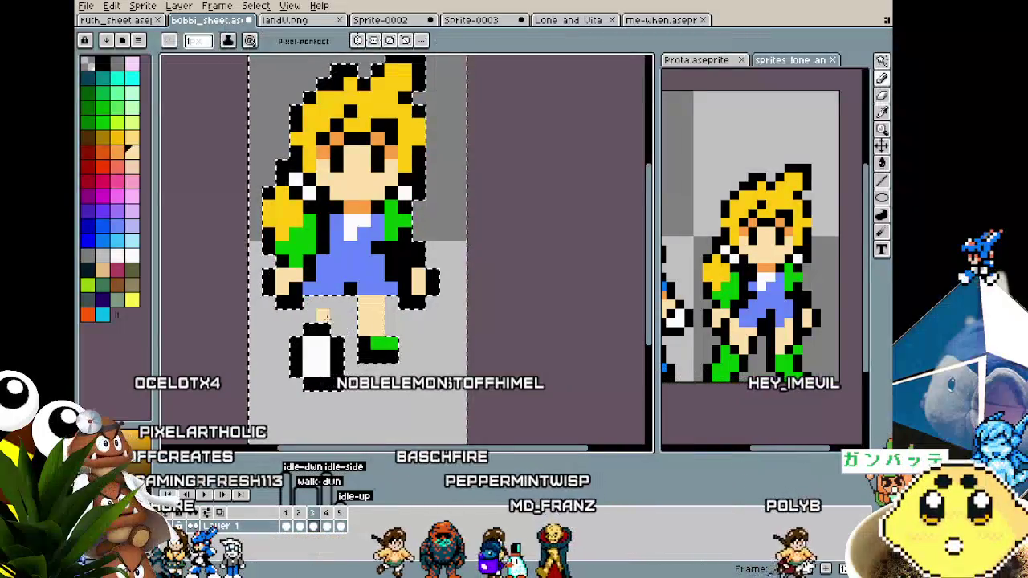
{"action": "left_click", "coordinate": [327, 308]}
{"action": "mouse_move", "coordinate": [328, 308]}
{"action": "left_mouse_down"}
{"action": "mouse_move", "coordinate": [329, 322]}
{"action": "mouse_move", "coordinate": [327, 298]}
{"action": "left_mouse_up"}
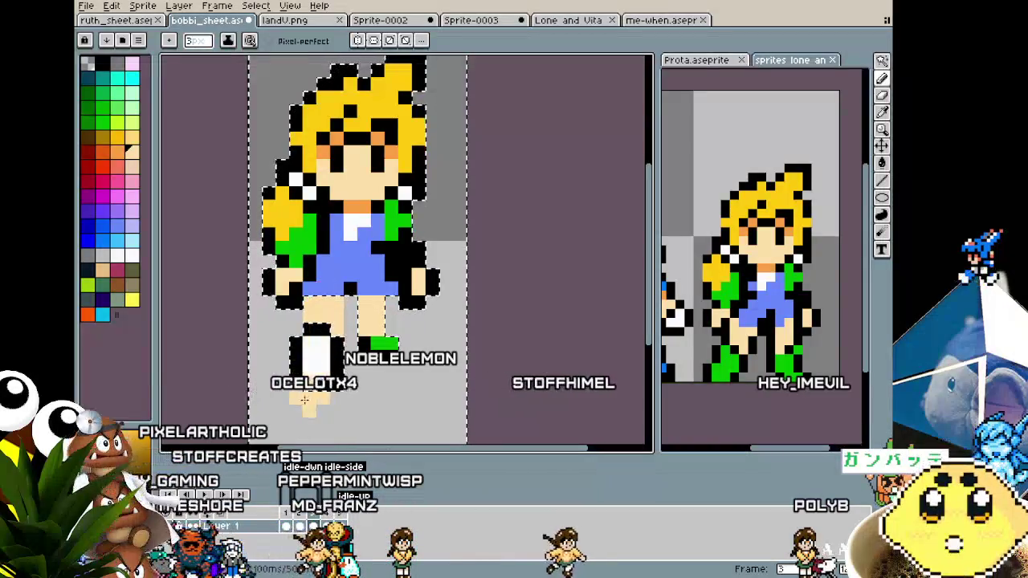
{"action": "key", "text": "ctrl+d"}
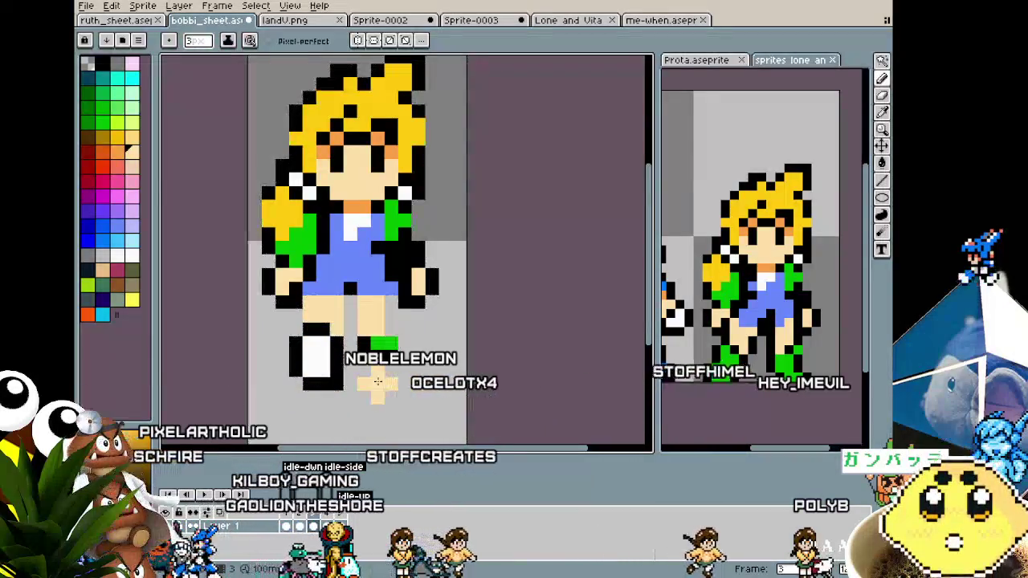
Step: Extend the right boot's green leftward and outline both boots' right edges in black
{"action": "left_click", "coordinate": [366, 342]}
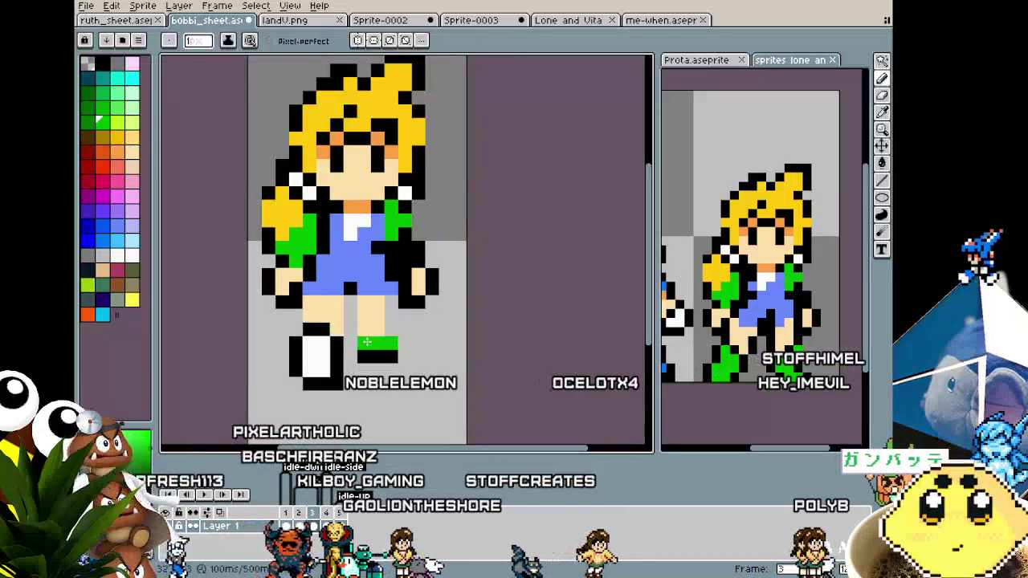
{"action": "left_click", "coordinate": [375, 361], "text": "alt"}
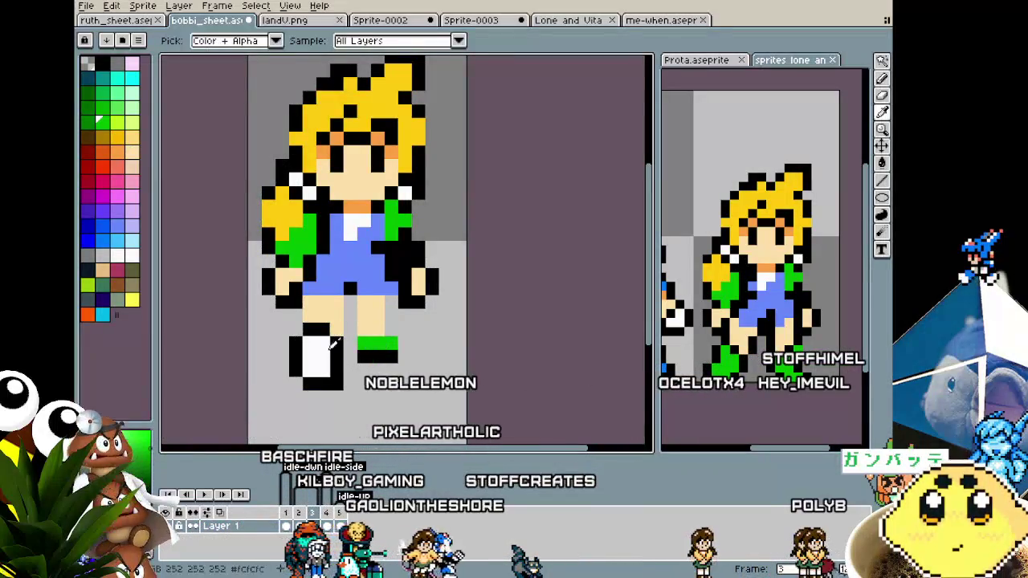
{"action": "left_click_drag", "start_coordinate": [337, 337], "coordinate": [327, 359]}
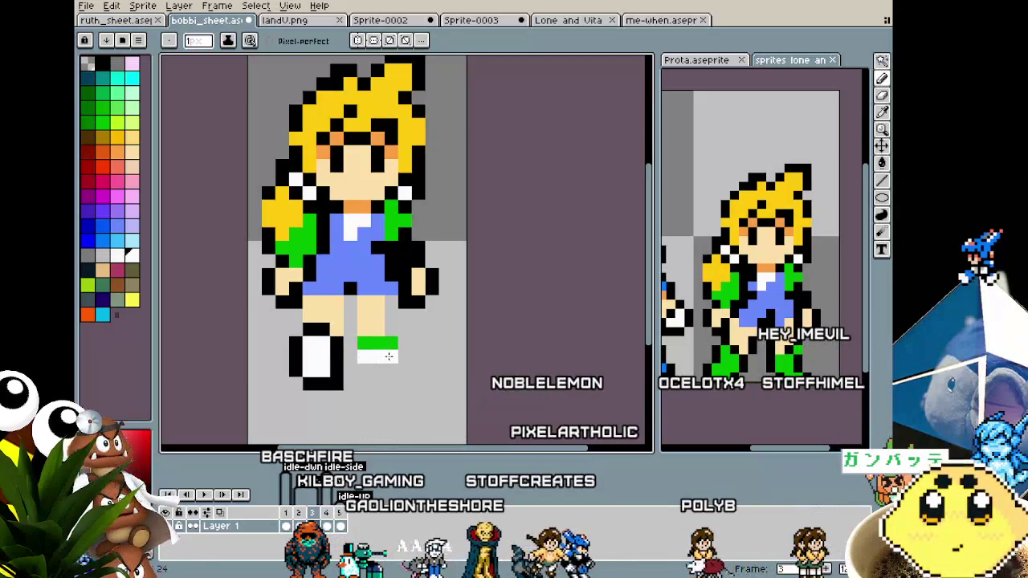
{"action": "left_click", "coordinate": [390, 355]}
{"action": "mouse_move", "coordinate": [391, 343]}
{"action": "left_mouse_down"}
{"action": "mouse_move", "coordinate": [386, 307]}
{"action": "mouse_move", "coordinate": [348, 325]}
{"action": "left_mouse_up"}
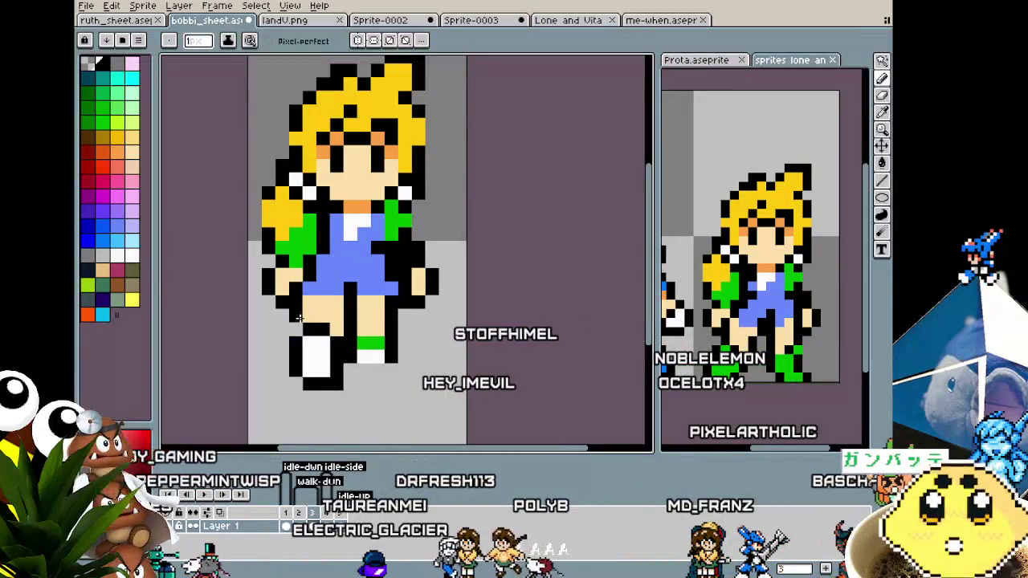
Step: Paint an orange band across the waist beneath the blue overalls, undoing stray green and orange pixels
{"action": "scroll", "coordinate": [313, 391], "scroll_direction": "down", "scroll_amount": 5}
{"action": "scroll", "coordinate": [313, 391], "scroll_direction": "up", "scroll_amount": 2}
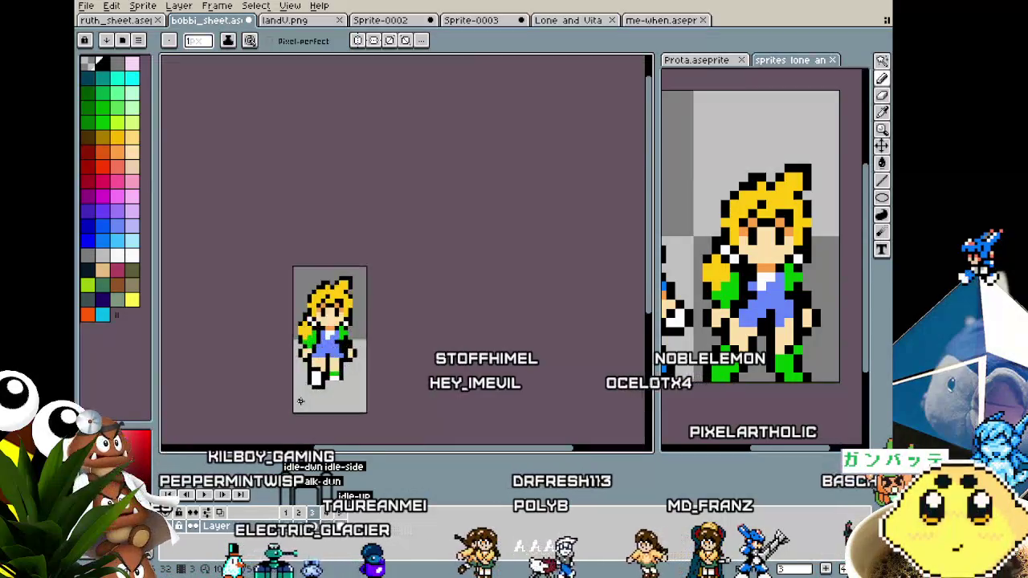
{"action": "scroll", "coordinate": [321, 387], "scroll_direction": "up", "scroll_amount": 3}
{"action": "scroll", "coordinate": [340, 379], "scroll_direction": "up", "scroll_amount": 2}
{"action": "left_click", "coordinate": [99, 119]}
{"action": "left_click", "coordinate": [340, 281]}
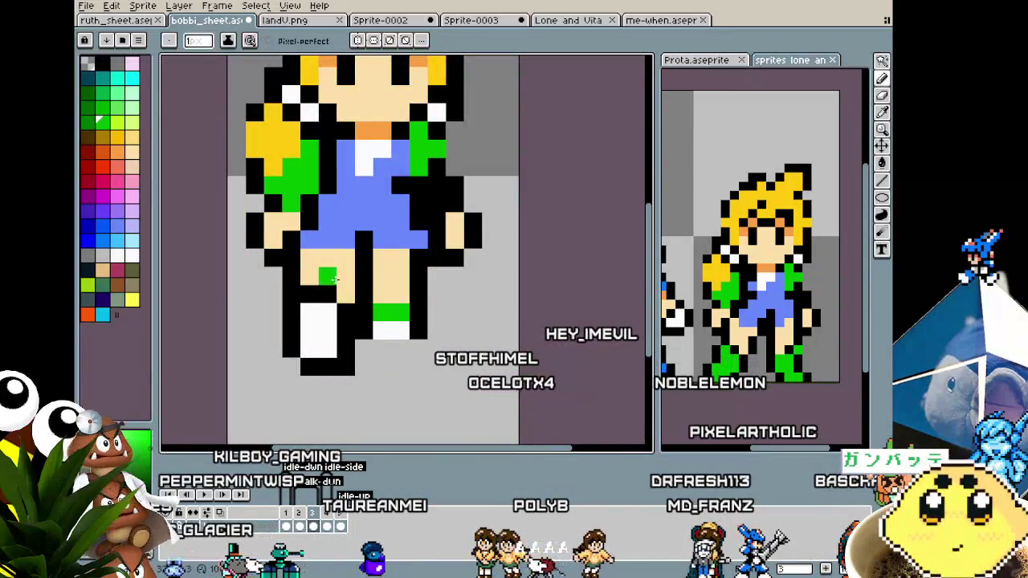
{"action": "key", "text": "ctrl+z"}
{"action": "key", "text": "i"}
{"action": "left_click", "coordinate": [378, 126], "text": "alt"}
{"action": "left_click", "coordinate": [361, 309]}
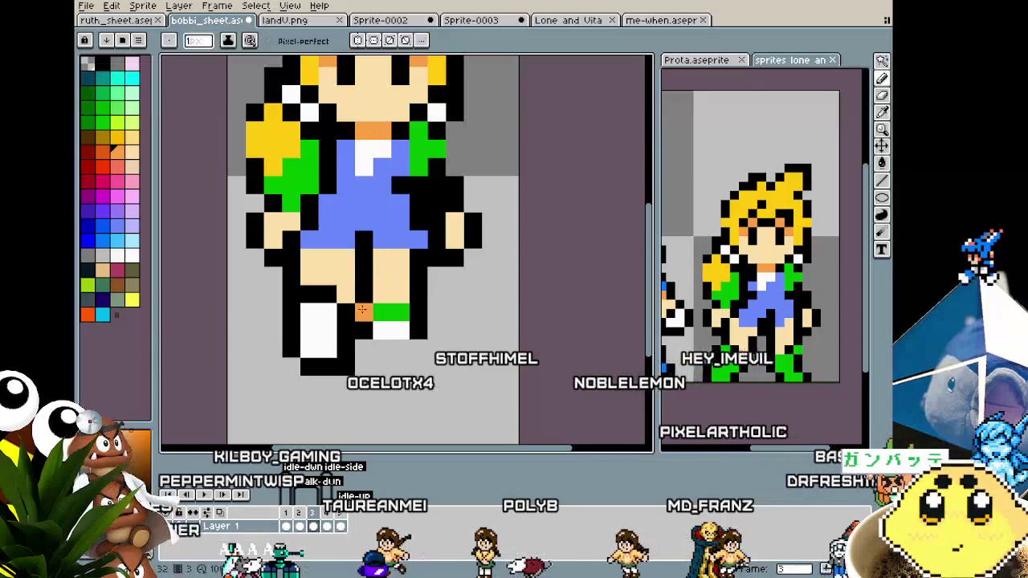
{"action": "key", "text": "ctrl+z"}
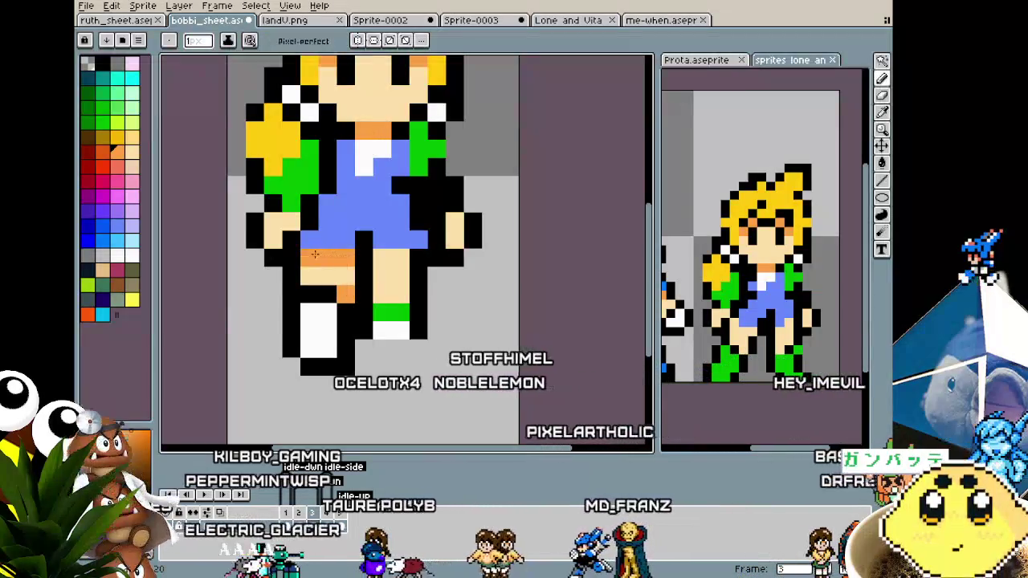
{"action": "left_click_drag", "start_coordinate": [306, 257], "coordinate": [377, 259]}
Step: Sample orange from the sprite for shading the raised left leg
{"action": "scroll", "coordinate": [377, 259], "scroll_direction": "down", "scroll_amount": 1}
{"action": "scroll", "coordinate": [357, 337], "scroll_direction": "down", "scroll_amount": 1}
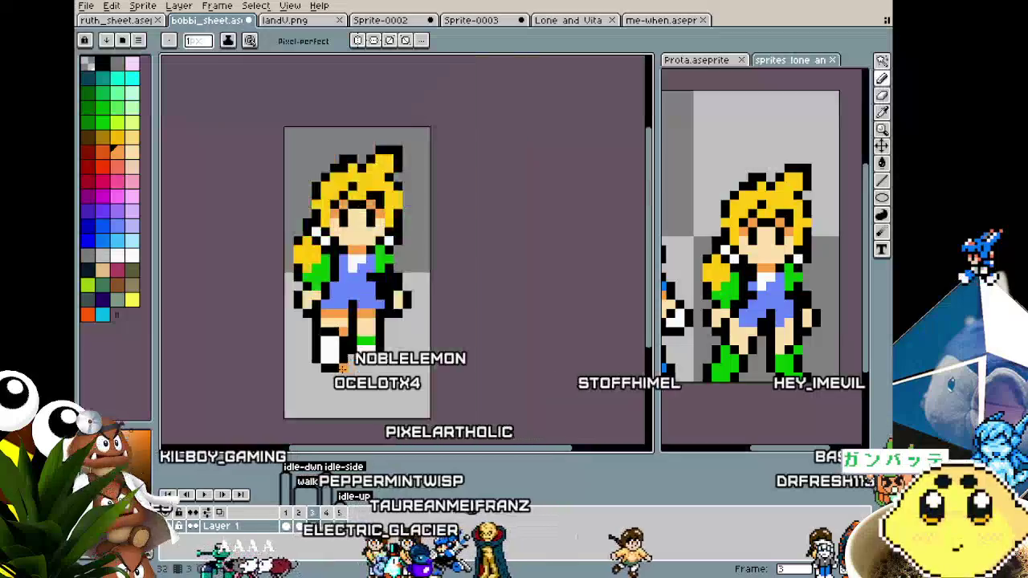
{"action": "scroll", "coordinate": [343, 368], "scroll_direction": "down", "scroll_amount": 1}
{"action": "scroll", "coordinate": [343, 369], "scroll_direction": "up", "scroll_amount": 1}
{"action": "scroll", "coordinate": [333, 366], "scroll_direction": "up", "scroll_amount": 1}
{"action": "scroll", "coordinate": [309, 361], "scroll_direction": "up", "scroll_amount": 1}
{"action": "scroll", "coordinate": [285, 356], "scroll_direction": "up", "scroll_amount": 1}
{"action": "key", "text": "i"}
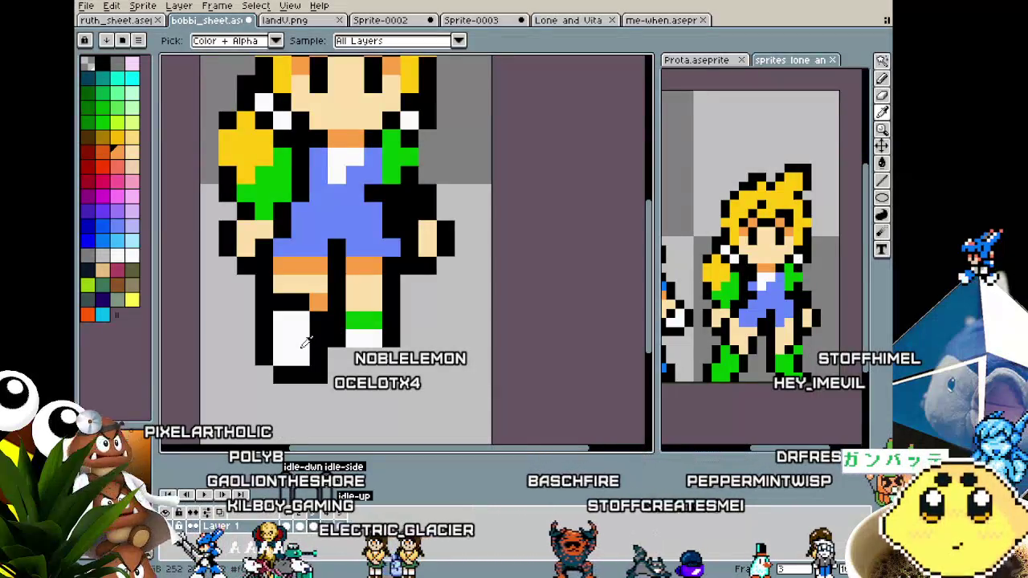
{"action": "key", "text": "b"}
{"action": "left_click", "coordinate": [300, 353]}
{"action": "scroll", "coordinate": [386, 319], "scroll_direction": "down", "scroll_amount": 3}
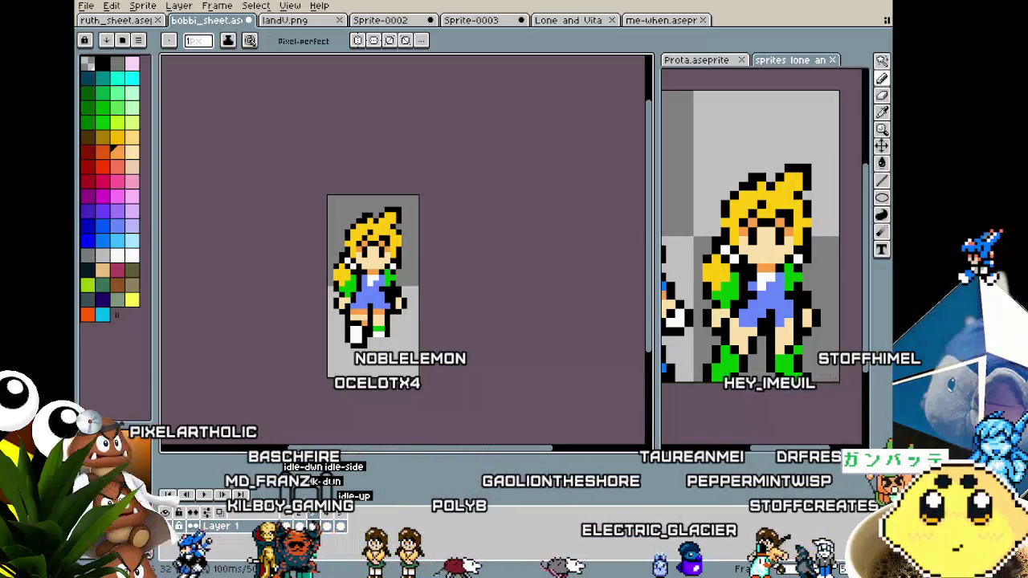
{"action": "scroll", "coordinate": [374, 321], "scroll_direction": "up", "scroll_amount": 1}
{"action": "scroll", "coordinate": [372, 305], "scroll_direction": "up", "scroll_amount": 1}
{"action": "scroll", "coordinate": [369, 281], "scroll_direction": "up", "scroll_amount": 1}
Step: Switch to a different orange shade, then sample black from the sprite
{"action": "key", "text": "i"}
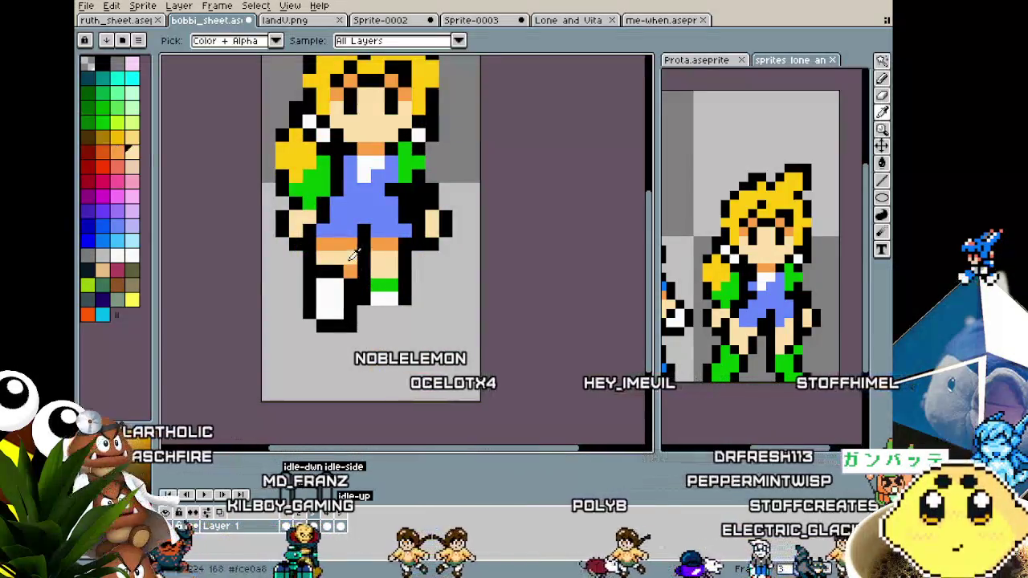
{"action": "left_click", "coordinate": [384, 233]}
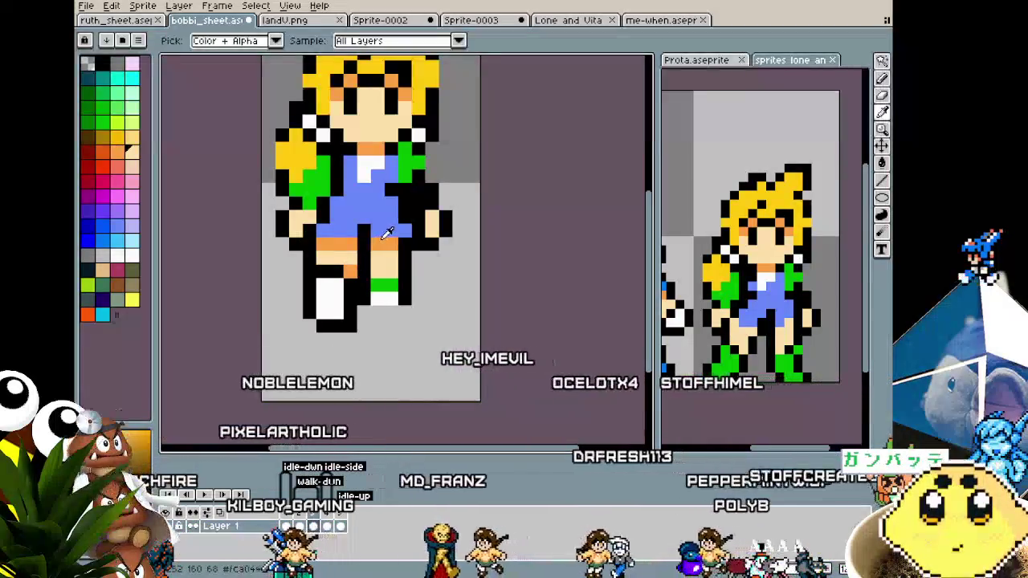
{"action": "key", "text": "b"}
{"action": "scroll", "coordinate": [360, 324], "scroll_direction": "down", "scroll_amount": 2}
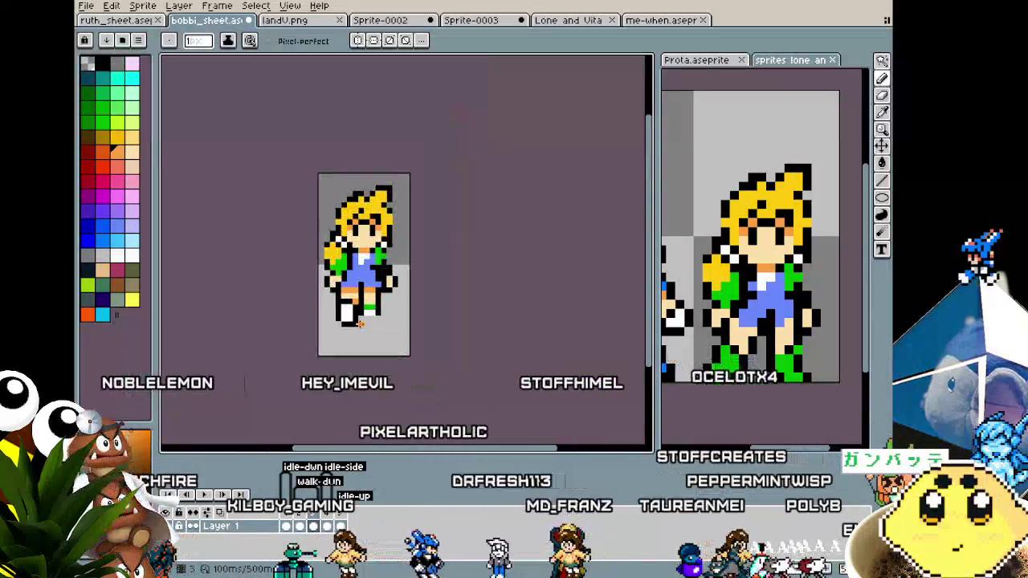
{"action": "scroll", "coordinate": [369, 305], "scroll_direction": "down", "scroll_amount": 1}
{"action": "scroll", "coordinate": [386, 281], "scroll_direction": "up", "scroll_amount": 2}
{"action": "scroll", "coordinate": [397, 261], "scroll_direction": "up", "scroll_amount": 1}
{"action": "key", "text": "i"}
{"action": "left_click", "coordinate": [399, 263], "text": "alt"}
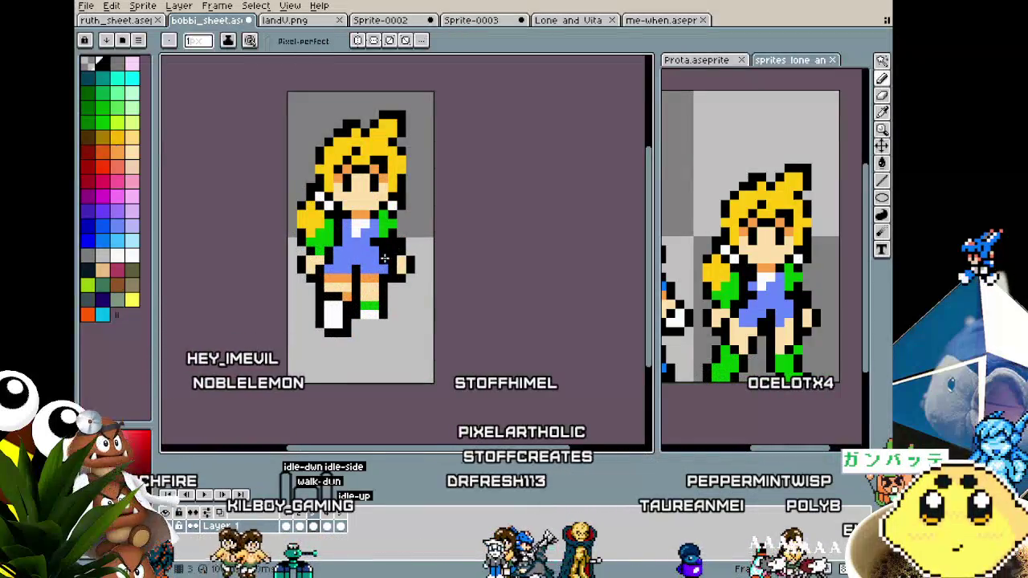
{"action": "scroll", "coordinate": [384, 271], "scroll_direction": "down", "scroll_amount": 2}
{"action": "scroll", "coordinate": [361, 305], "scroll_direction": "down", "scroll_amount": 2}
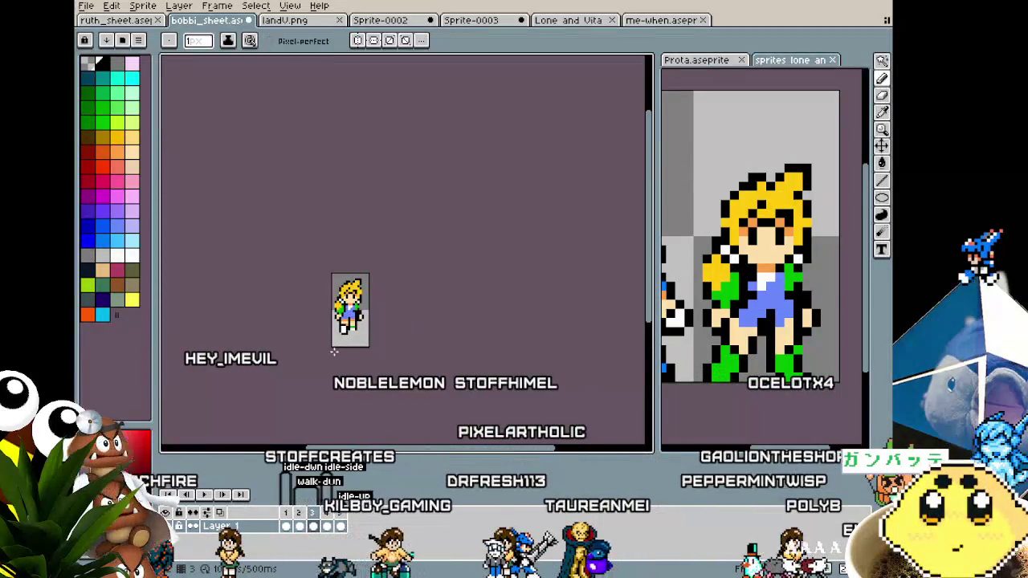
{"action": "scroll", "coordinate": [340, 340], "scroll_direction": "up", "scroll_amount": 2}
{"action": "scroll", "coordinate": [340, 340], "scroll_direction": "up", "scroll_amount": 1}
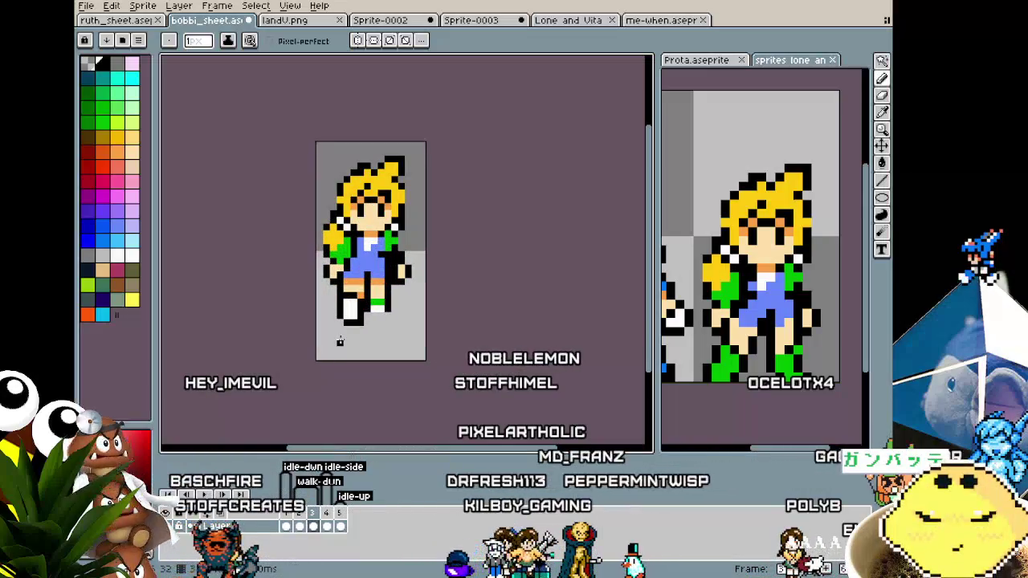
{"action": "scroll", "coordinate": [340, 342], "scroll_direction": "up", "scroll_amount": 2}
Step: Marquee-select the lower left leg and boot and nudge it down one pixel
{"action": "key", "text": "m"}
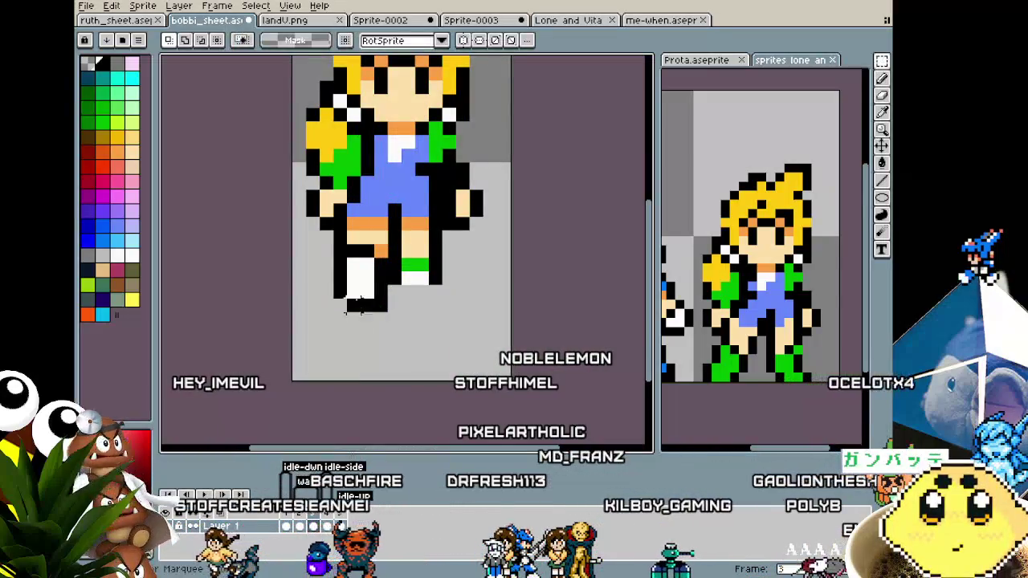
{"action": "left_click_drag", "start_coordinate": [317, 241], "coordinate": [390, 328]}
{"action": "key", "text": "Down"}
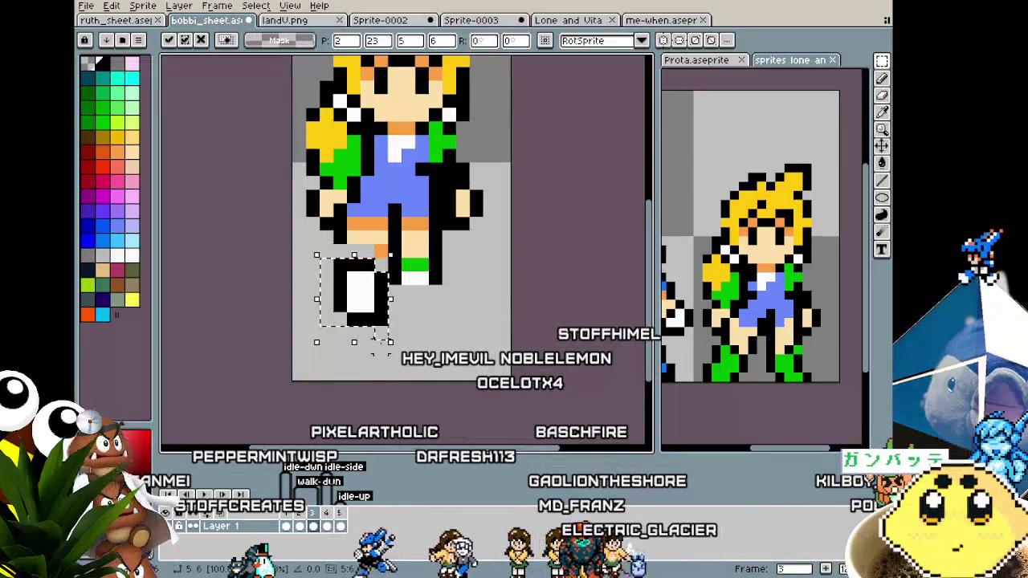
{"action": "key", "text": "ctrl+d"}
{"action": "key", "text": "v"}
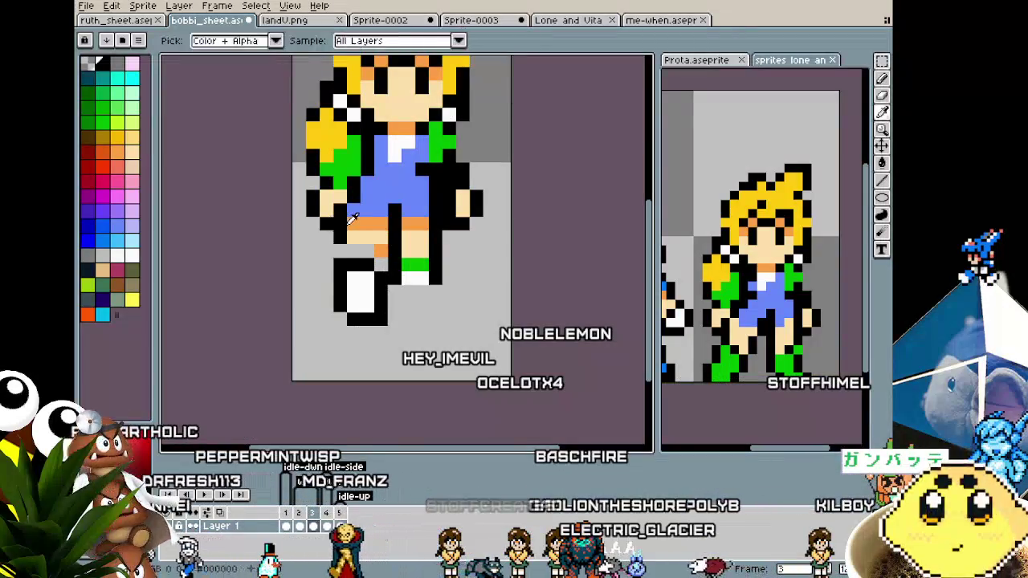
Step: Fill the gap in the lengthened leg with orange pixels
{"action": "key", "text": "b"}
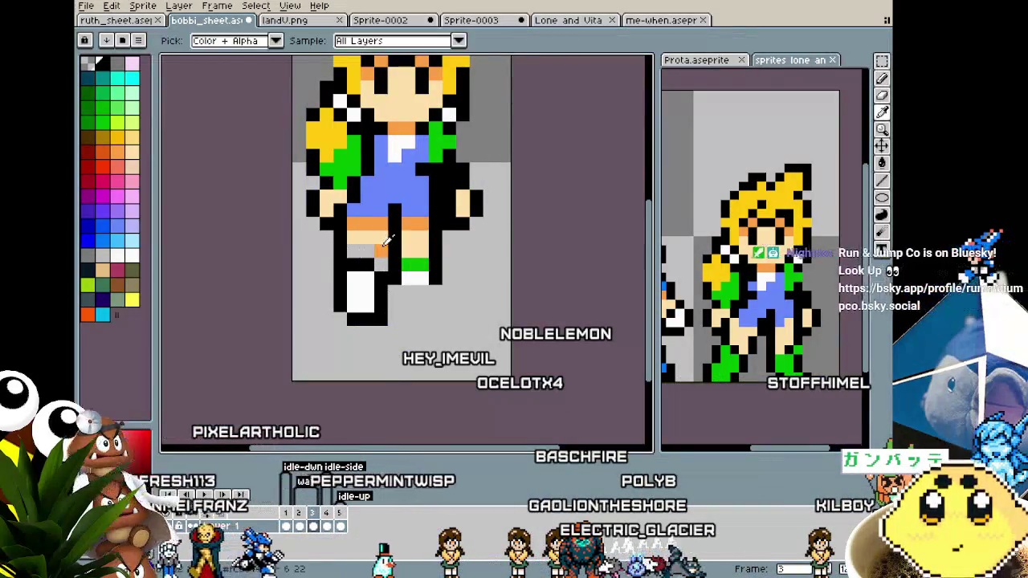
{"action": "left_click", "coordinate": [380, 265]}
{"action": "key", "text": "alt"}
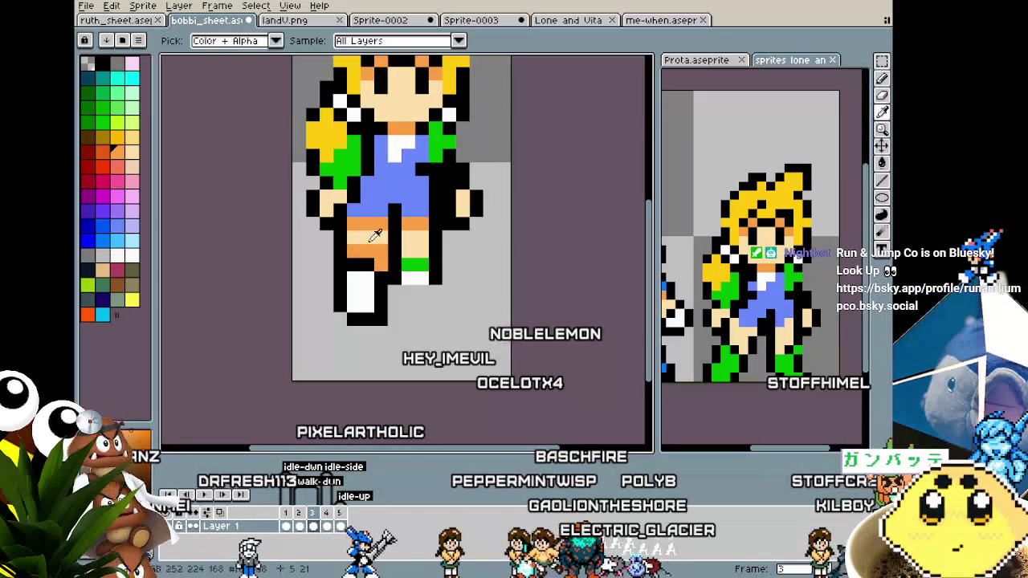
{"action": "scroll", "coordinate": [332, 337], "scroll_direction": "down", "scroll_amount": 4}
{"action": "scroll", "coordinate": [332, 337], "scroll_direction": "down", "scroll_amount": 1}
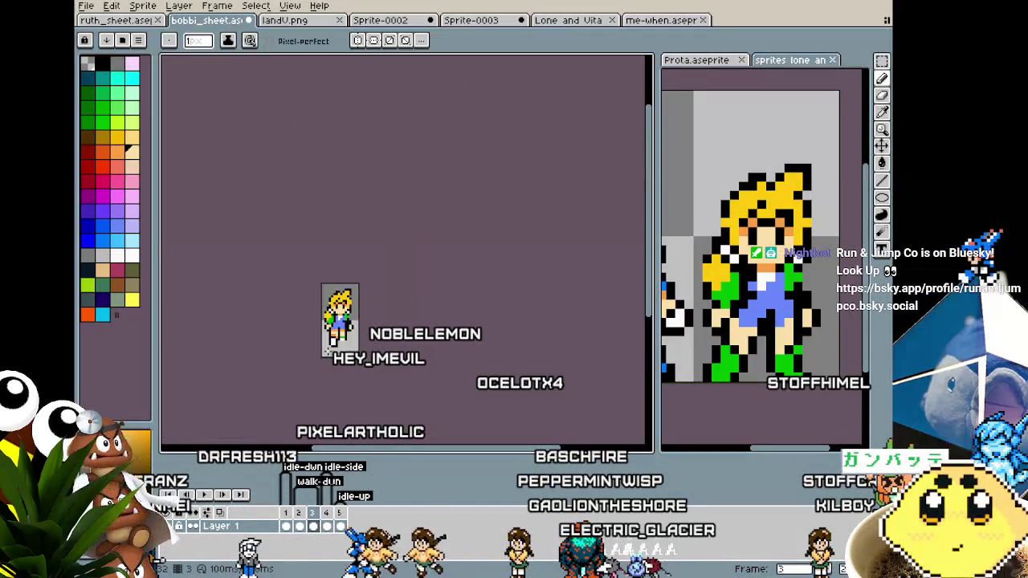
Step: Sample green from the sprite and paint green pixels onto the forward leg
{"action": "scroll", "coordinate": [332, 342], "scroll_direction": "up", "scroll_amount": 2}
{"action": "scroll", "coordinate": [330, 341], "scroll_direction": "up", "scroll_amount": 2}
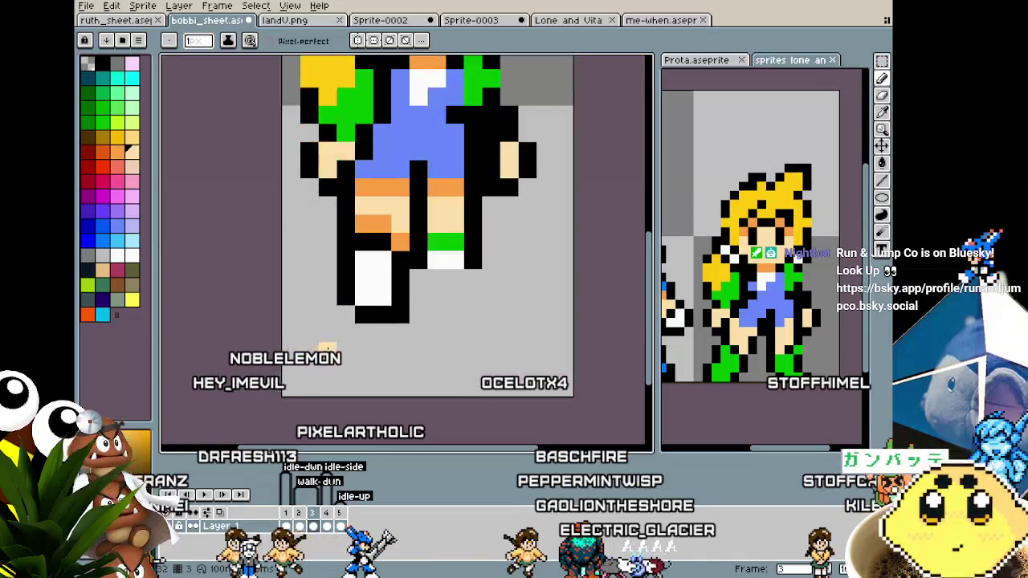
{"action": "scroll", "coordinate": [321, 340], "scroll_direction": "up", "scroll_amount": 1}
{"action": "key", "text": "alt"}
{"action": "left_click", "coordinate": [372, 286]}
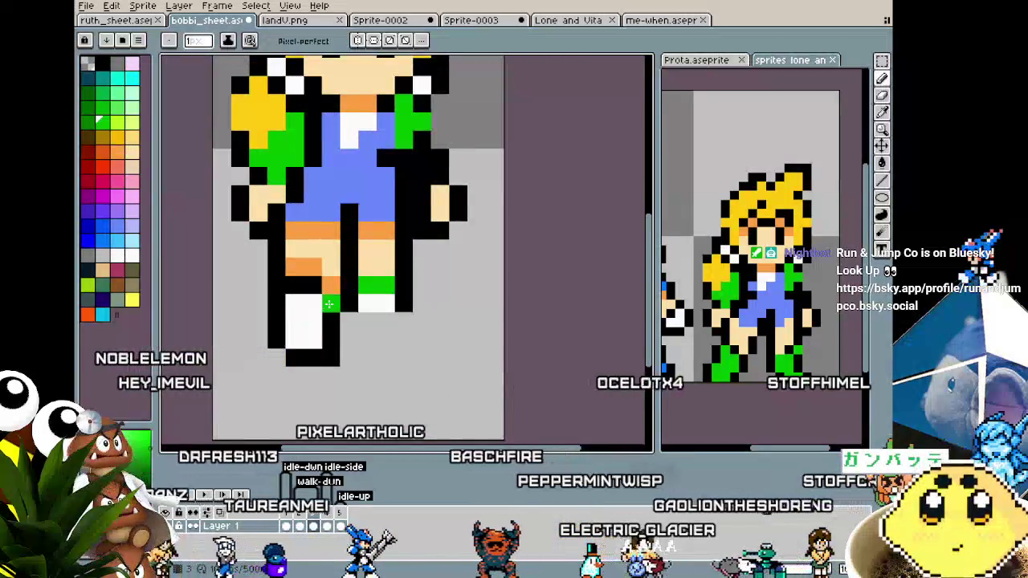
{"action": "left_click_drag", "start_coordinate": [330, 301], "coordinate": [315, 291]}
{"action": "left_click", "coordinate": [330, 321]}
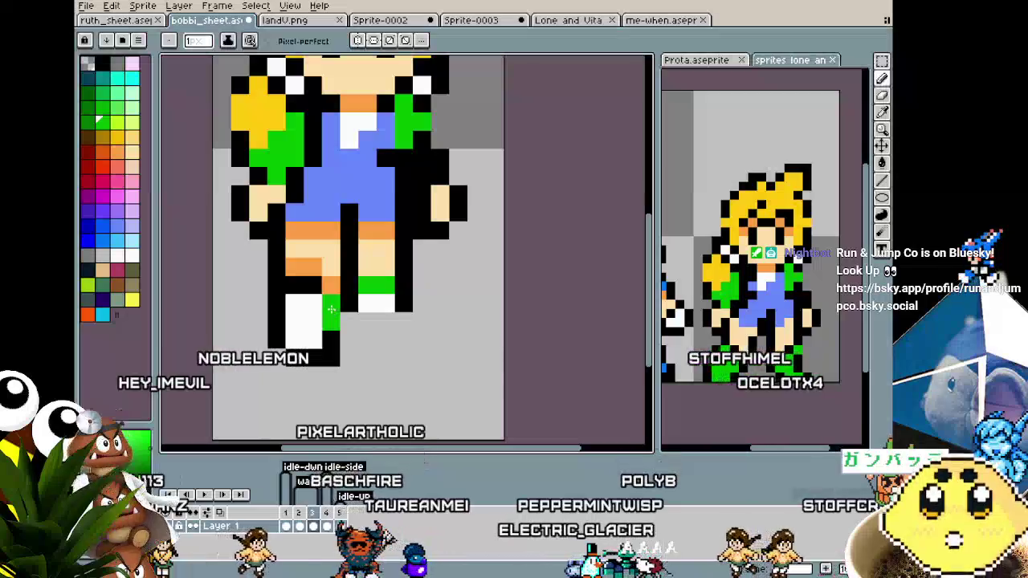
Step: Recolour the remaining white foot pixels green, leaving a white-trimmed green boot
{"action": "scroll", "coordinate": [289, 329], "scroll_direction": "down", "scroll_amount": 2}
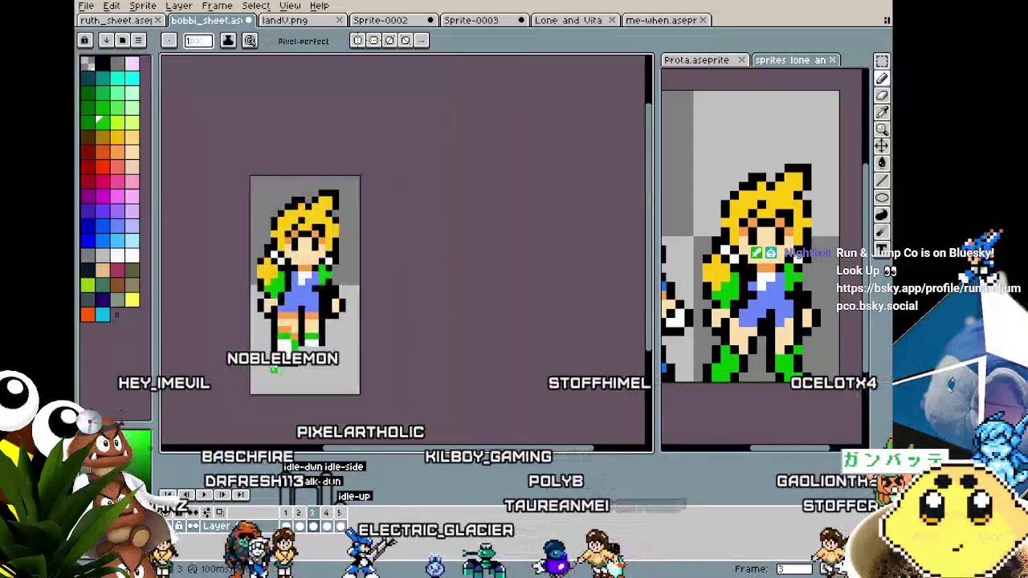
{"action": "scroll", "coordinate": [277, 361], "scroll_direction": "down", "scroll_amount": 2}
{"action": "scroll", "coordinate": [316, 308], "scroll_direction": "up", "scroll_amount": 3}
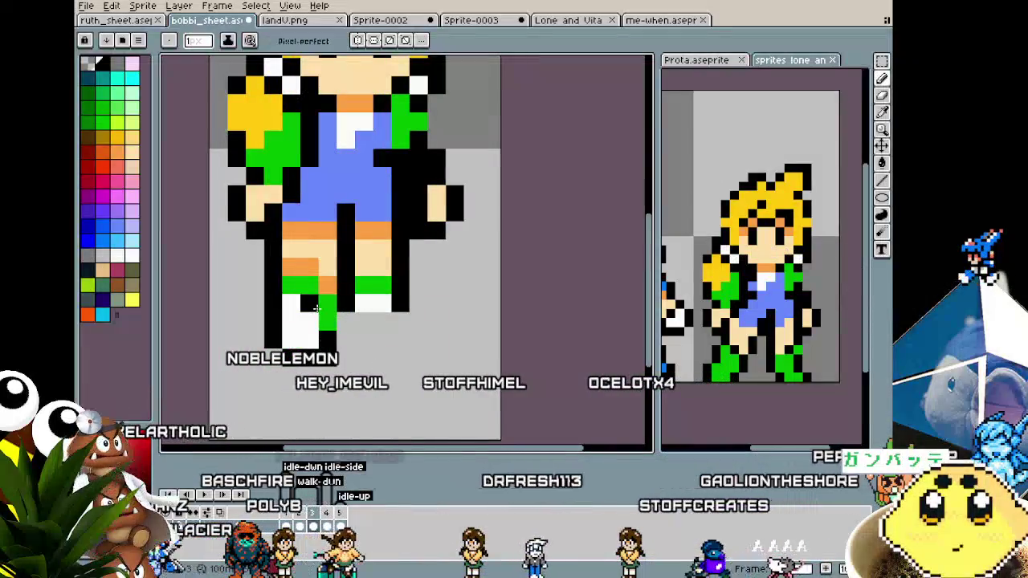
{"action": "scroll", "coordinate": [324, 289], "scroll_direction": "down", "scroll_amount": 2}
{"action": "scroll", "coordinate": [324, 290], "scroll_direction": "down", "scroll_amount": 1}
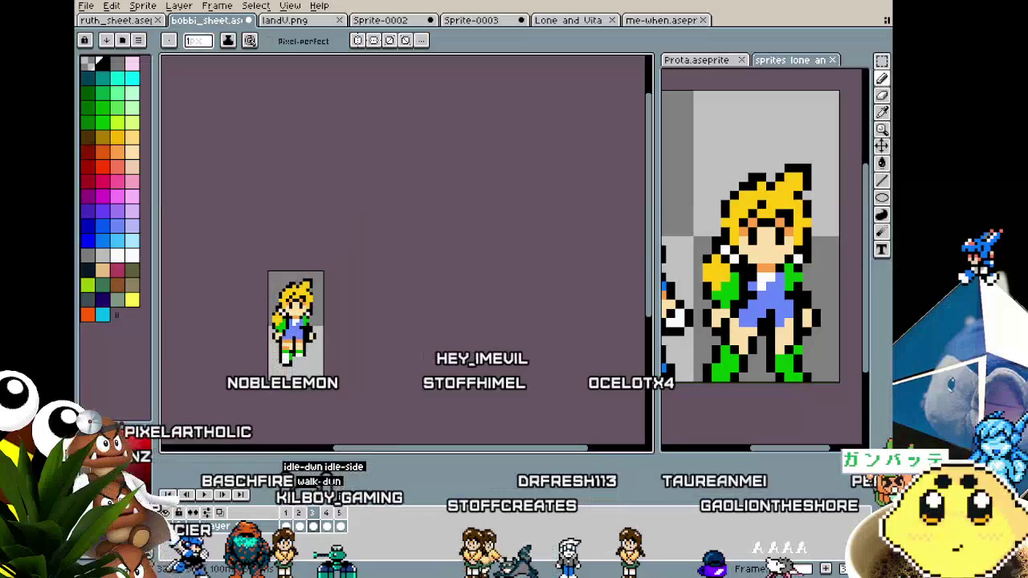
{"action": "scroll", "coordinate": [295, 322], "scroll_direction": "up", "scroll_amount": 1}
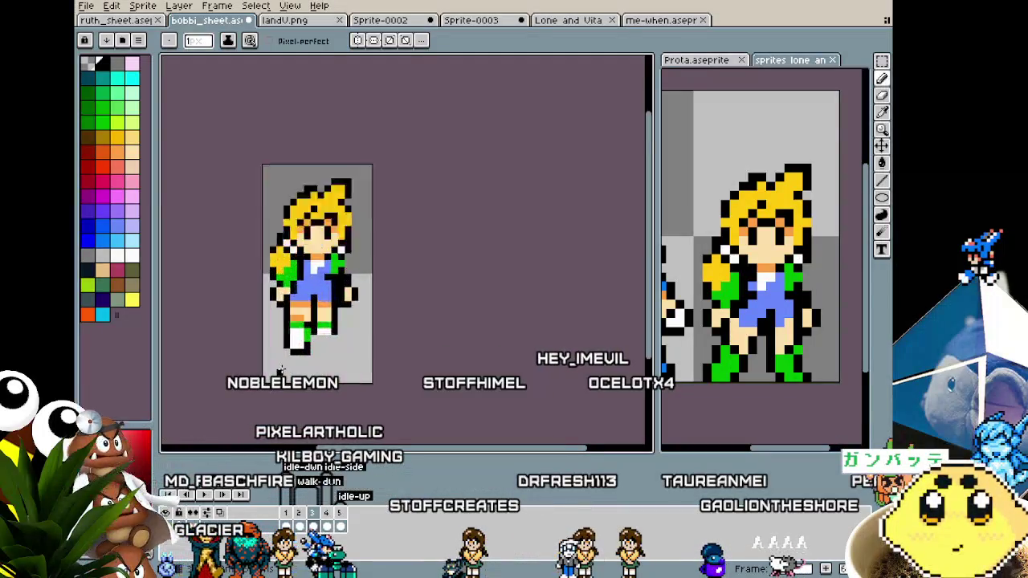
{"action": "scroll", "coordinate": [296, 323], "scroll_direction": "up", "scroll_amount": 2}
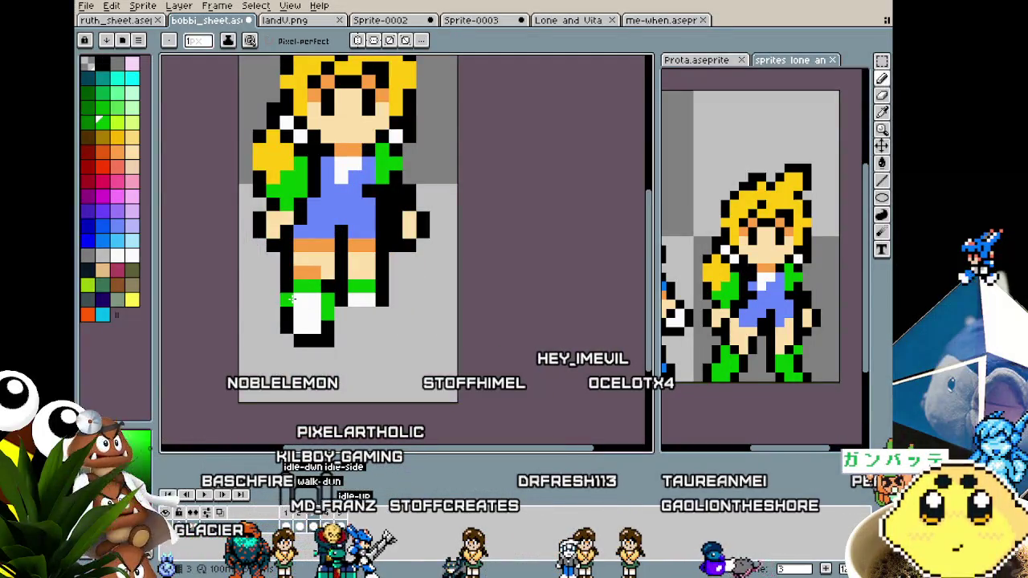
{"action": "scroll", "coordinate": [286, 317], "scroll_direction": "down", "scroll_amount": 2}
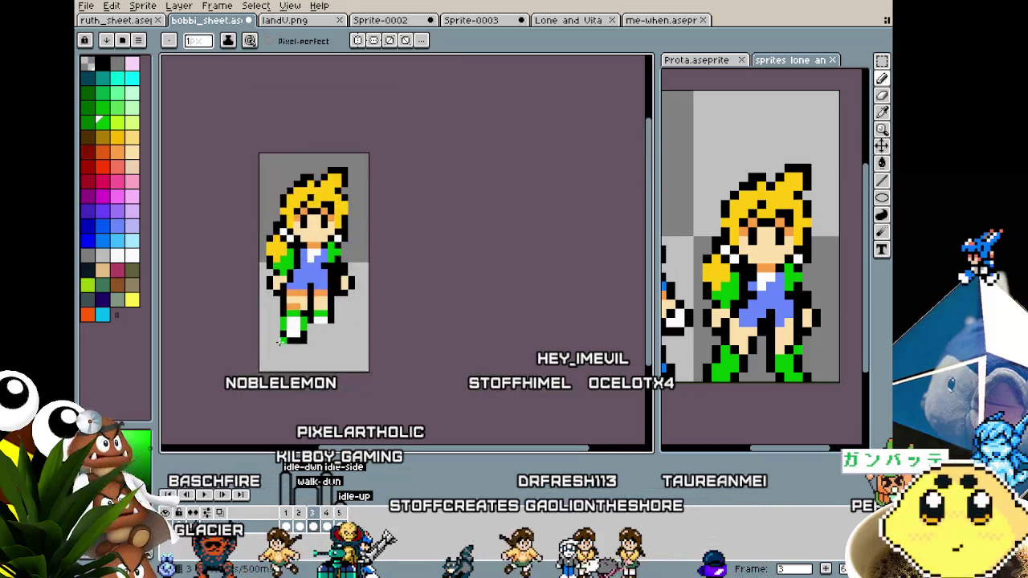
{"action": "scroll", "coordinate": [281, 329], "scroll_direction": "down", "scroll_amount": 2}
{"action": "scroll", "coordinate": [277, 345], "scroll_direction": "up", "scroll_amount": 1}
{"action": "scroll", "coordinate": [273, 353], "scroll_direction": "up", "scroll_amount": 2}
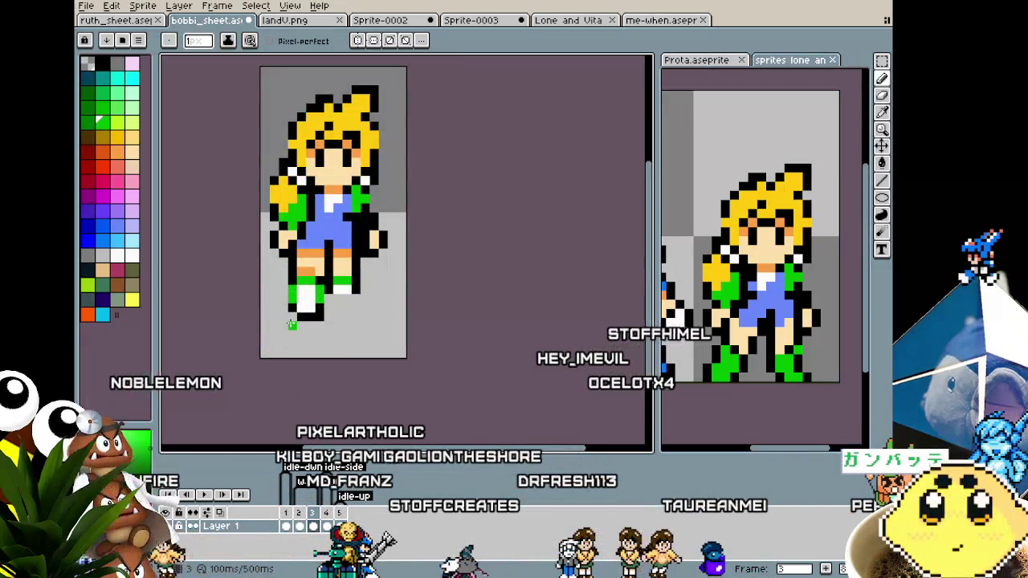
{"action": "scroll", "coordinate": [291, 324], "scroll_direction": "up", "scroll_amount": 1}
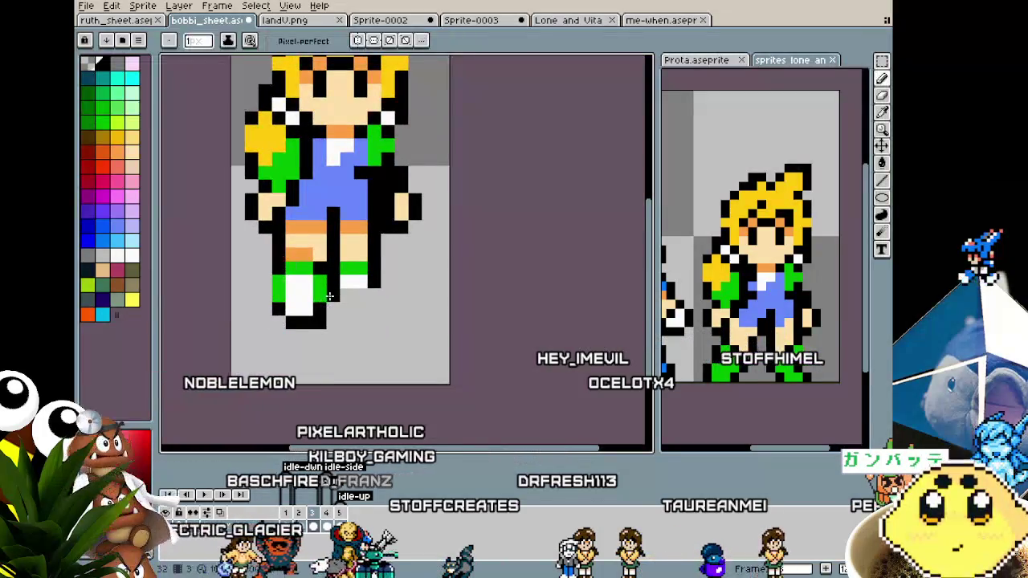
{"action": "scroll", "coordinate": [317, 317], "scroll_direction": "down", "scroll_amount": 2}
{"action": "scroll", "coordinate": [297, 345], "scroll_direction": "down", "scroll_amount": 1}
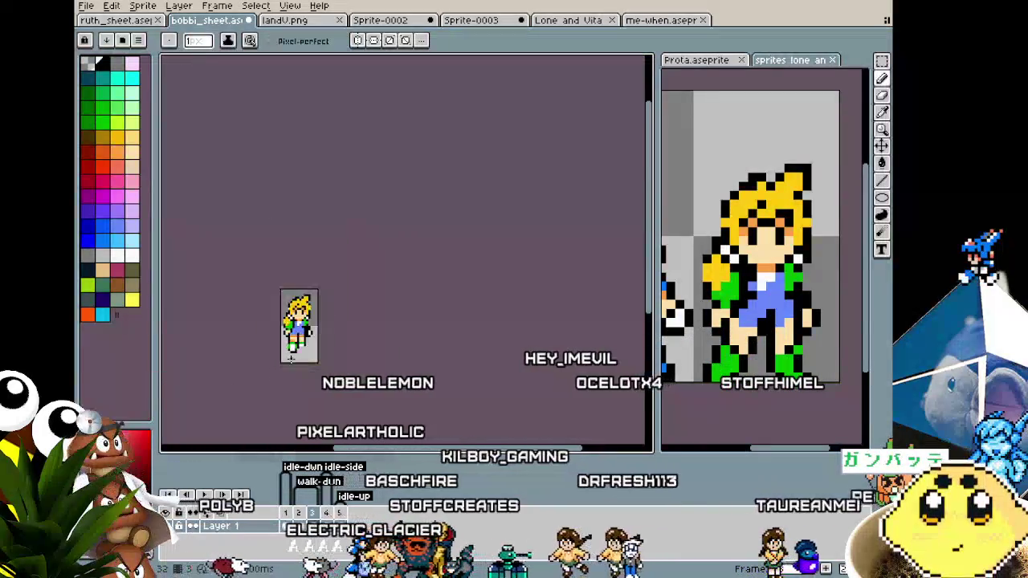
{"action": "scroll", "coordinate": [291, 359], "scroll_direction": "up", "scroll_amount": 1}
{"action": "scroll", "coordinate": [289, 353], "scroll_direction": "up", "scroll_amount": 1}
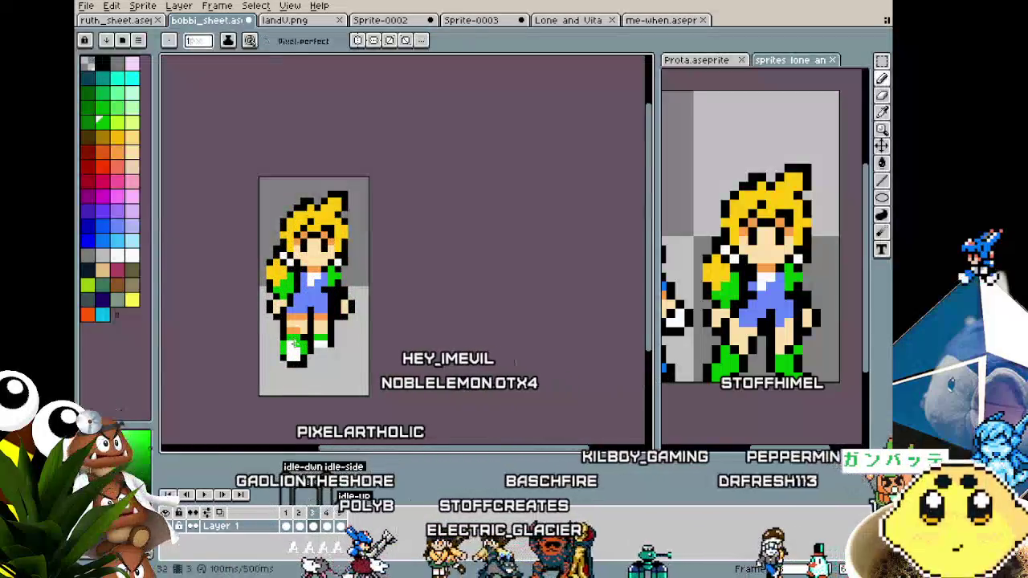
{"action": "left_click", "coordinate": [285, 345], "text": "alt"}
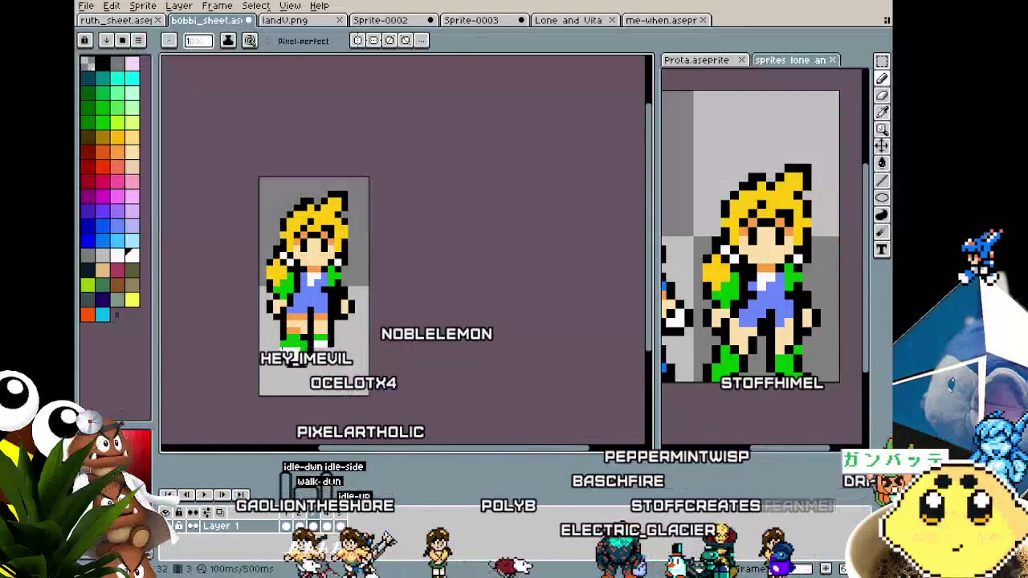
{"action": "left_click", "coordinate": [289, 345], "text": "alt"}
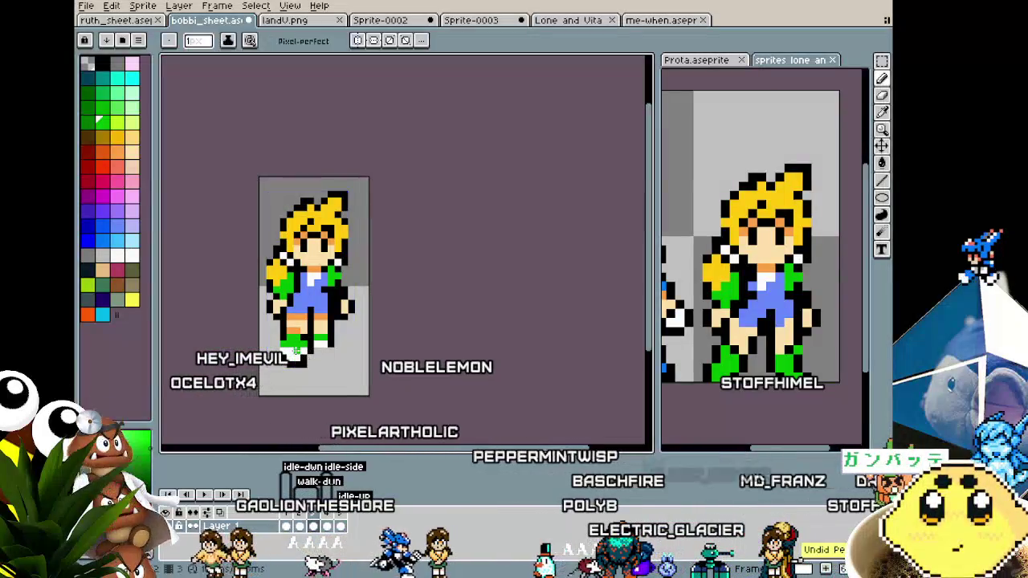
{"action": "scroll", "coordinate": [271, 390], "scroll_direction": "down", "scroll_amount": 1}
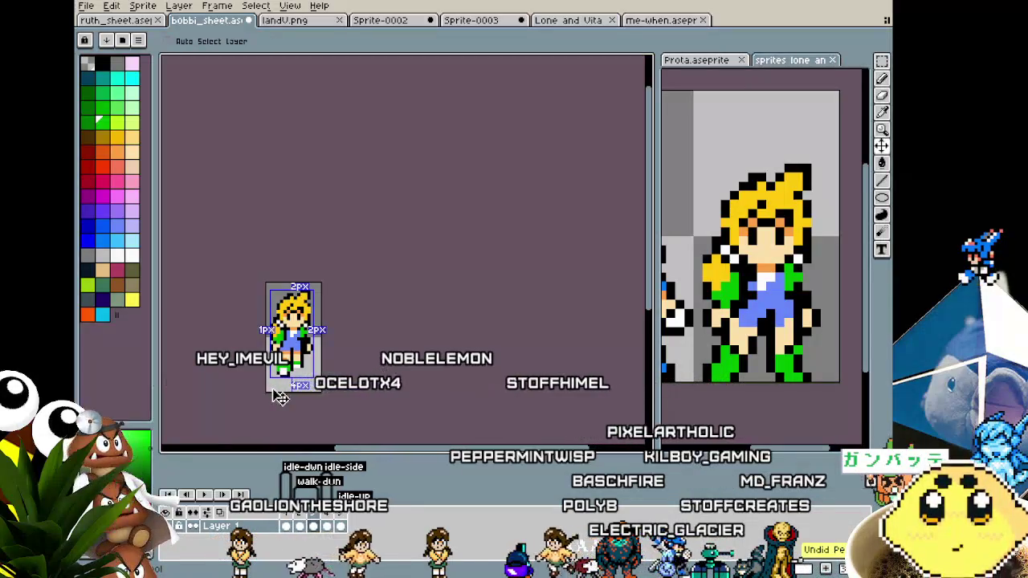
{"action": "key", "text": "ctrl"}
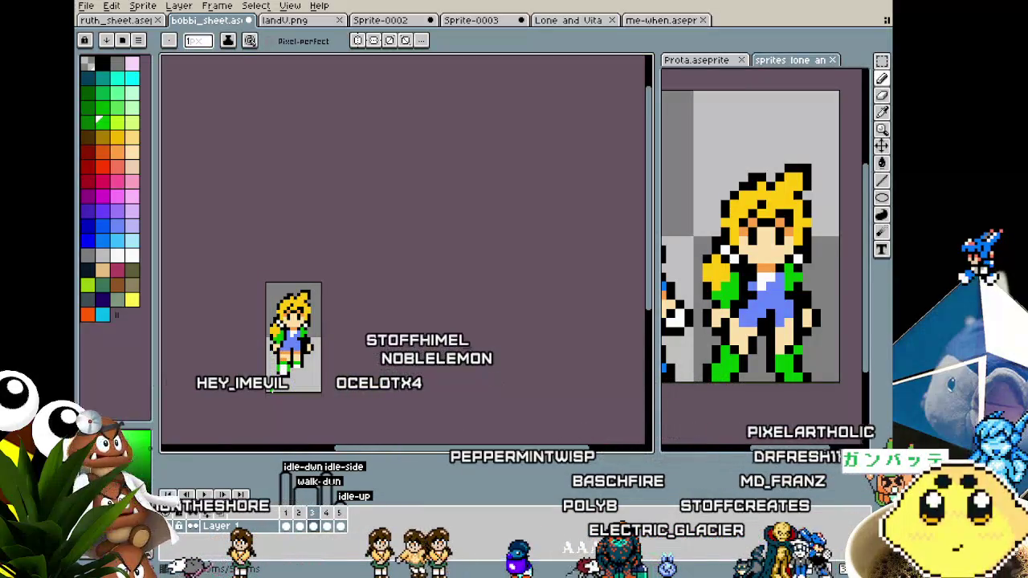
{"action": "scroll", "coordinate": [271, 390], "scroll_direction": "up", "scroll_amount": 1}
{"action": "scroll", "coordinate": [271, 389], "scroll_direction": "up", "scroll_amount": 1}
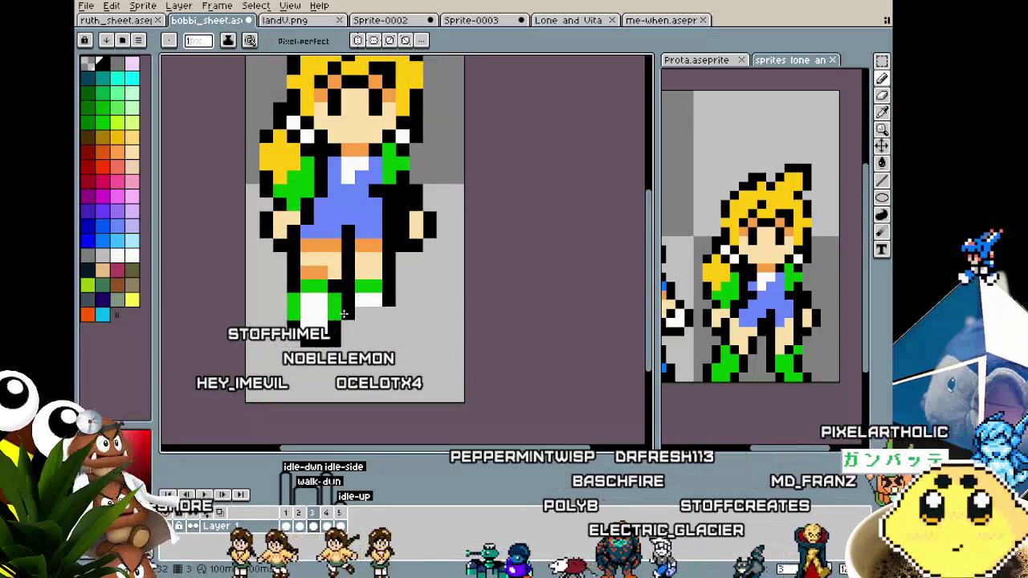
{"action": "scroll", "coordinate": [297, 354], "scroll_direction": "down", "scroll_amount": 2}
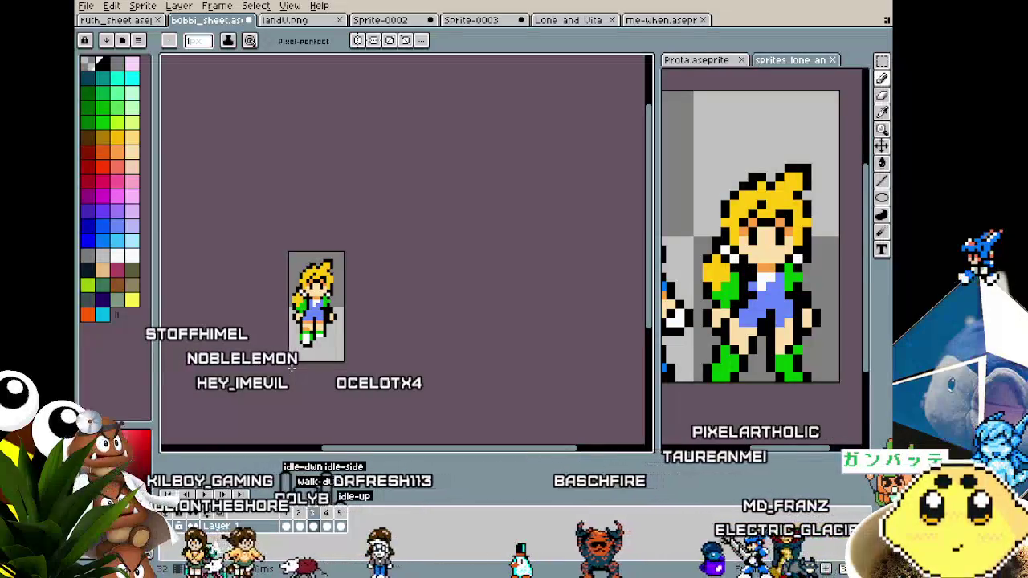
{"action": "scroll", "coordinate": [296, 353], "scroll_direction": "up", "scroll_amount": 1}
{"action": "scroll", "coordinate": [309, 321], "scroll_direction": "up", "scroll_amount": 1}
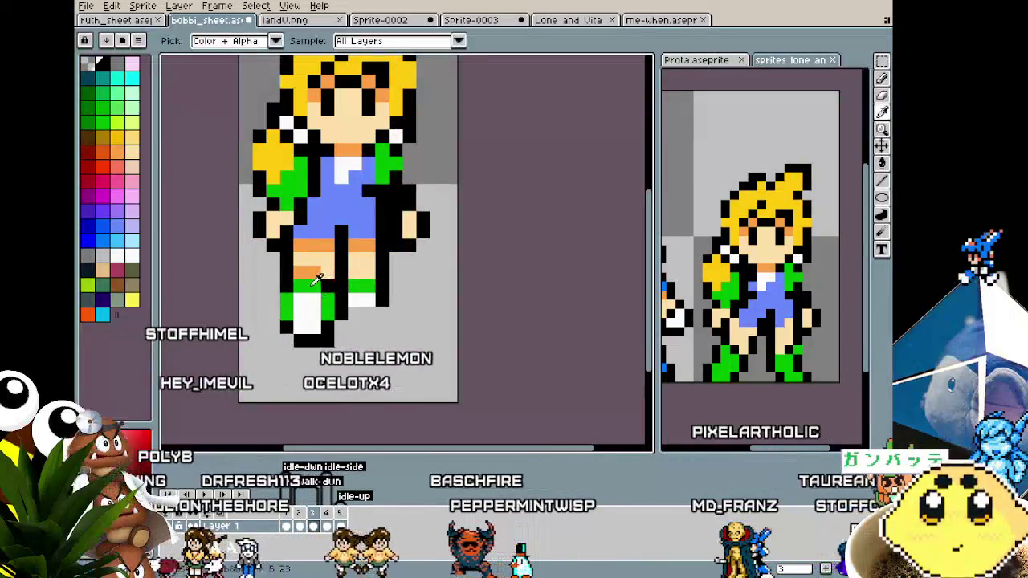
{"action": "left_click_drag", "start_coordinate": [316, 297], "coordinate": [303, 298]}
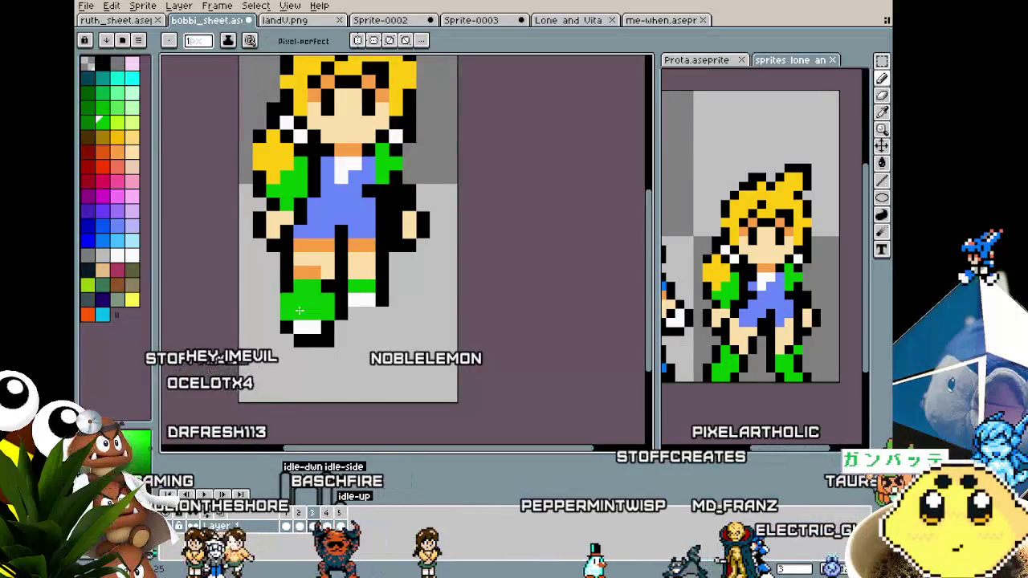
{"action": "key", "text": "i"}
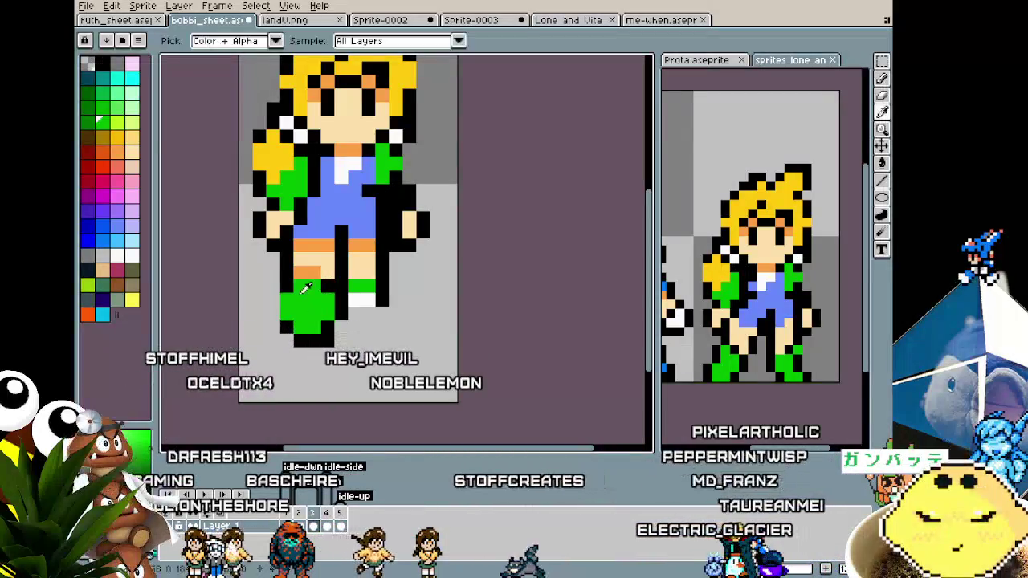
{"action": "key", "text": "b"}
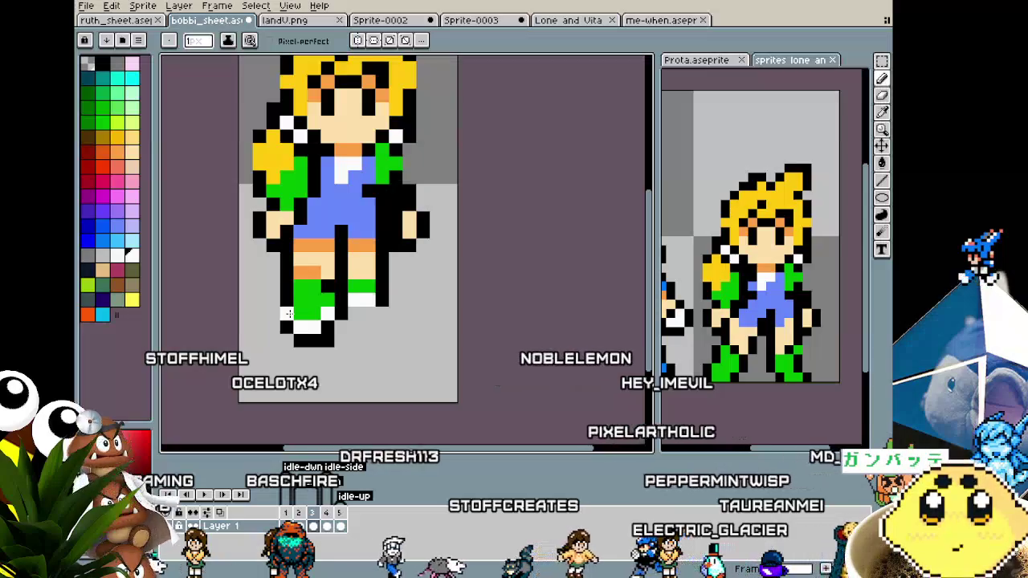
{"action": "scroll", "coordinate": [287, 313], "scroll_direction": "down", "scroll_amount": 3}
{"action": "scroll", "coordinate": [277, 341], "scroll_direction": "down", "scroll_amount": 3}
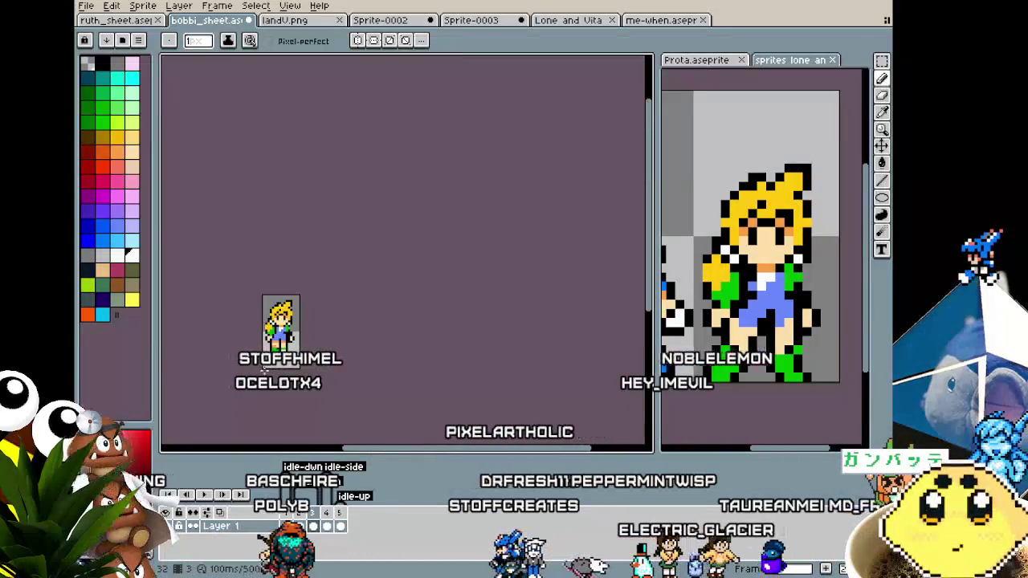
{"action": "scroll", "coordinate": [265, 368], "scroll_direction": "up", "scroll_amount": 2}
{"action": "scroll", "coordinate": [287, 281], "scroll_direction": "up", "scroll_amount": 2}
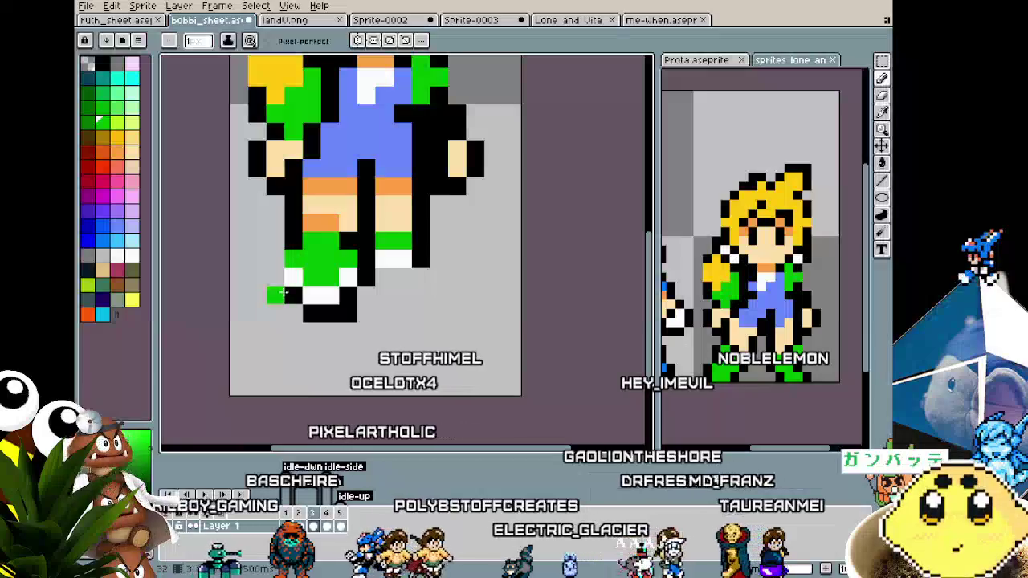
{"action": "scroll", "coordinate": [266, 359], "scroll_direction": "down", "scroll_amount": 2}
{"action": "scroll", "coordinate": [266, 359], "scroll_direction": "down", "scroll_amount": 1}
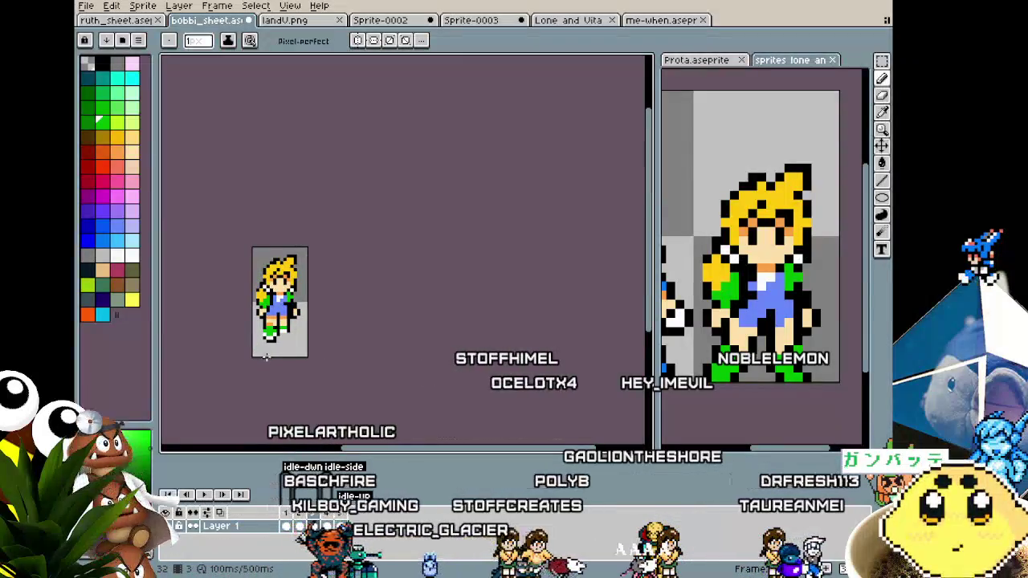
{"action": "scroll", "coordinate": [266, 359], "scroll_direction": "up", "scroll_amount": 2}
{"action": "scroll", "coordinate": [269, 349], "scroll_direction": "up", "scroll_amount": 2}
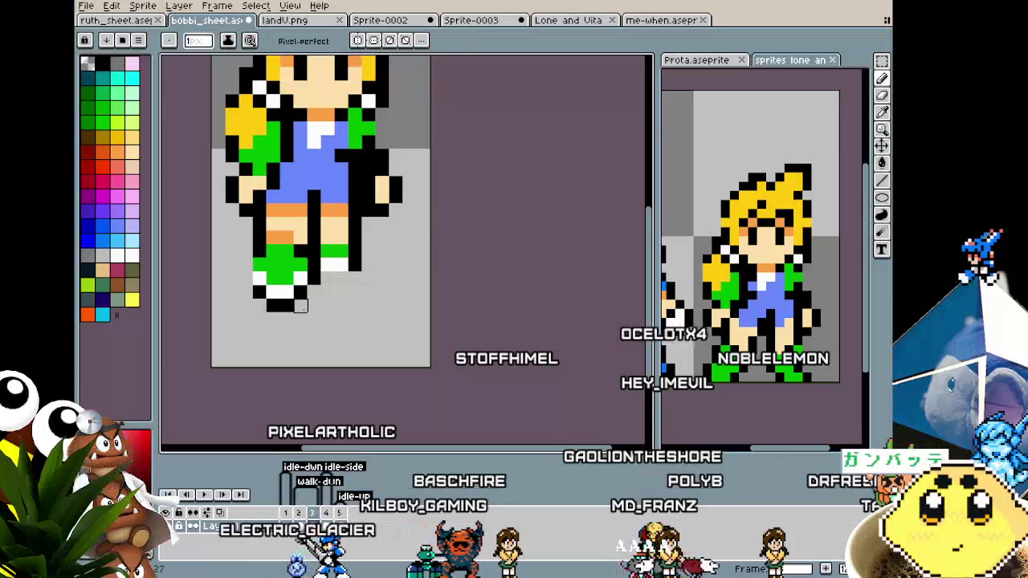
{"action": "scroll", "coordinate": [259, 305], "scroll_direction": "down", "scroll_amount": 2}
{"action": "scroll", "coordinate": [245, 337], "scroll_direction": "down", "scroll_amount": 2}
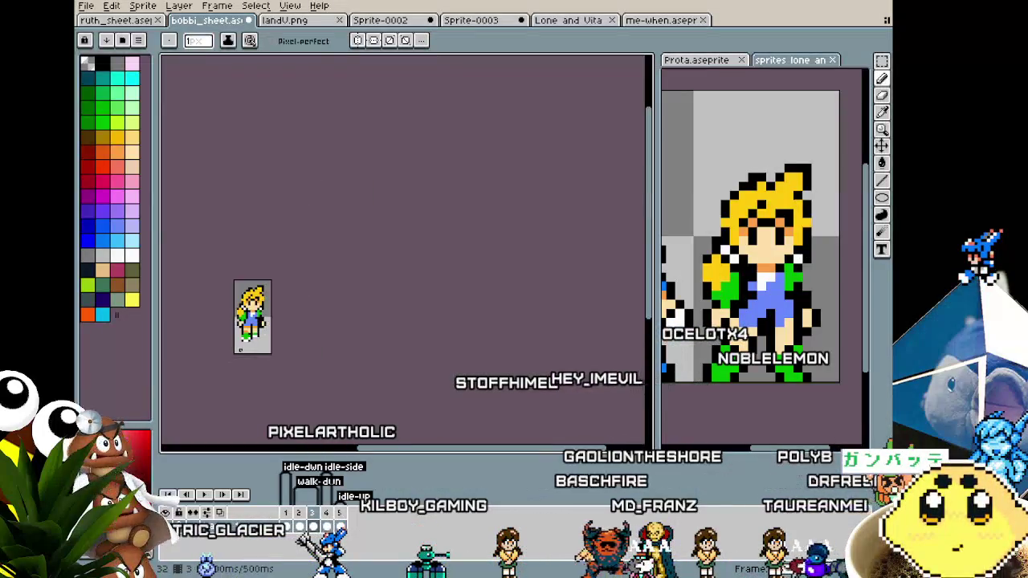
{"action": "scroll", "coordinate": [239, 350], "scroll_direction": "up", "scroll_amount": 1}
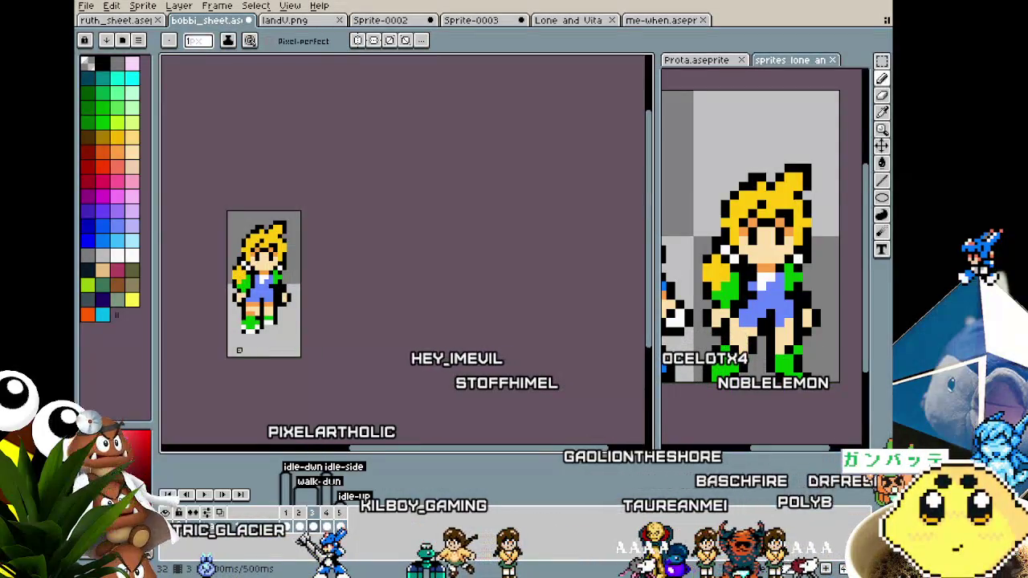
{"action": "scroll", "coordinate": [239, 350], "scroll_direction": "up", "scroll_amount": 1}
{"action": "scroll", "coordinate": [237, 348], "scroll_direction": "up", "scroll_amount": 1}
Step: Marquee the 4x4 block around the forward foot and take black from the sprite
{"action": "key", "text": "m"}
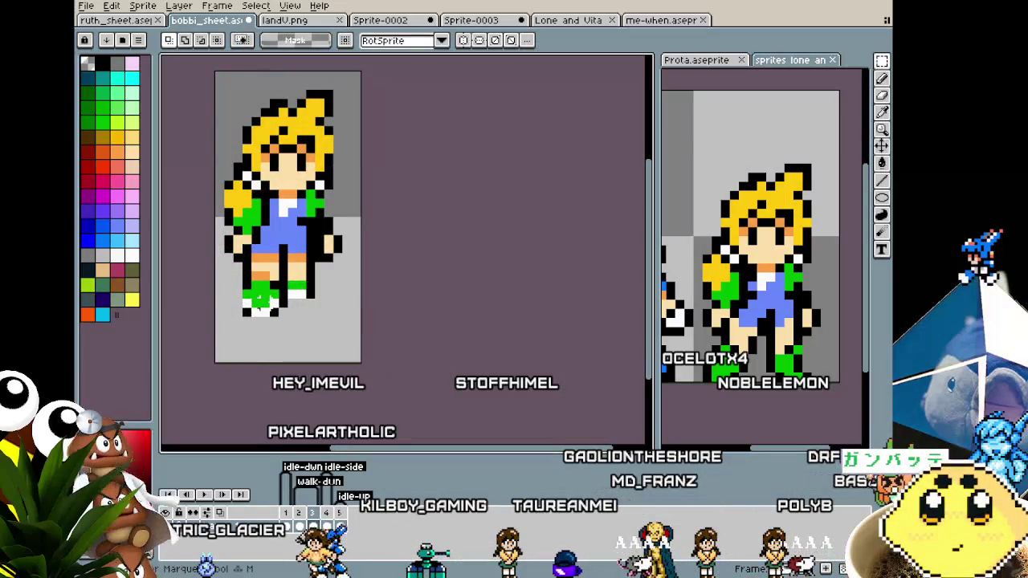
{"action": "mouse_move", "coordinate": [242, 290]}
{"action": "left_mouse_down"}
{"action": "mouse_move", "coordinate": [279, 320]}
{"action": "mouse_move", "coordinate": [261, 315]}
{"action": "left_mouse_up"}
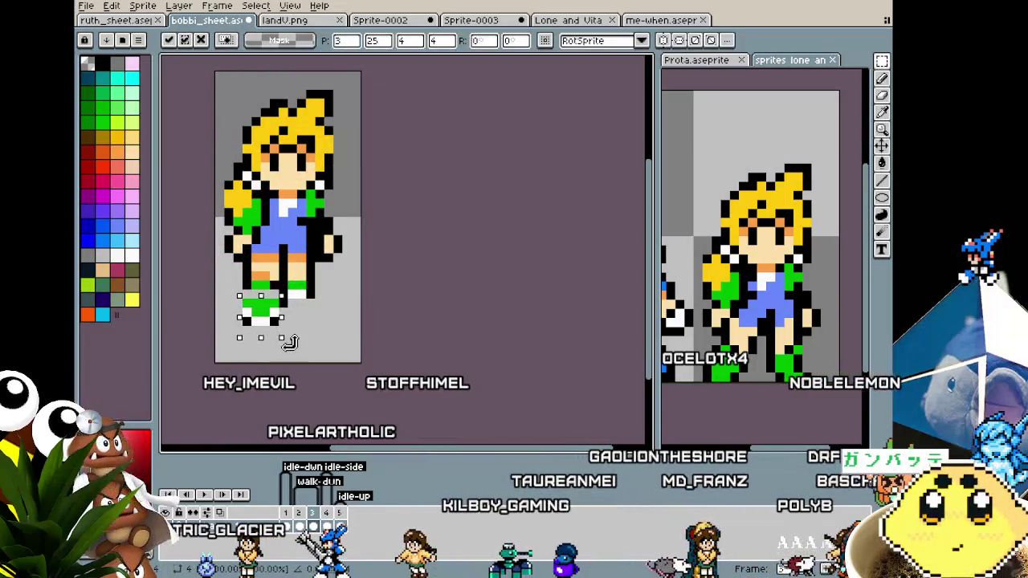
{"action": "key", "text": "i"}
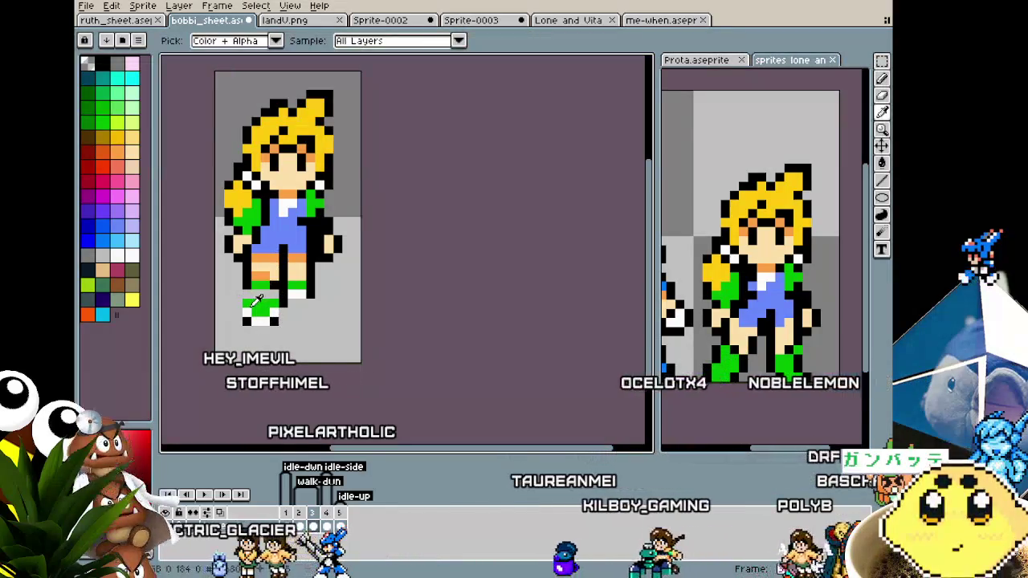
{"action": "key", "text": "b"}
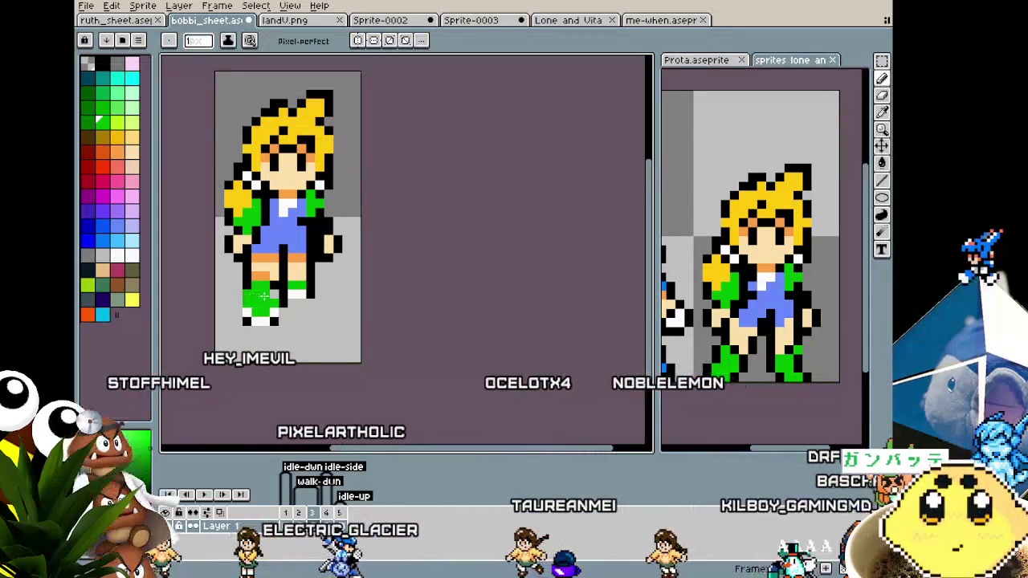
{"action": "left_click", "coordinate": [247, 285], "text": "alt"}
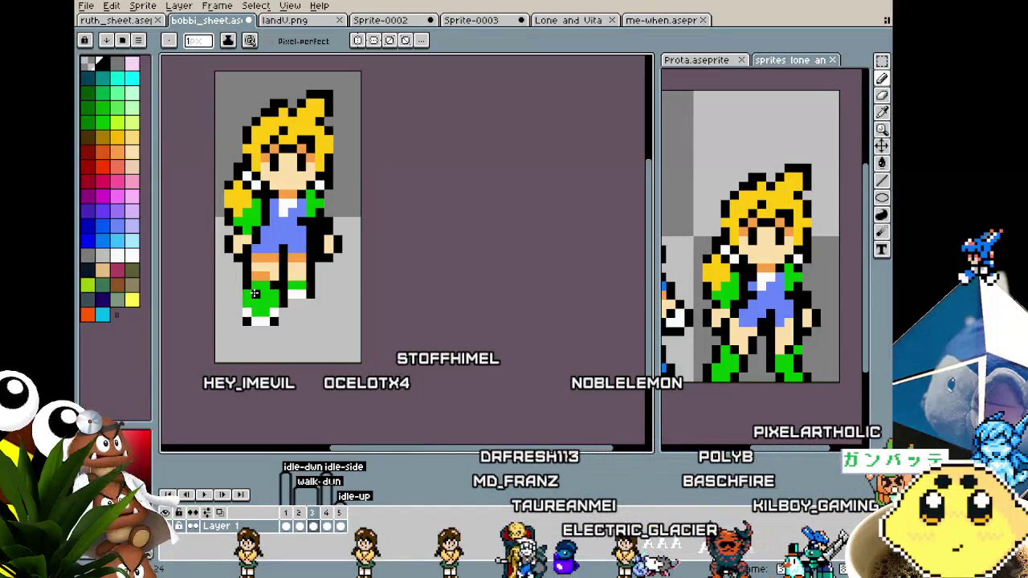
{"action": "scroll", "coordinate": [257, 305], "scroll_direction": "down", "scroll_amount": 1}
{"action": "scroll", "coordinate": [241, 338], "scroll_direction": "down", "scroll_amount": 1}
{"action": "scroll", "coordinate": [229, 357], "scroll_direction": "up", "scroll_amount": 1}
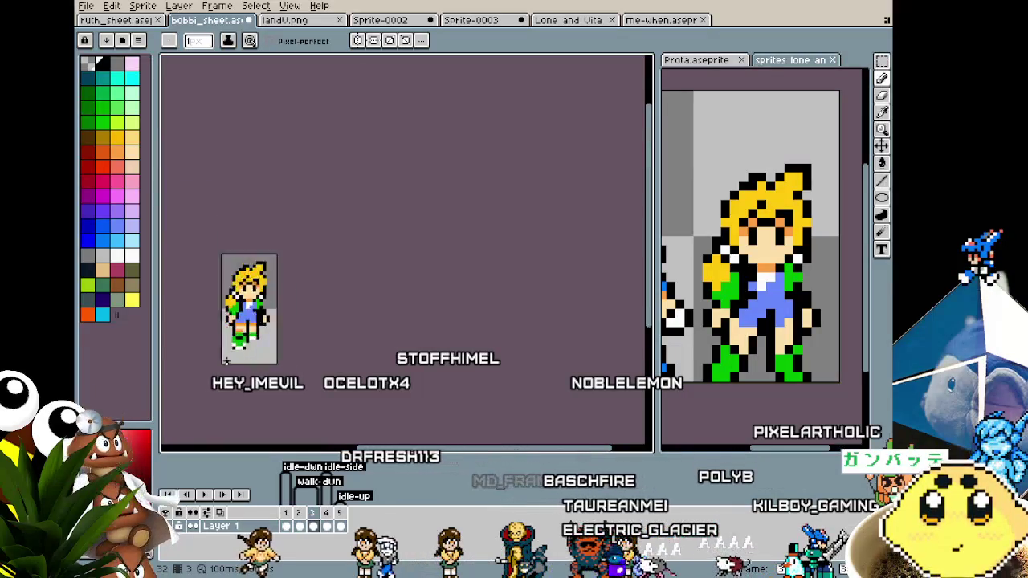
{"action": "scroll", "coordinate": [226, 361], "scroll_direction": "up", "scroll_amount": 1}
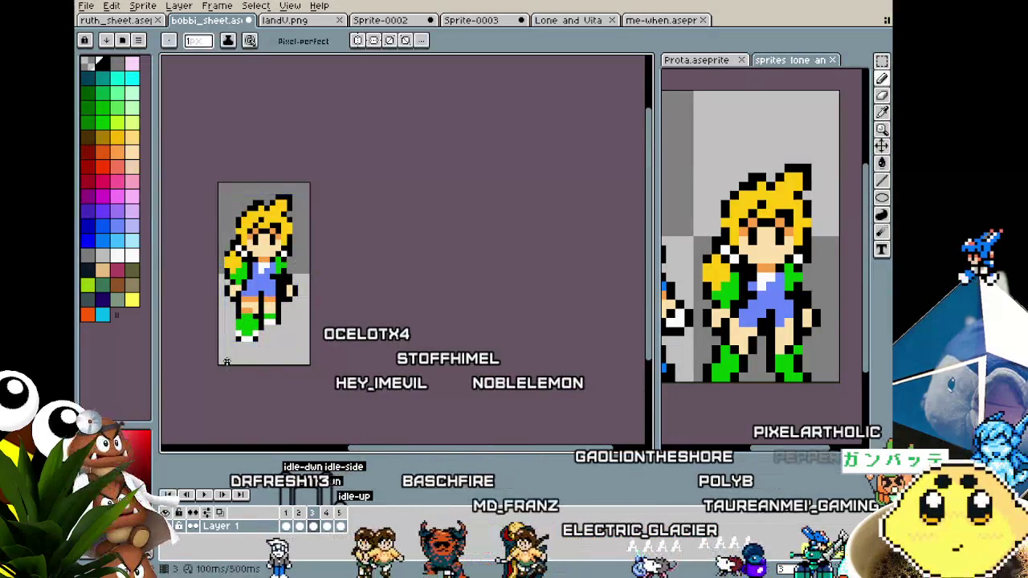
{"action": "scroll", "coordinate": [226, 362], "scroll_direction": "up", "scroll_amount": 2}
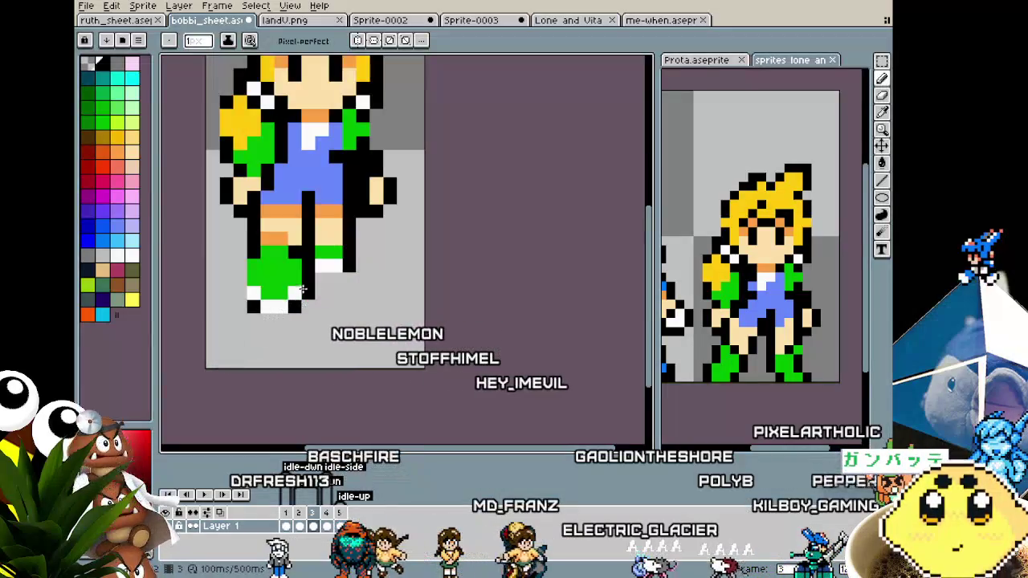
{"action": "scroll", "coordinate": [281, 321], "scroll_direction": "down", "scroll_amount": 2}
{"action": "scroll", "coordinate": [246, 365], "scroll_direction": "down", "scroll_amount": 1}
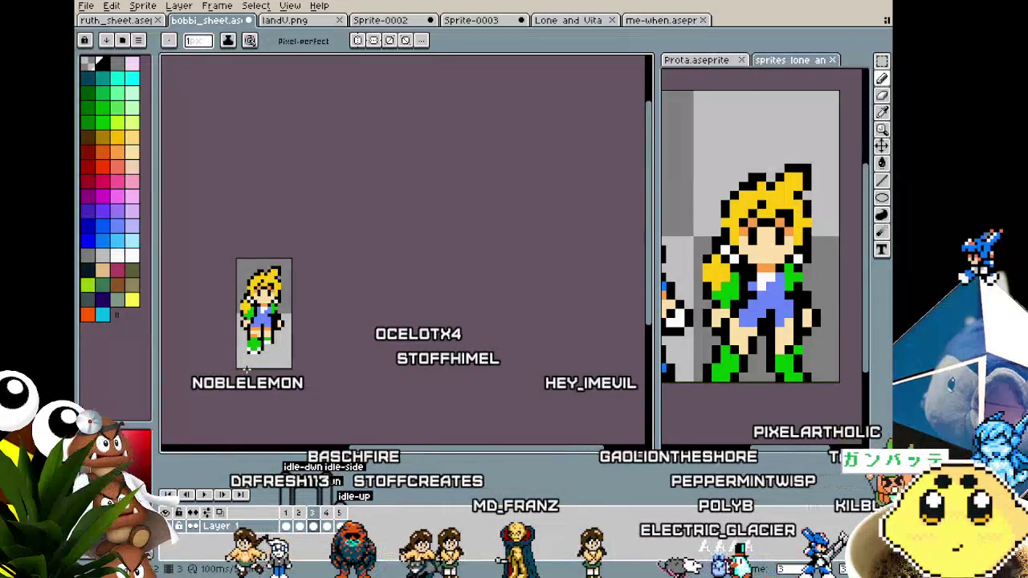
Step: On the next frame, add two black outline pixels beneath the green shoe
{"action": "key", "text": "Right"}
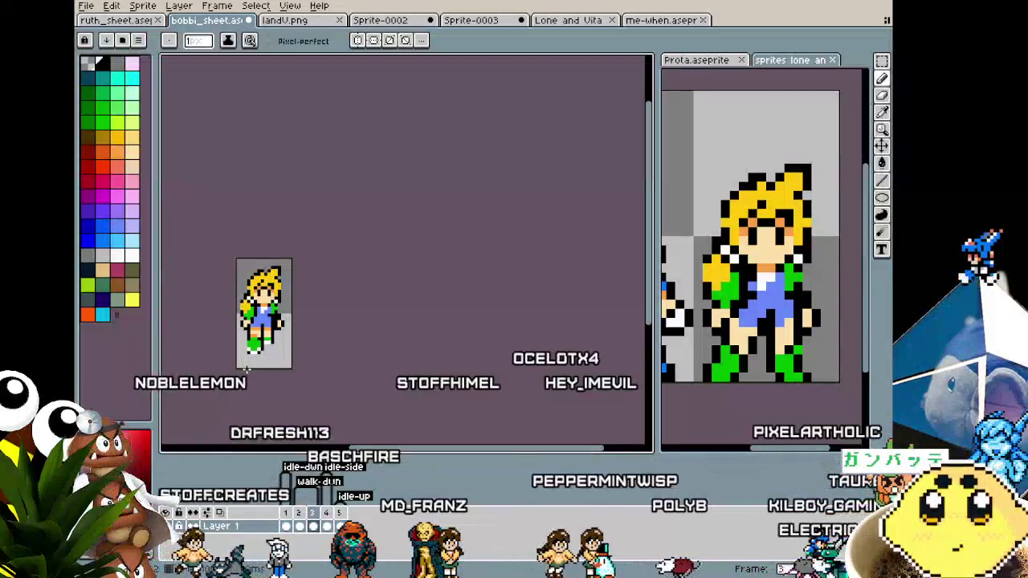
{"action": "scroll", "coordinate": [247, 368], "scroll_direction": "up", "scroll_amount": 1}
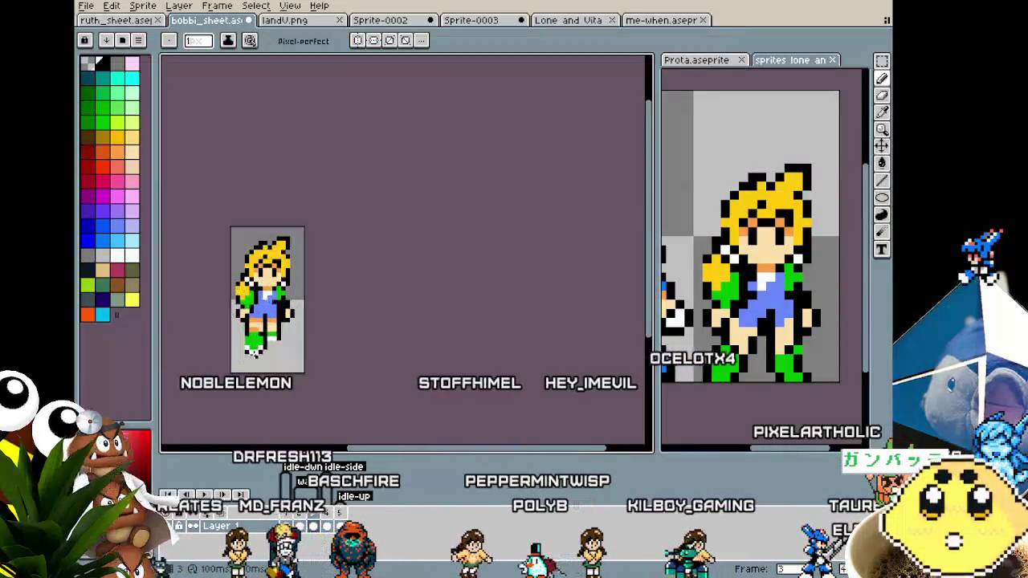
{"action": "scroll", "coordinate": [247, 366], "scroll_direction": "up", "scroll_amount": 1}
{"action": "scroll", "coordinate": [248, 345], "scroll_direction": "up", "scroll_amount": 2}
{"action": "scroll", "coordinate": [249, 323], "scroll_direction": "up", "scroll_amount": 1}
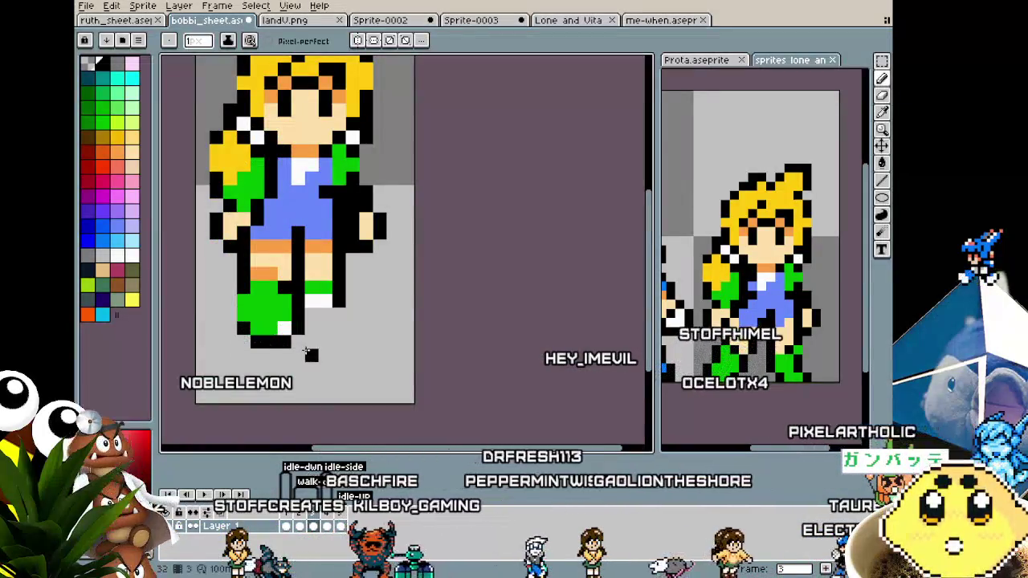
{"action": "left_click", "coordinate": [266, 326], "text": "alt"}
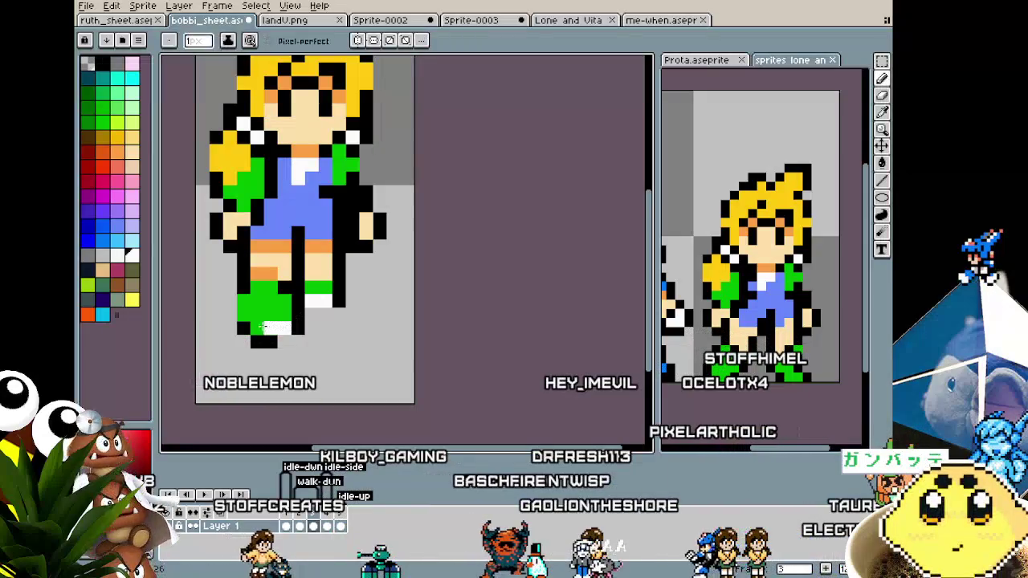
{"action": "left_click", "coordinate": [265, 341], "text": "alt"}
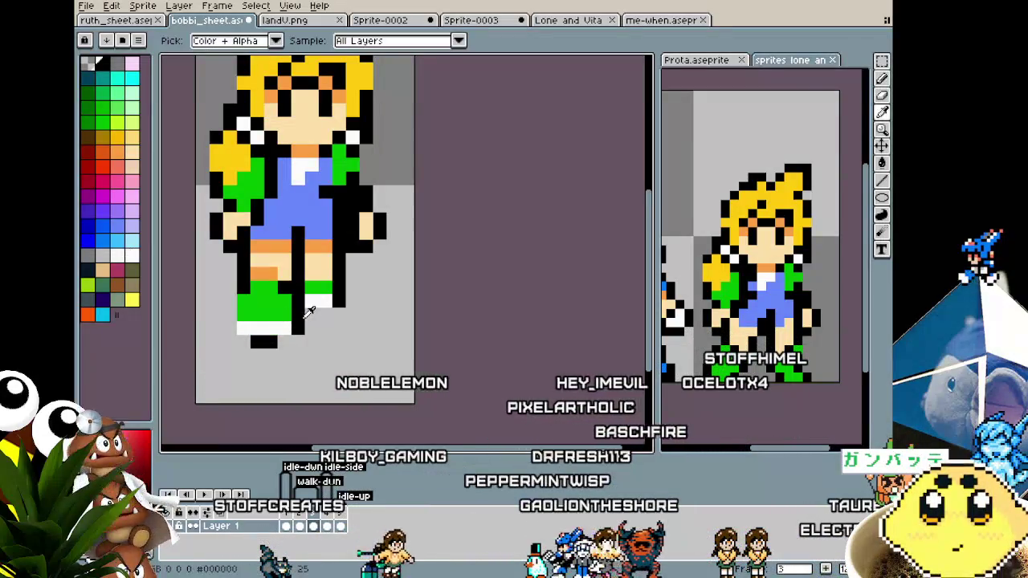
{"action": "left_click", "coordinate": [283, 340]}
{"action": "scroll", "coordinate": [245, 341], "scroll_direction": "down", "scroll_amount": 4}
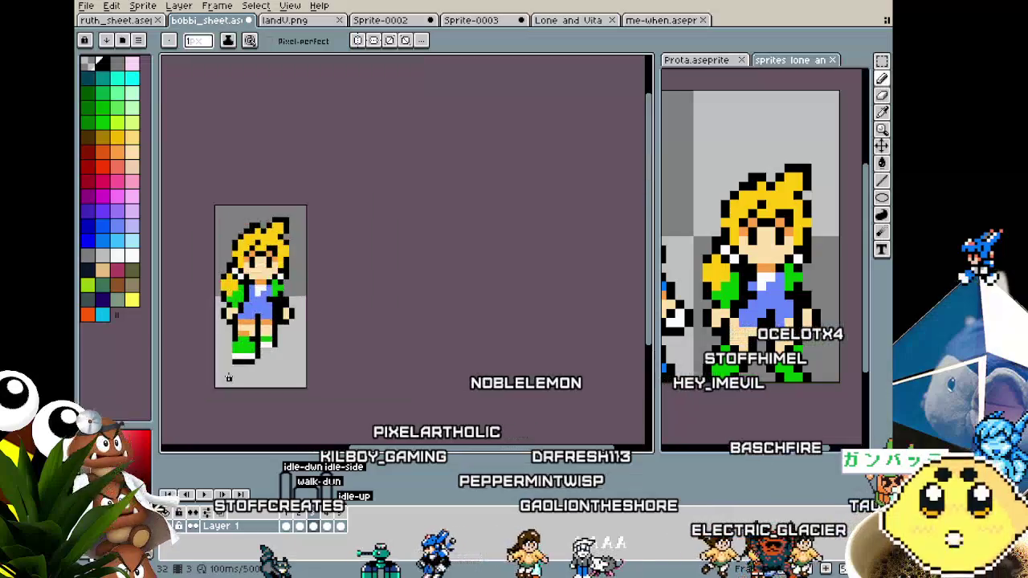
{"action": "scroll", "coordinate": [237, 347], "scroll_direction": "down", "scroll_amount": 3}
{"action": "scroll", "coordinate": [234, 349], "scroll_direction": "up", "scroll_amount": 3}
{"action": "scroll", "coordinate": [230, 352], "scroll_direction": "up", "scroll_amount": 1}
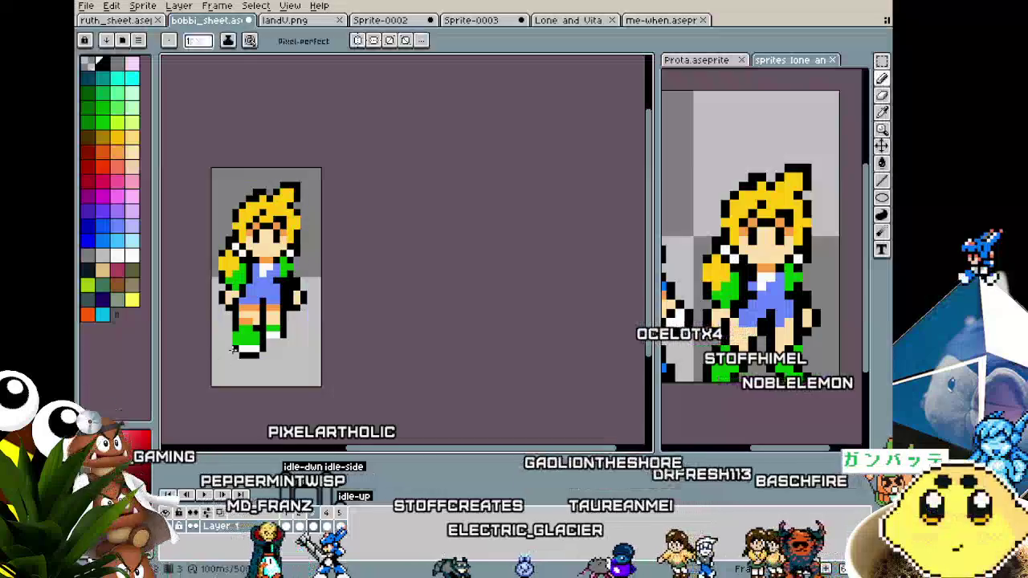
{"action": "scroll", "coordinate": [207, 363], "scroll_direction": "down", "scroll_amount": 3}
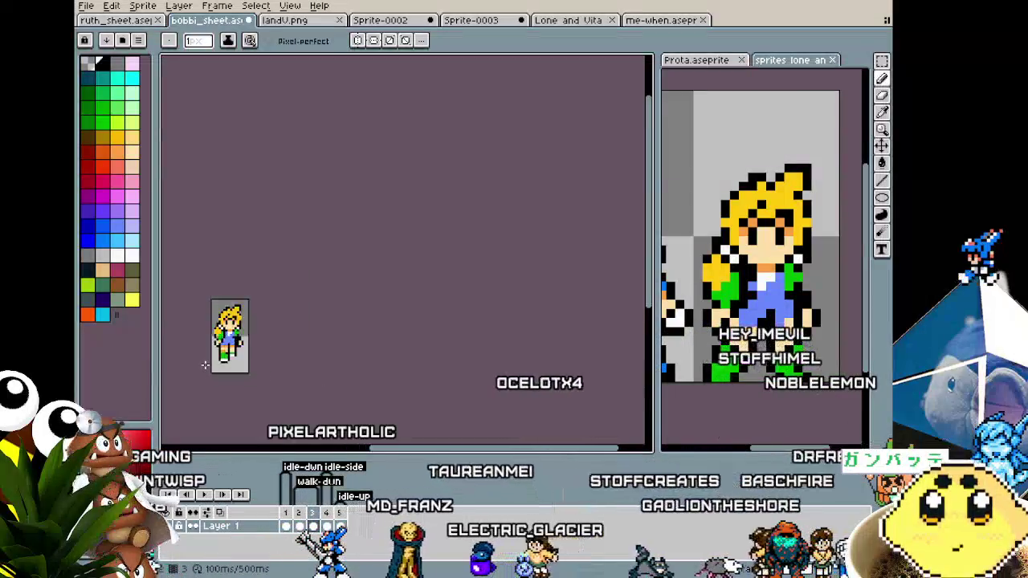
{"action": "scroll", "coordinate": [231, 346], "scroll_direction": "up", "scroll_amount": 3}
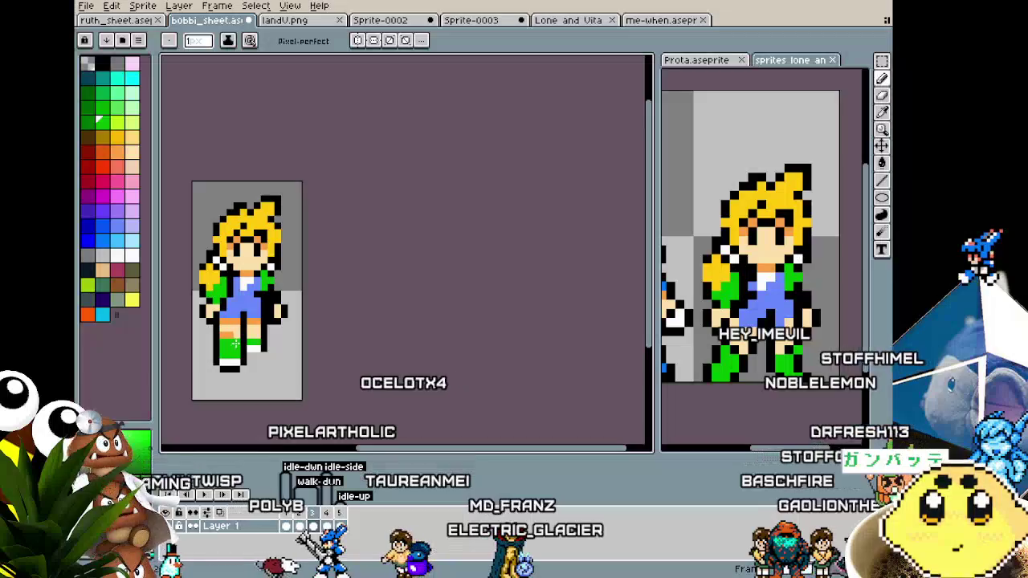
{"action": "scroll", "coordinate": [234, 344], "scroll_direction": "down", "scroll_amount": 1}
{"action": "scroll", "coordinate": [226, 350], "scroll_direction": "down", "scroll_amount": 1}
{"action": "scroll", "coordinate": [217, 357], "scroll_direction": "up", "scroll_amount": 3}
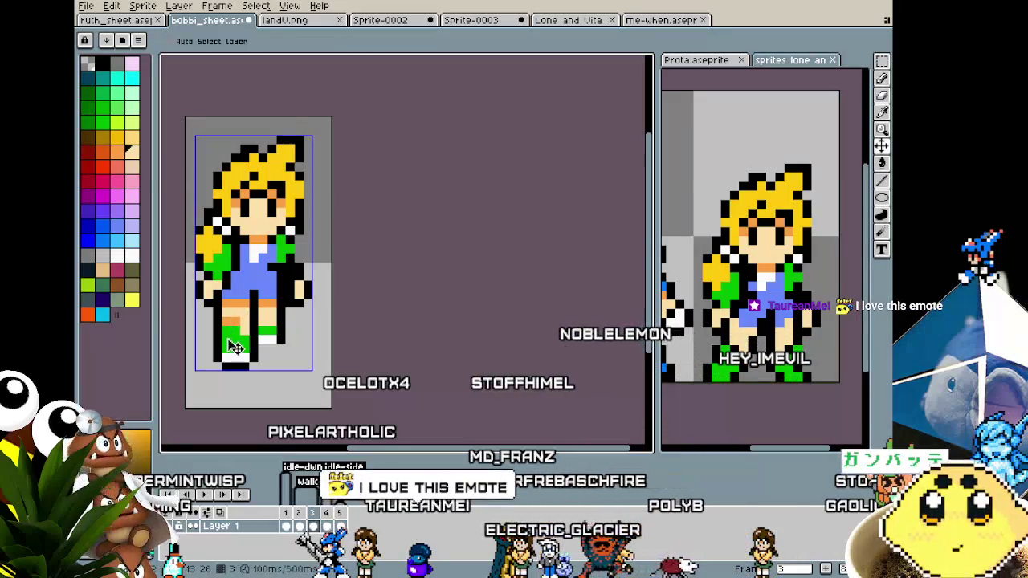
Step: Eyedrop the orange shade from the girl's legs as the foreground colour
{"action": "scroll", "coordinate": [226, 339], "scroll_direction": "down", "scroll_amount": 1}
{"action": "key", "text": "alt"}
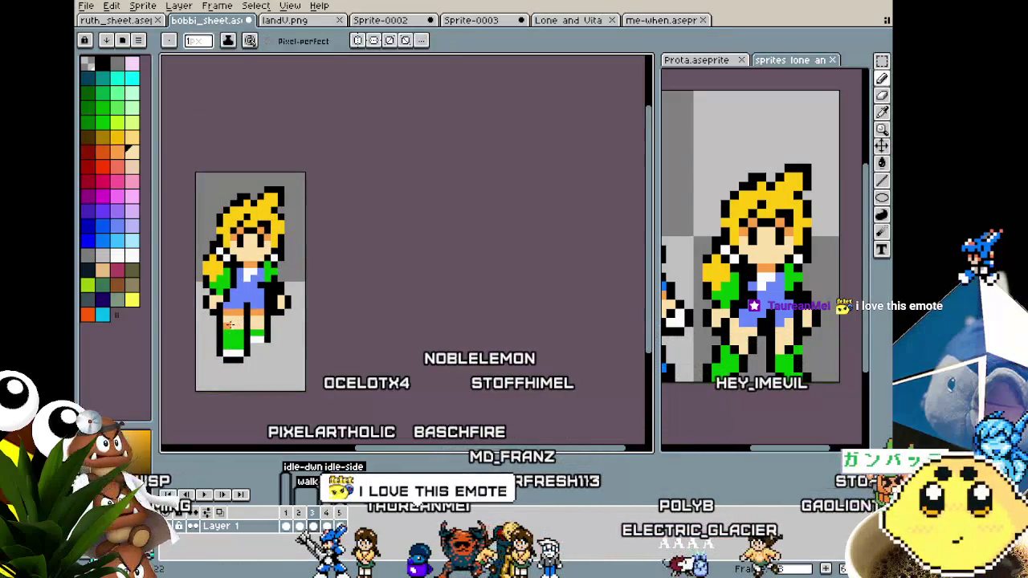
{"action": "left_click", "coordinate": [247, 313], "text": "alt"}
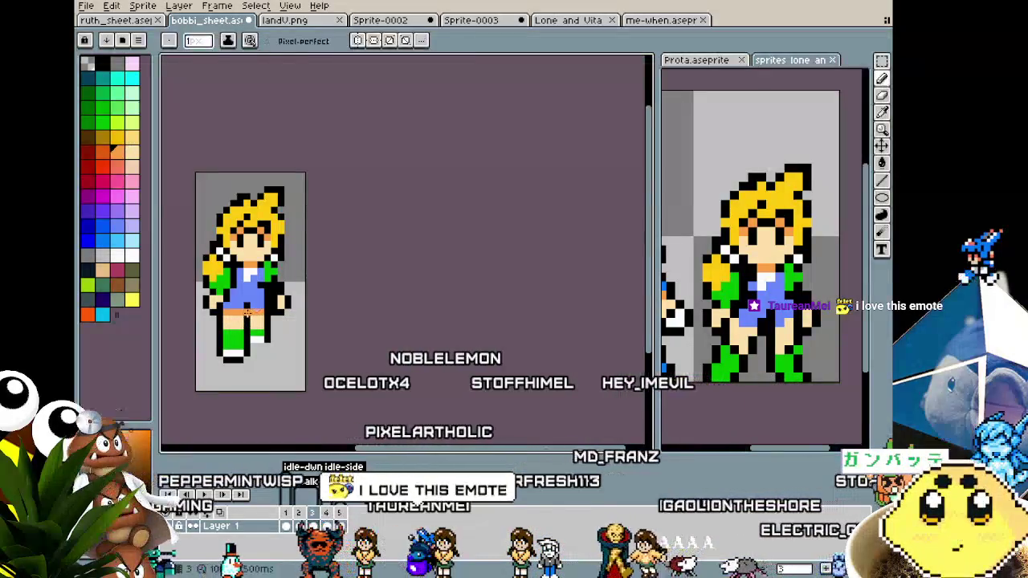
{"action": "scroll", "coordinate": [211, 364], "scroll_direction": "down", "scroll_amount": 2}
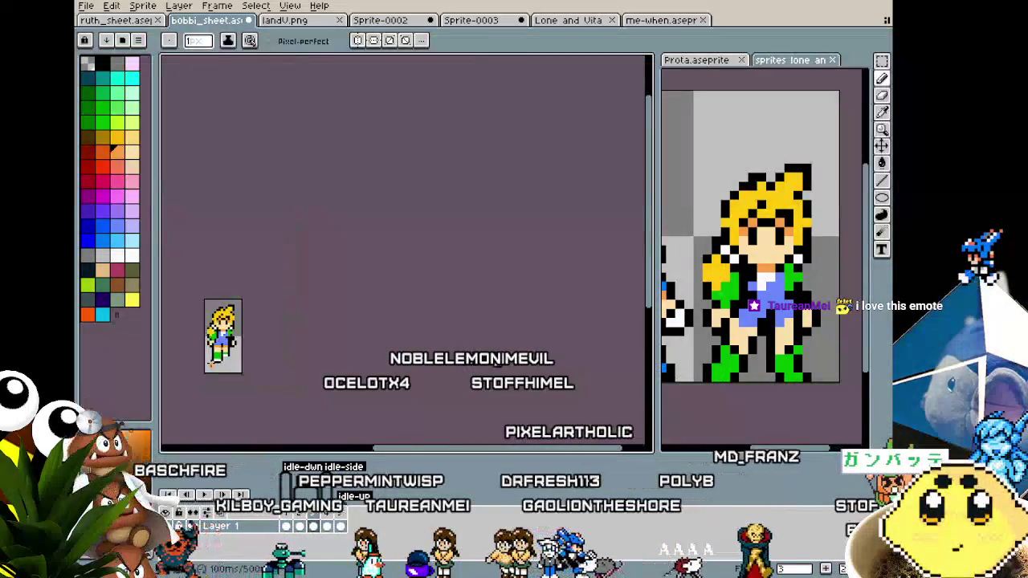
{"action": "scroll", "coordinate": [213, 362], "scroll_direction": "up", "scroll_amount": 2}
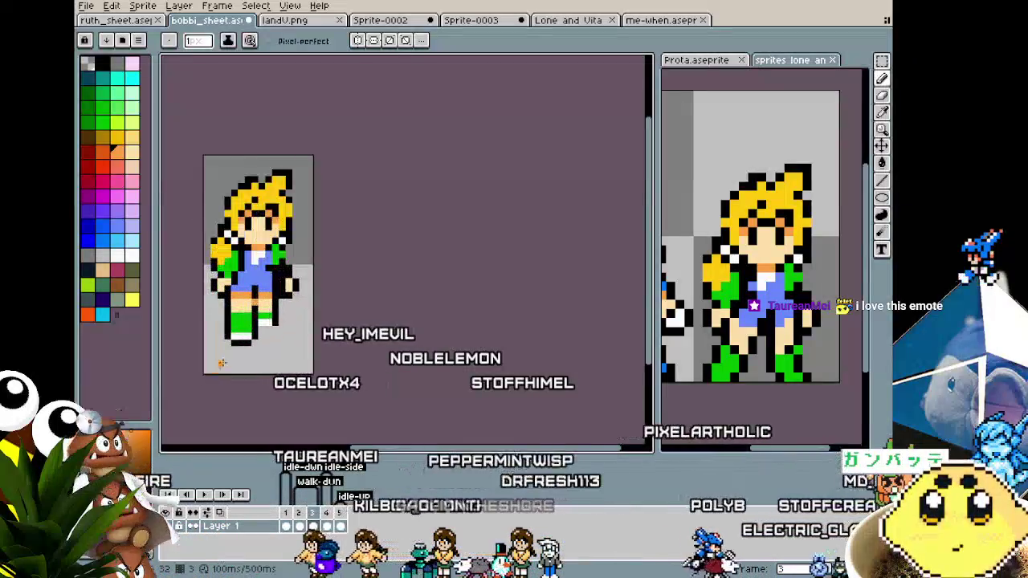
{"action": "scroll", "coordinate": [220, 364], "scroll_direction": "up", "scroll_amount": 1}
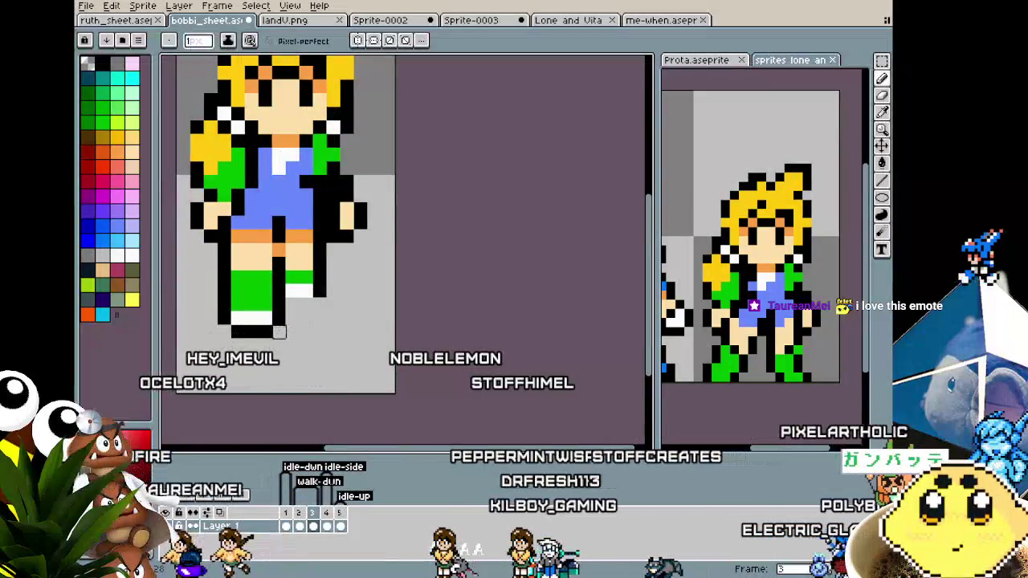
{"action": "scroll", "coordinate": [199, 361], "scroll_direction": "down", "scroll_amount": 1}
{"action": "scroll", "coordinate": [198, 362], "scroll_direction": "down", "scroll_amount": 1}
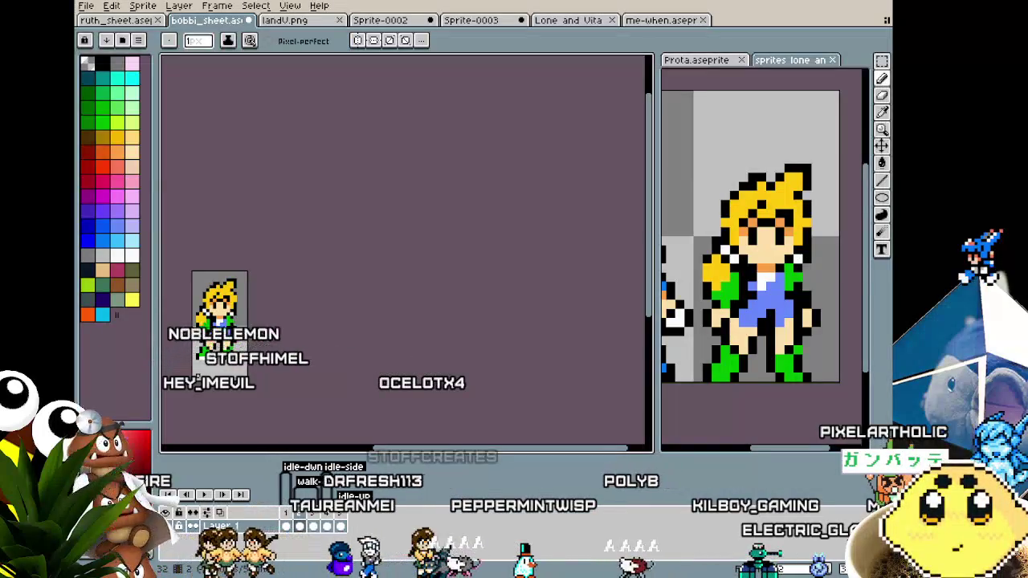
{"action": "scroll", "coordinate": [201, 353], "scroll_direction": "up", "scroll_amount": 1}
{"action": "scroll", "coordinate": [201, 353], "scroll_direction": "up", "scroll_amount": 1}
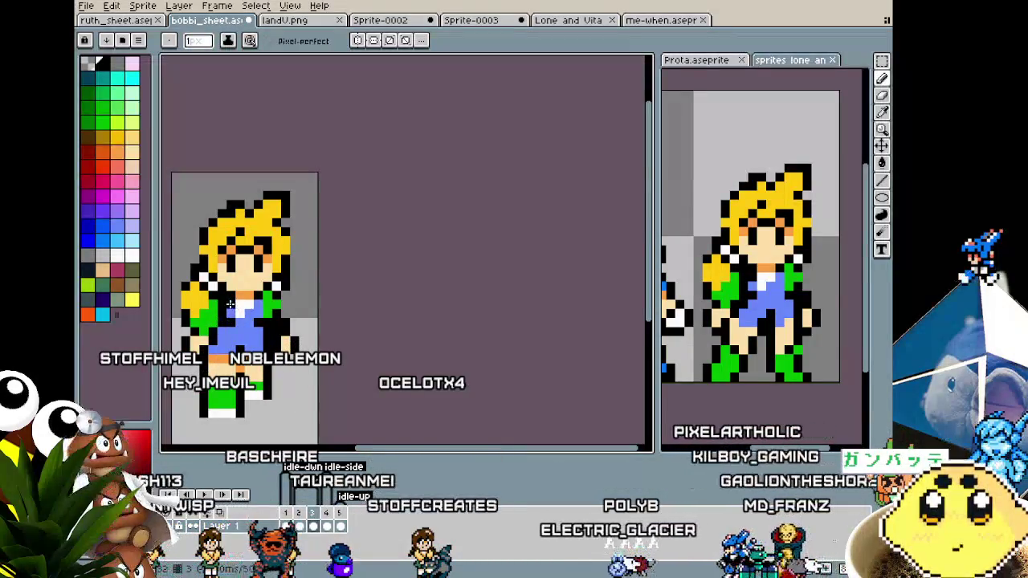
{"action": "scroll", "coordinate": [173, 401], "scroll_direction": "down", "scroll_amount": 1}
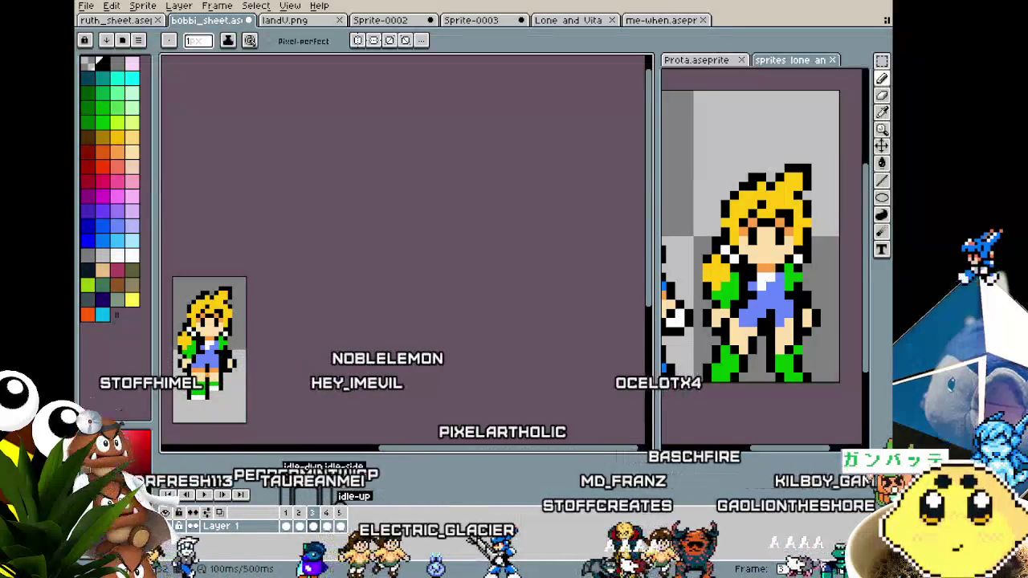
{"action": "scroll", "coordinate": [175, 380], "scroll_direction": "up", "scroll_amount": 1}
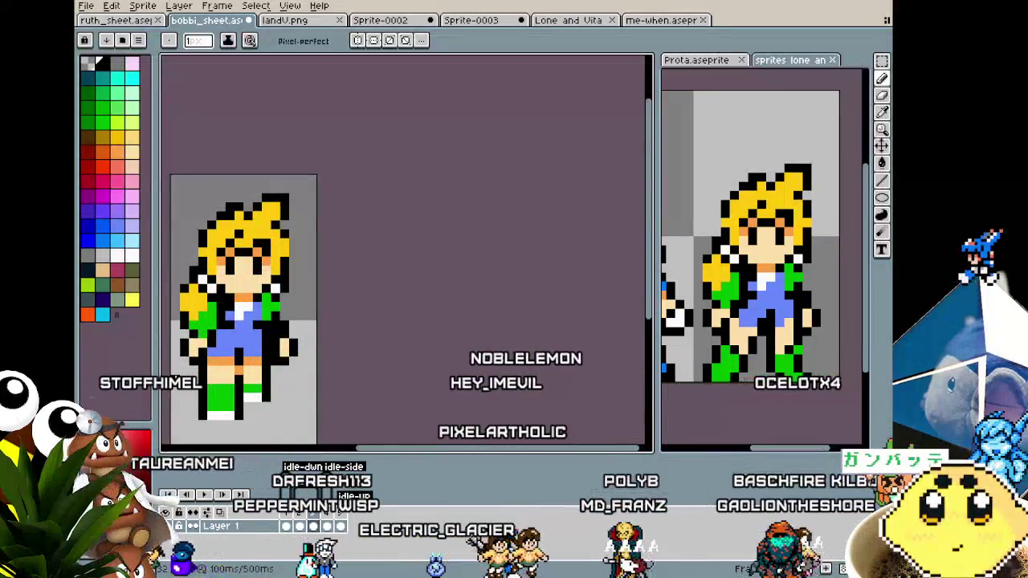
Step: Marquee the right-side hand, nudge it up two pixels, and drop it in place
{"action": "scroll", "coordinate": [182, 382], "scroll_direction": "up", "scroll_amount": 1}
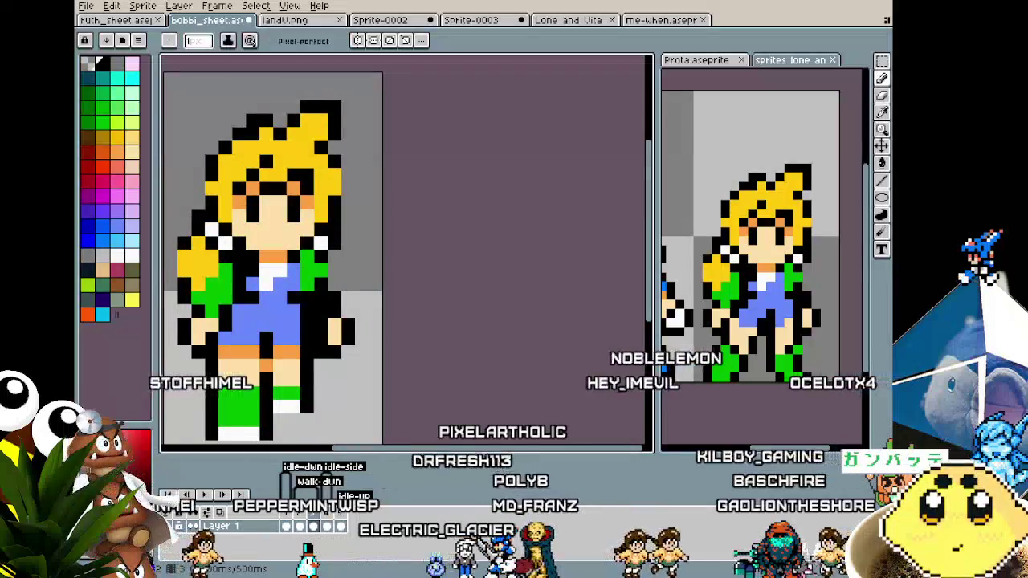
{"action": "key", "text": "m"}
{"action": "left_click_drag", "start_coordinate": [353, 329], "coordinate": [383, 359]}
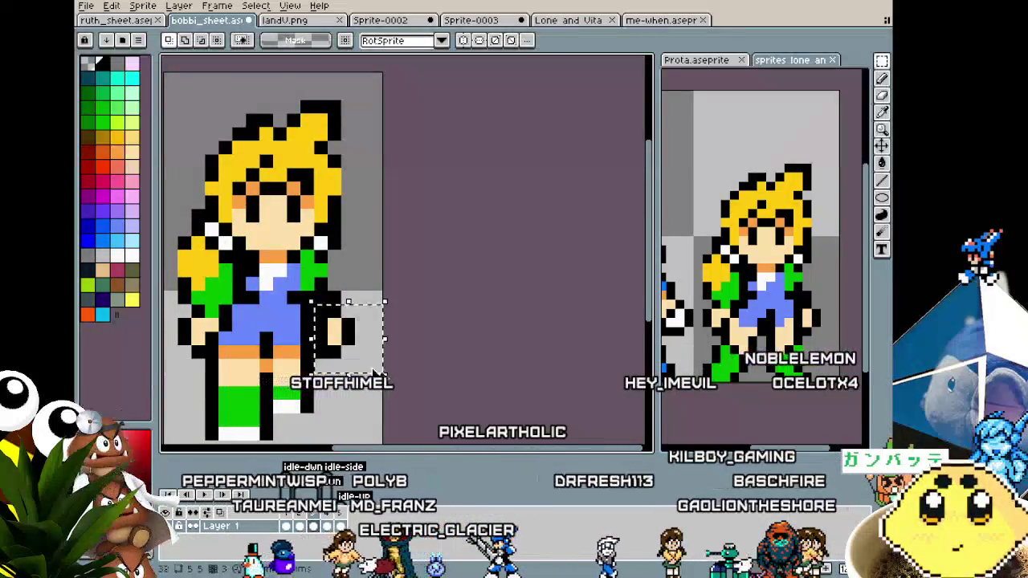
{"action": "key", "text": "Up"}
{"action": "key", "text": "Up"}
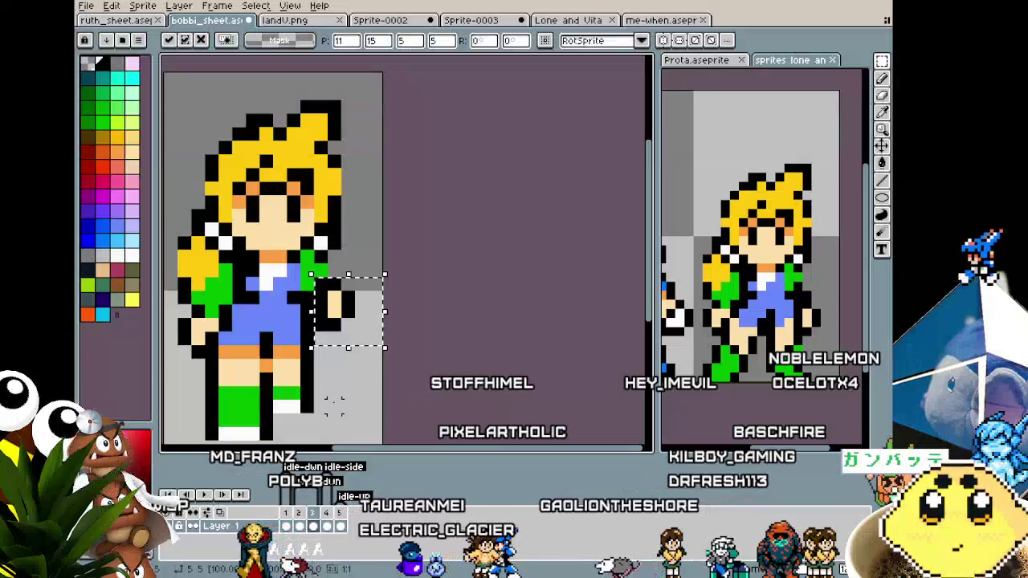
{"action": "left_click", "coordinate": [334, 405]}
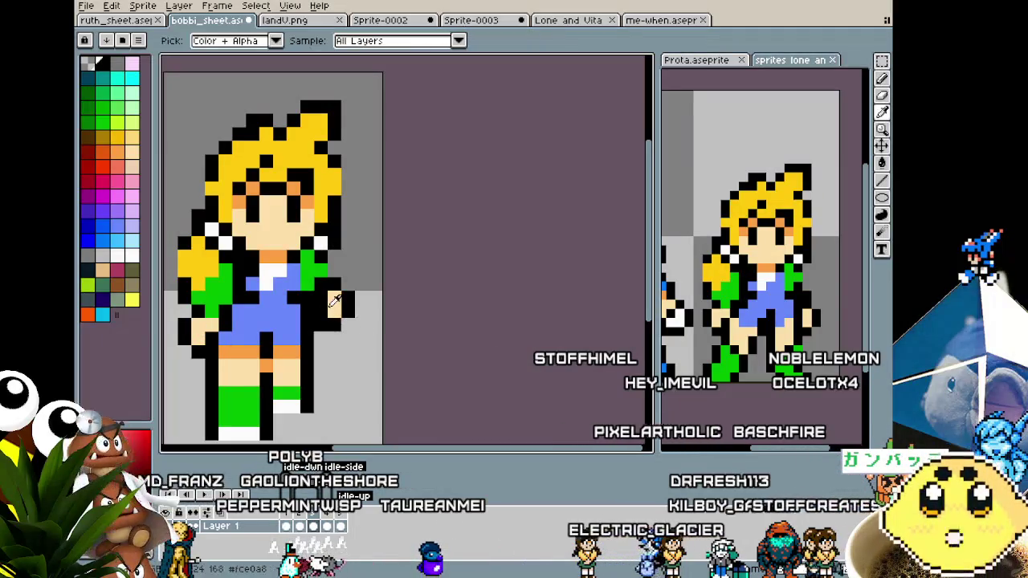
Step: Try painting skin-coloured pixels beside the hand, then undo the stray block
{"action": "left_click_drag", "start_coordinate": [336, 298], "coordinate": [318, 327]}
{"action": "key", "text": "ctrl+z"}
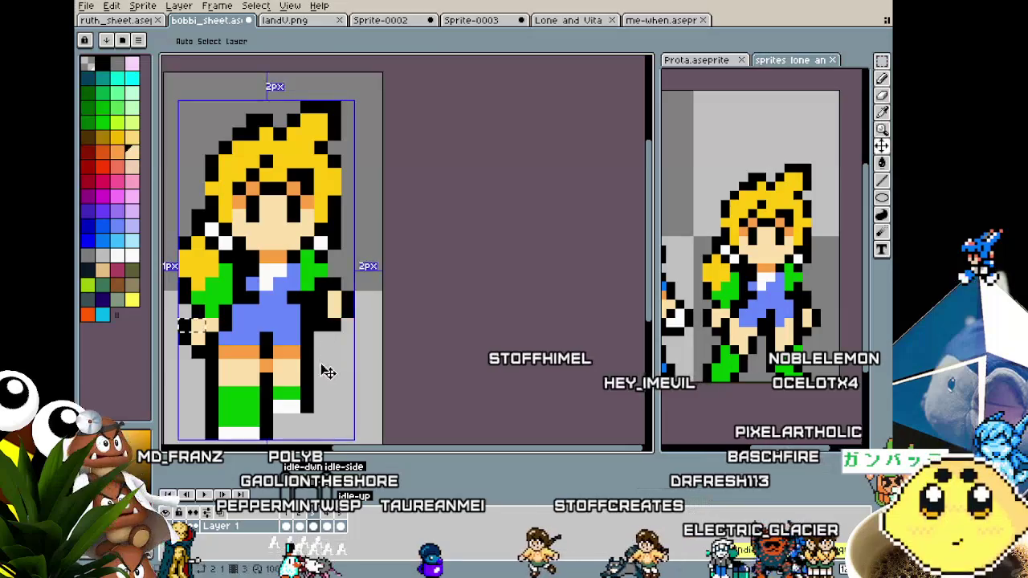
{"action": "left_click_drag", "start_coordinate": [325, 378], "coordinate": [332, 341]}
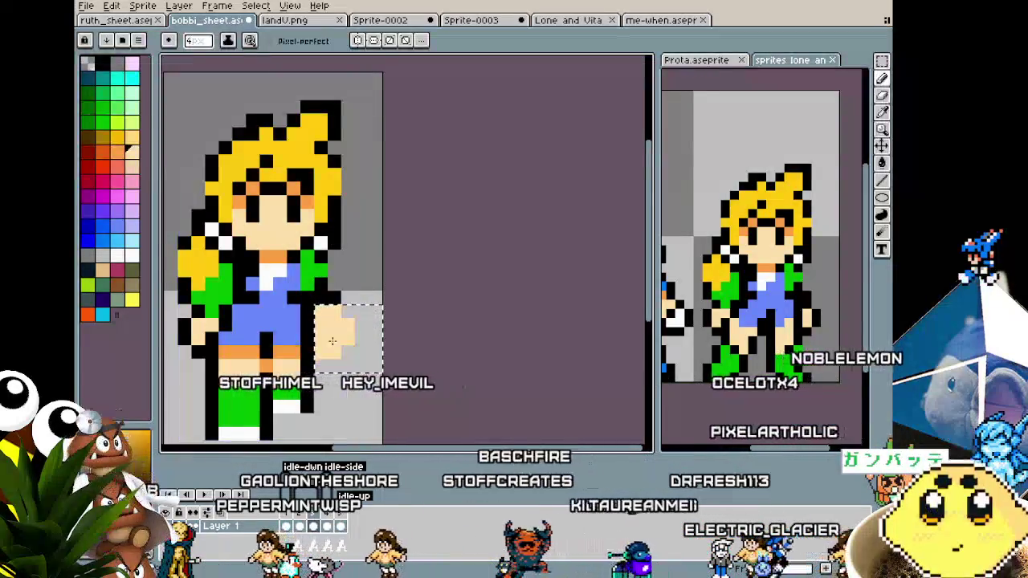
{"action": "key", "text": "ctrl+d"}
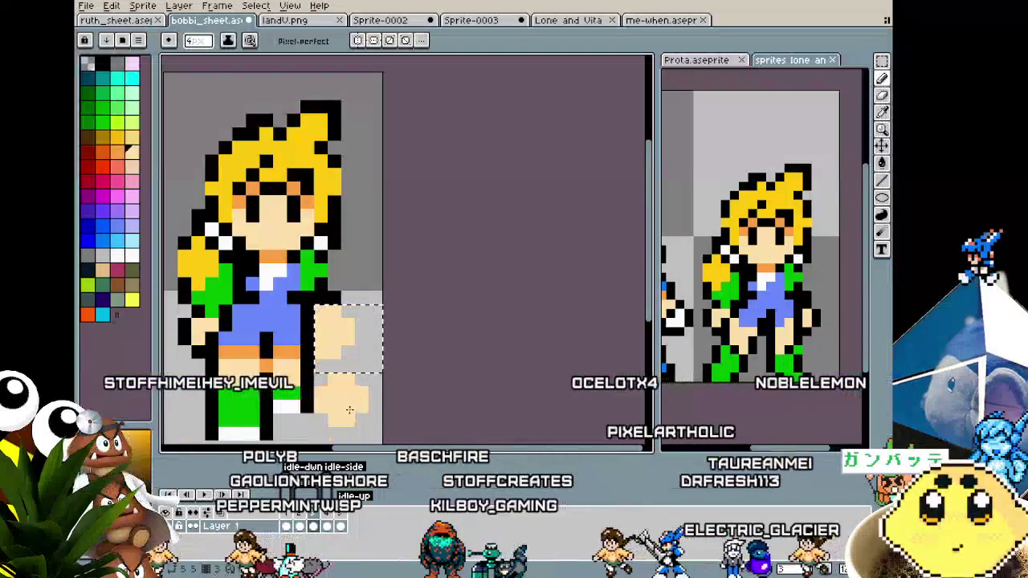
{"action": "key", "text": "ctrl+z"}
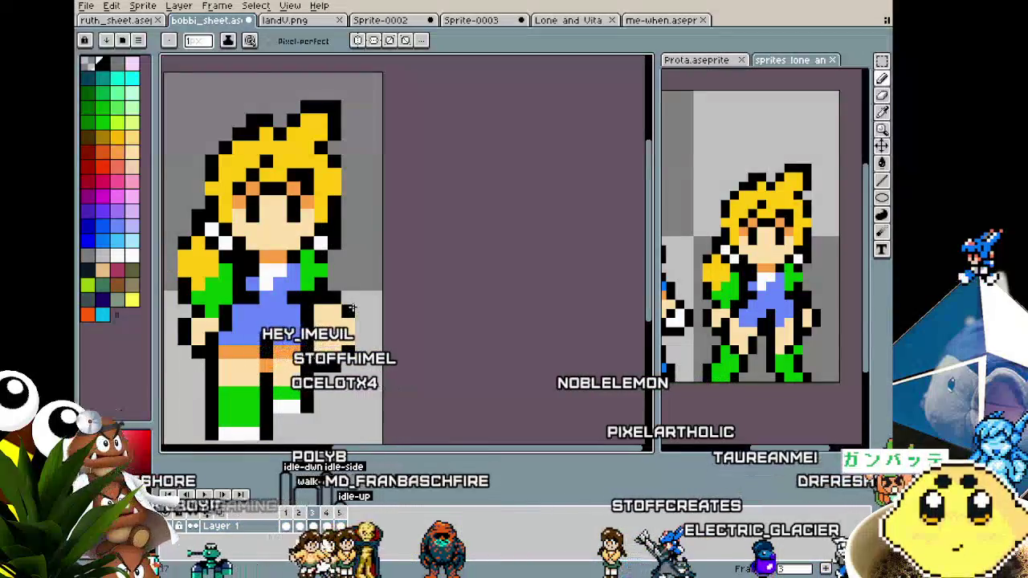
{"action": "scroll", "coordinate": [314, 363], "scroll_direction": "down", "scroll_amount": 2}
{"action": "scroll", "coordinate": [312, 377], "scroll_direction": "up", "scroll_amount": 1}
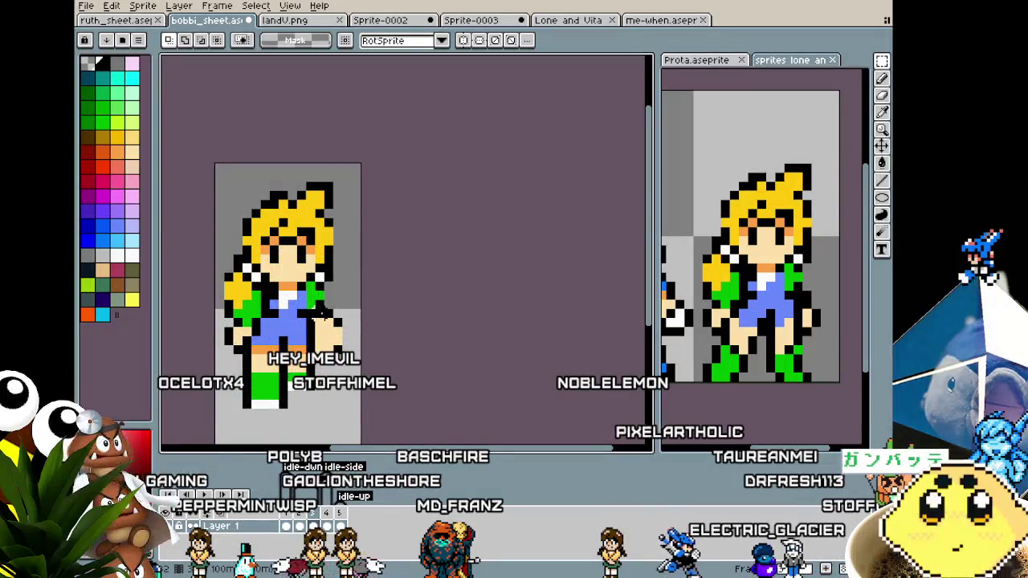
Step: Shift the selected pixels up-left onto the hand and add jacket-green pixels to the sleeve
{"action": "left_click_drag", "start_coordinate": [352, 369], "coordinate": [333, 355]}
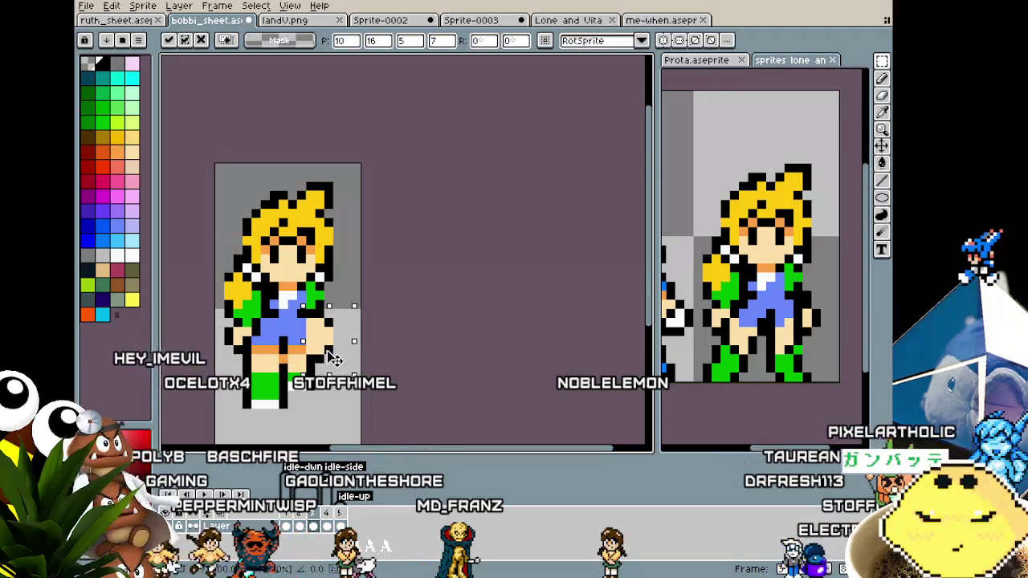
{"action": "key", "text": "Return"}
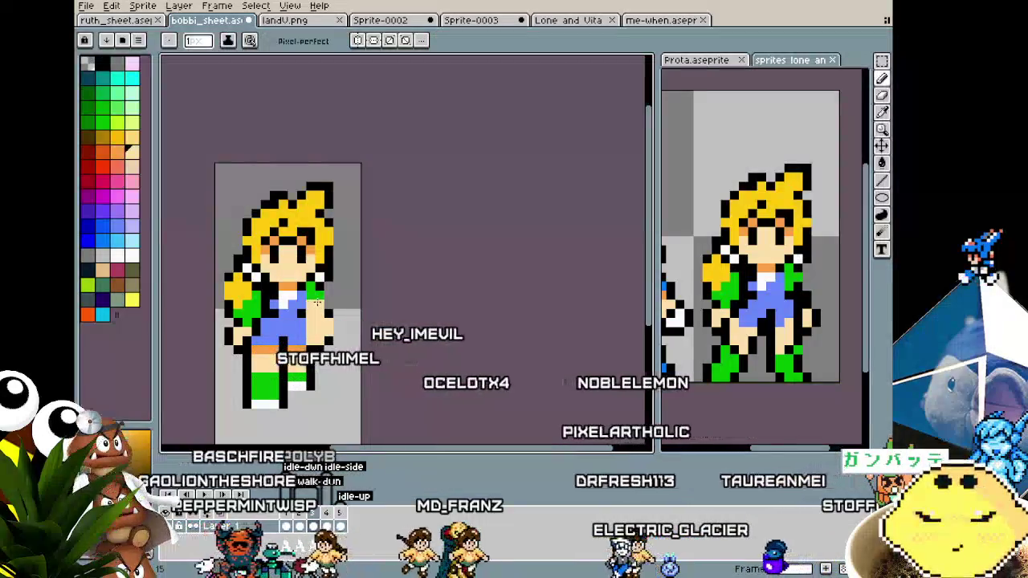
{"action": "left_click", "coordinate": [319, 304], "text": "alt"}
{"action": "left_click", "coordinate": [319, 304], "text": "alt"}
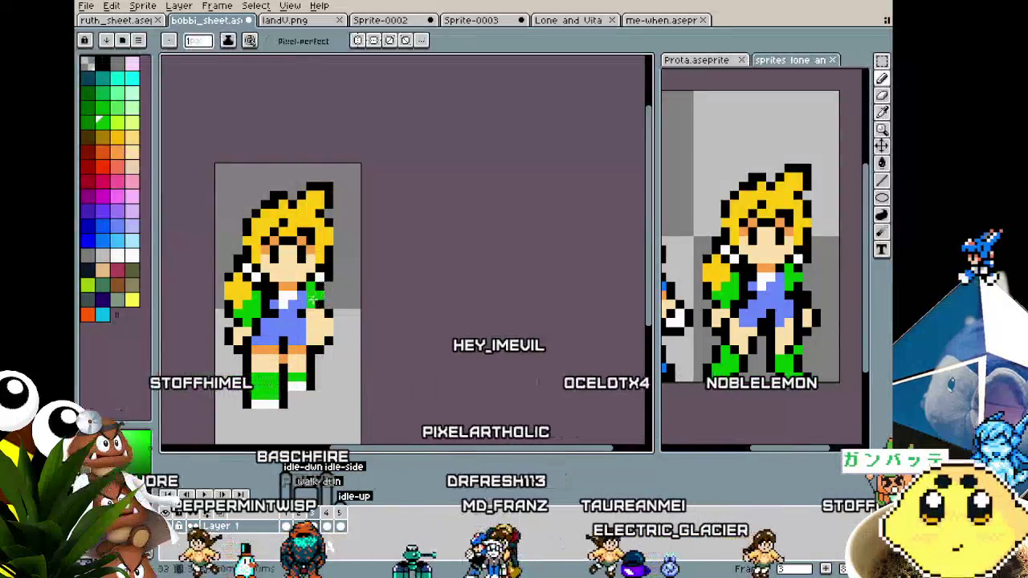
{"action": "left_click", "coordinate": [318, 304]}
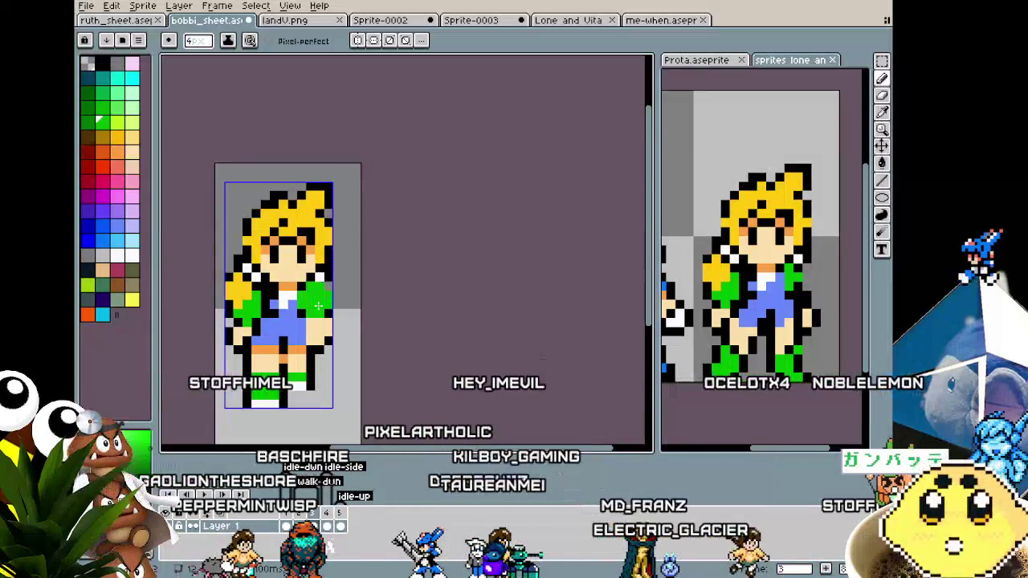
{"action": "key", "text": "ctrl+d"}
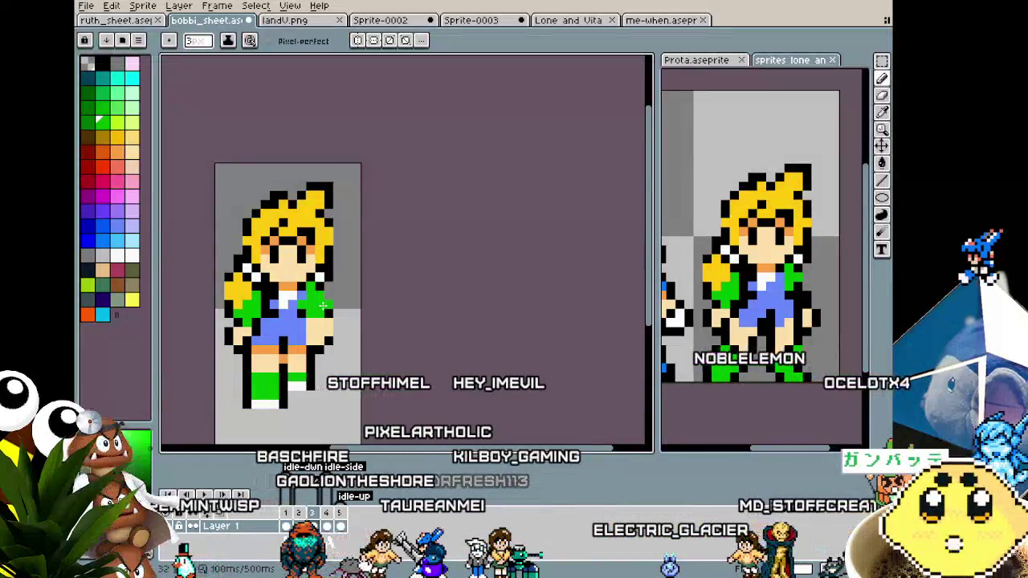
{"action": "key", "text": "ctrl"}
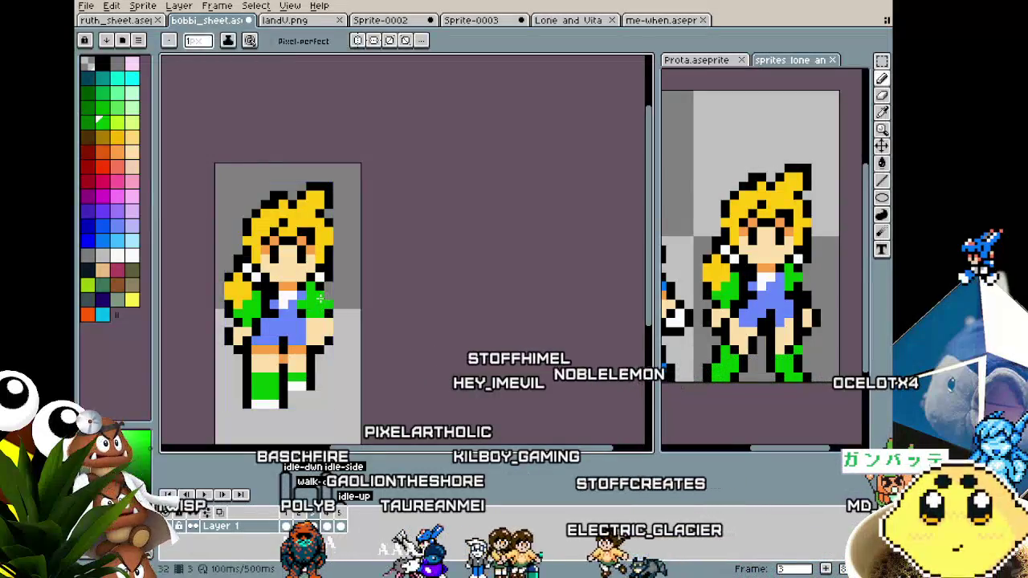
{"action": "left_click", "coordinate": [304, 294], "text": "alt"}
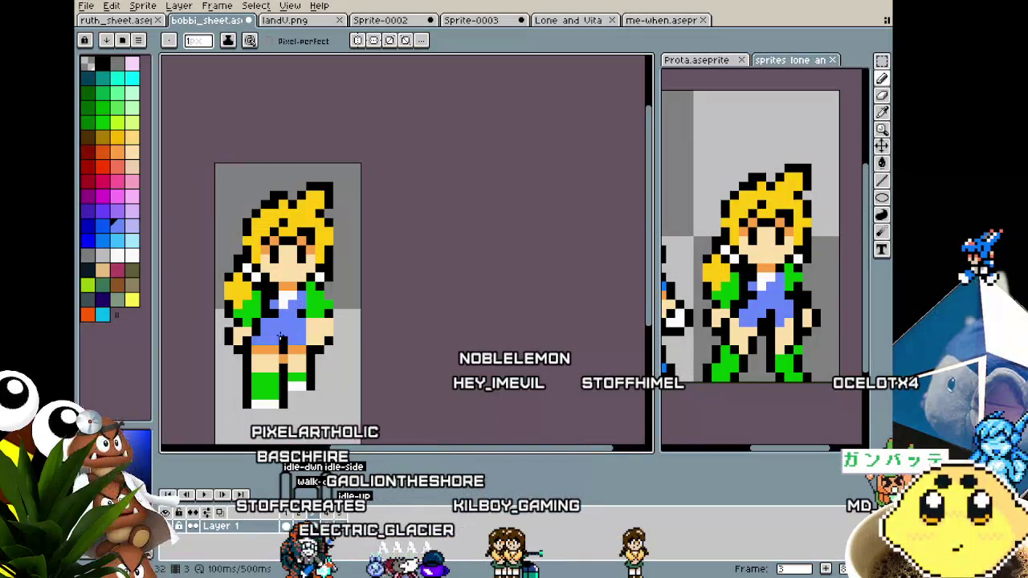
{"action": "scroll", "coordinate": [313, 315], "scroll_direction": "up", "scroll_amount": 2}
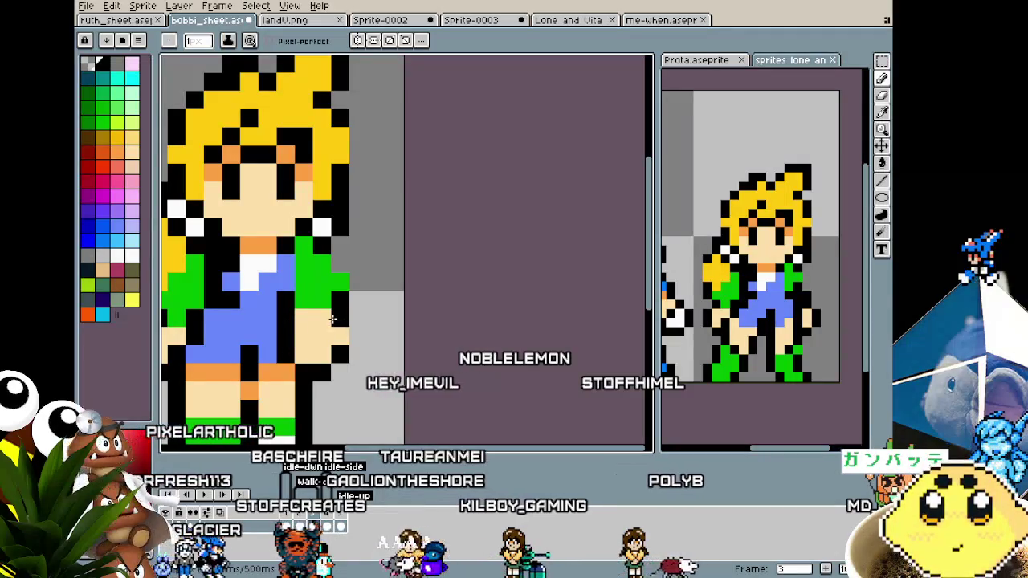
Step: Redraw the arm outline in black and fill the lowered hand with sampled skin tone
{"action": "scroll", "coordinate": [306, 321], "scroll_direction": "down", "scroll_amount": 2}
{"action": "scroll", "coordinate": [314, 313], "scroll_direction": "down", "scroll_amount": 1}
{"action": "scroll", "coordinate": [321, 307], "scroll_direction": "up", "scroll_amount": 1}
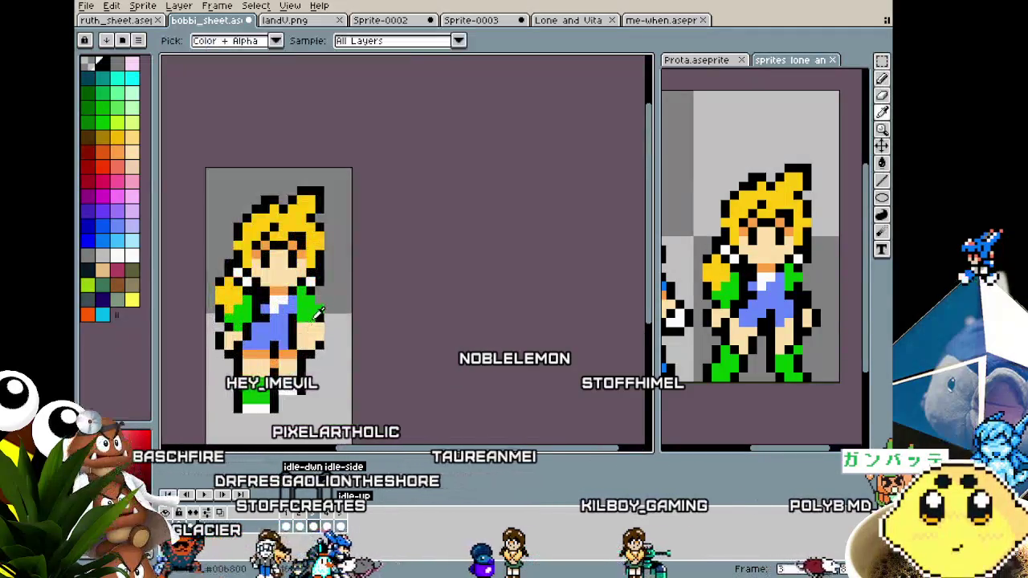
{"action": "left_click", "coordinate": [310, 294], "text": "alt"}
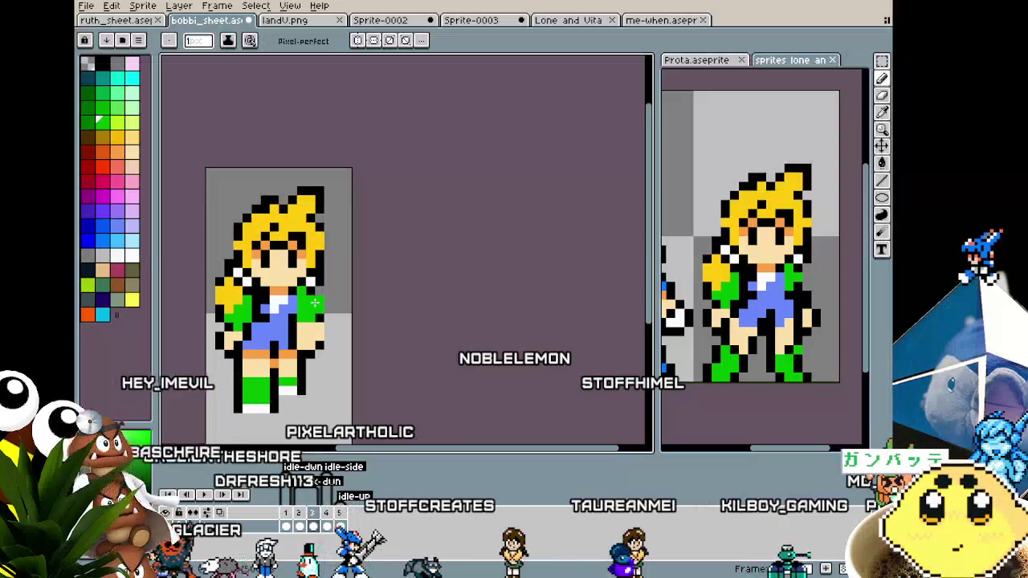
{"action": "left_click", "coordinate": [317, 298], "text": "alt"}
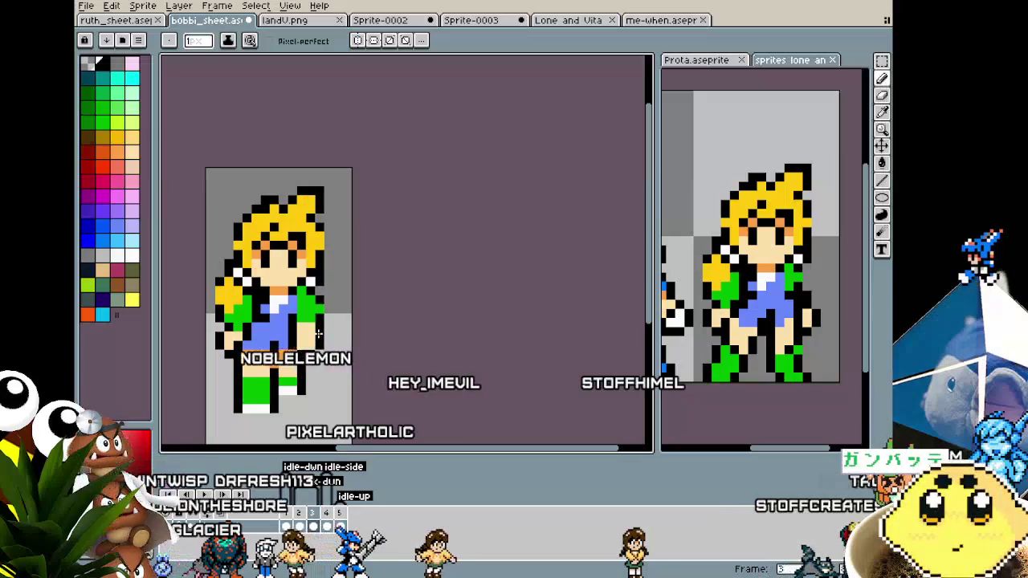
{"action": "key", "text": "alt"}
{"action": "left_click", "coordinate": [313, 337], "text": "alt"}
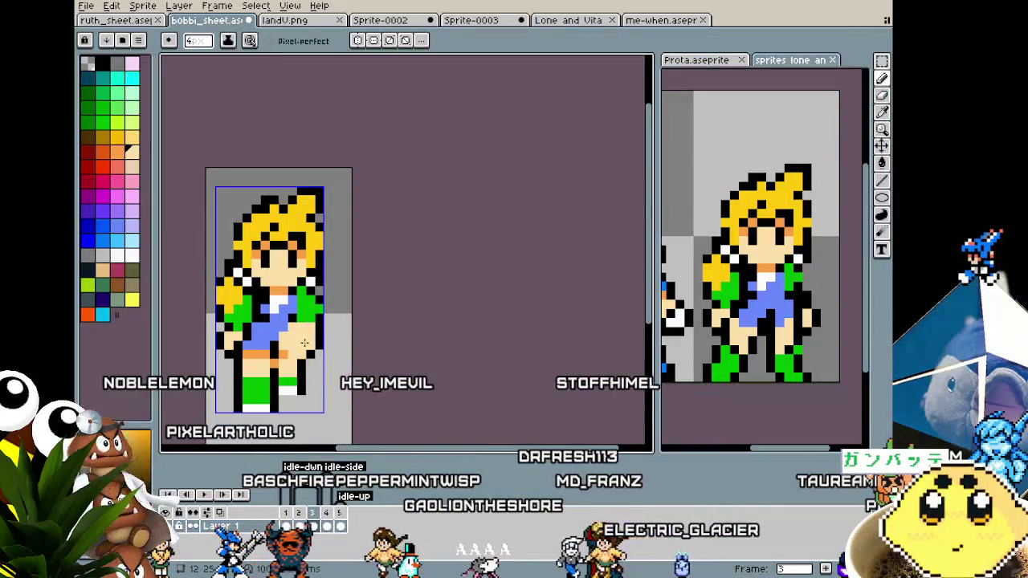
{"action": "scroll", "coordinate": [299, 365], "scroll_direction": "down", "scroll_amount": 2}
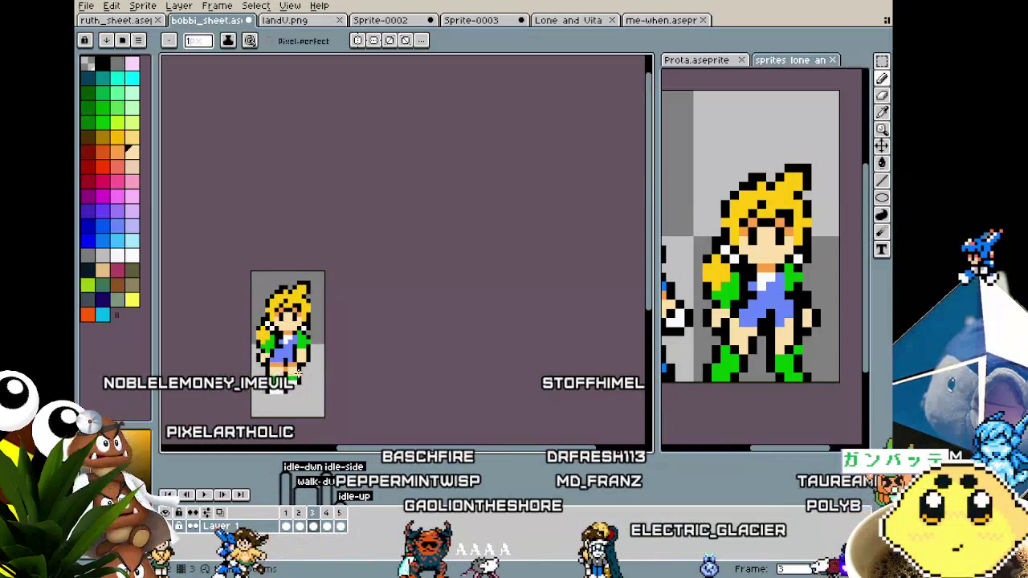
{"action": "scroll", "coordinate": [299, 371], "scroll_direction": "up", "scroll_amount": 2}
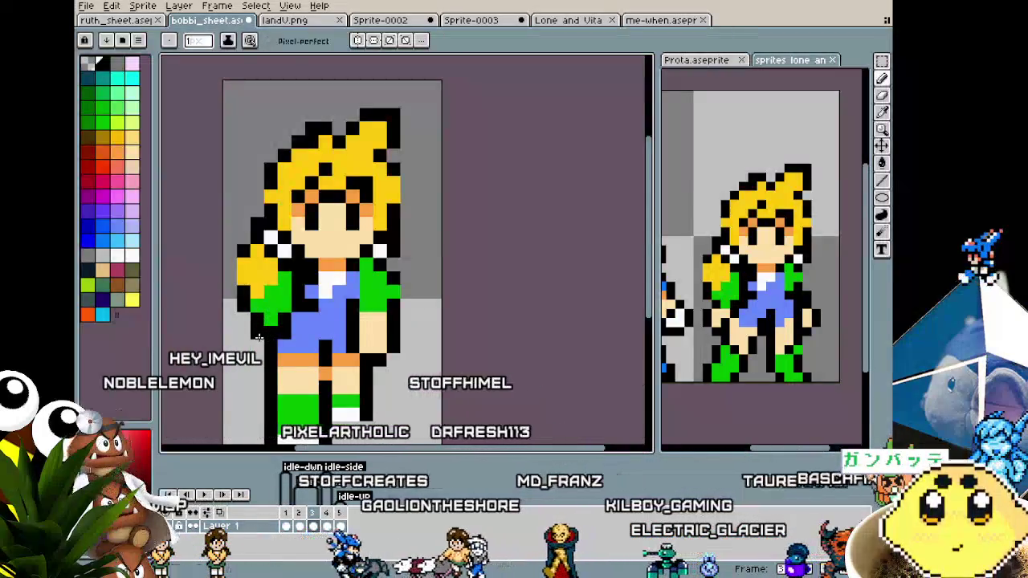
{"action": "scroll", "coordinate": [240, 384], "scroll_direction": "down", "scroll_amount": 1}
{"action": "scroll", "coordinate": [241, 384], "scroll_direction": "down", "scroll_amount": 1}
{"action": "scroll", "coordinate": [271, 373], "scroll_direction": "up", "scroll_amount": 2}
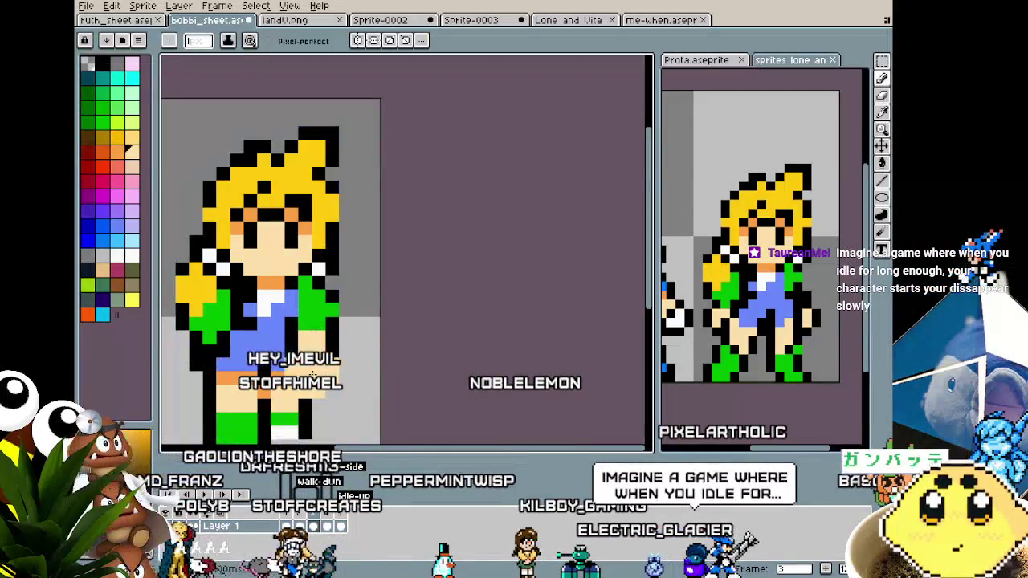
{"action": "scroll", "coordinate": [307, 357], "scroll_direction": "down", "scroll_amount": 1}
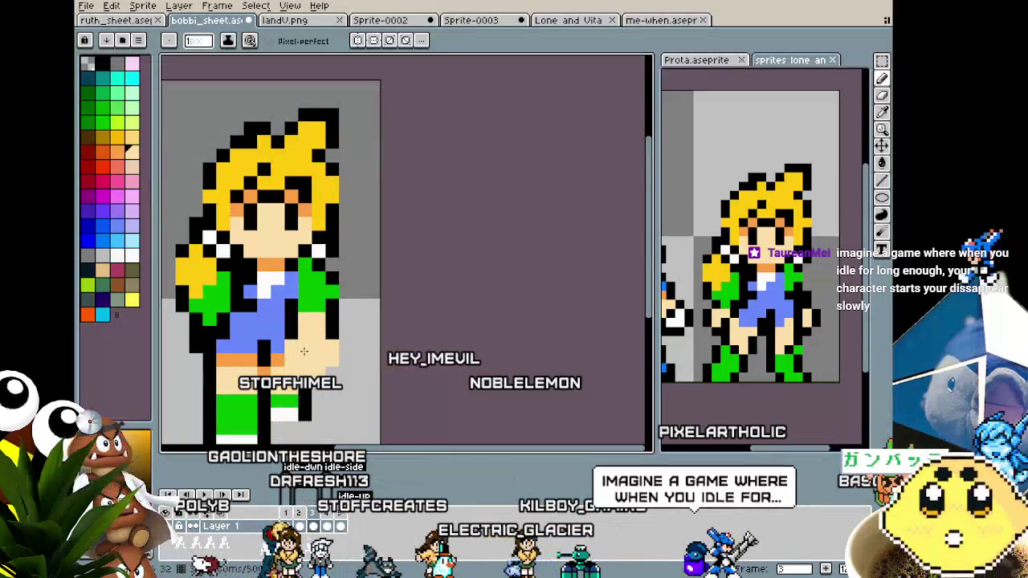
{"action": "key", "text": "i"}
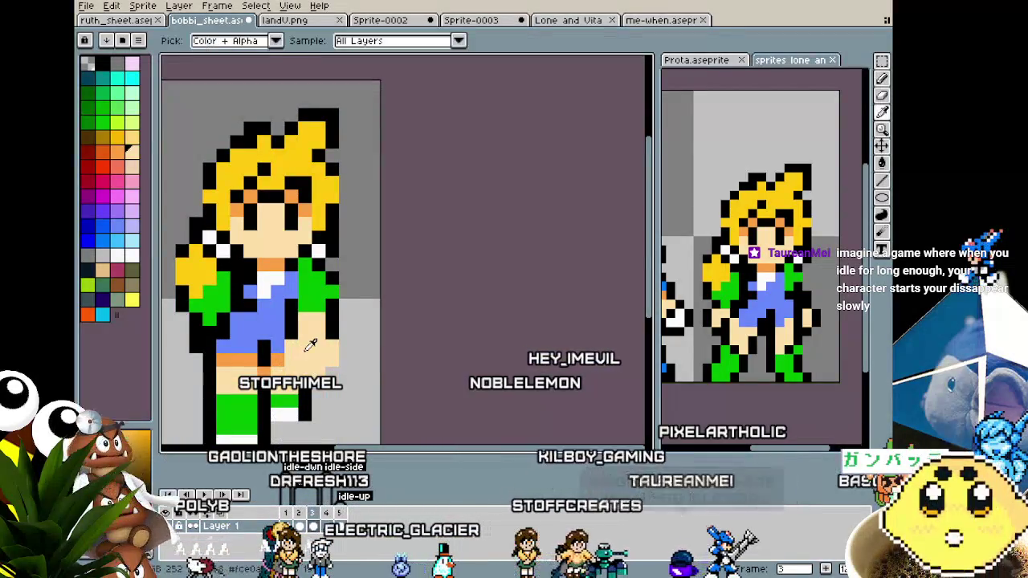
{"action": "key", "text": "b"}
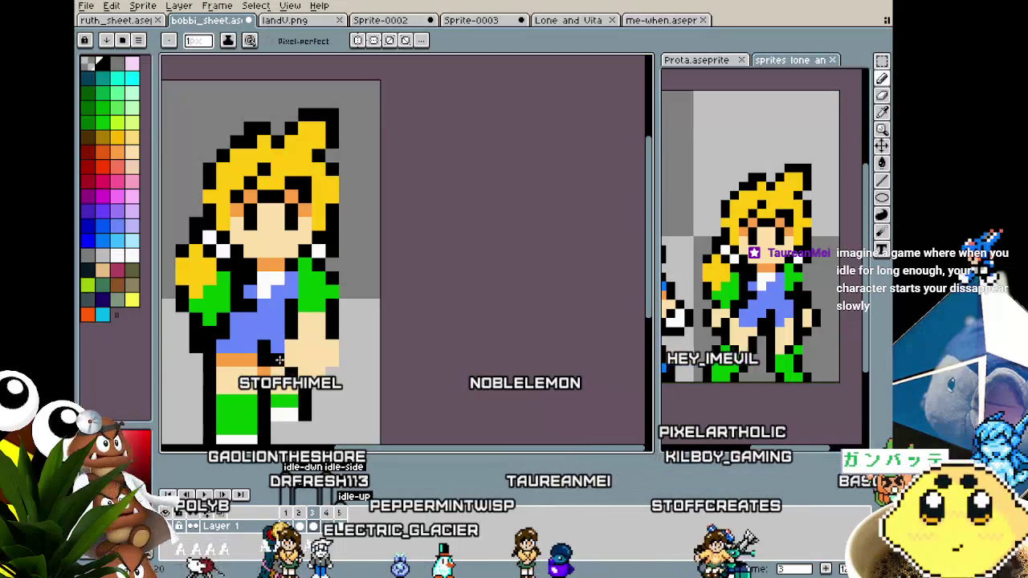
{"action": "scroll", "coordinate": [319, 320], "scroll_direction": "down", "scroll_amount": 1}
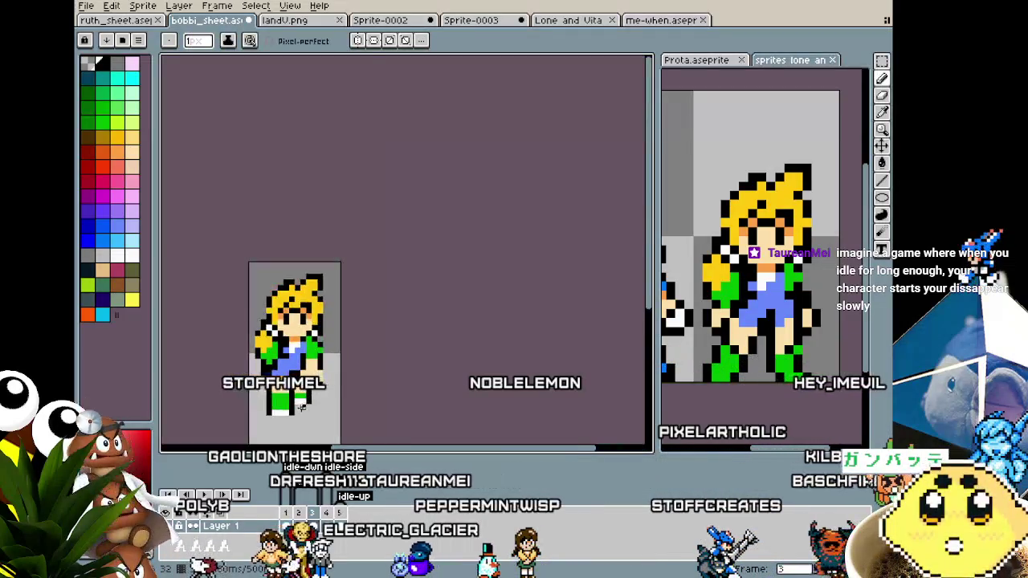
{"action": "scroll", "coordinate": [319, 320], "scroll_direction": "down", "scroll_amount": 1}
{"action": "scroll", "coordinate": [319, 320], "scroll_direction": "up", "scroll_amount": 1}
{"action": "scroll", "coordinate": [319, 319], "scroll_direction": "up", "scroll_amount": 1}
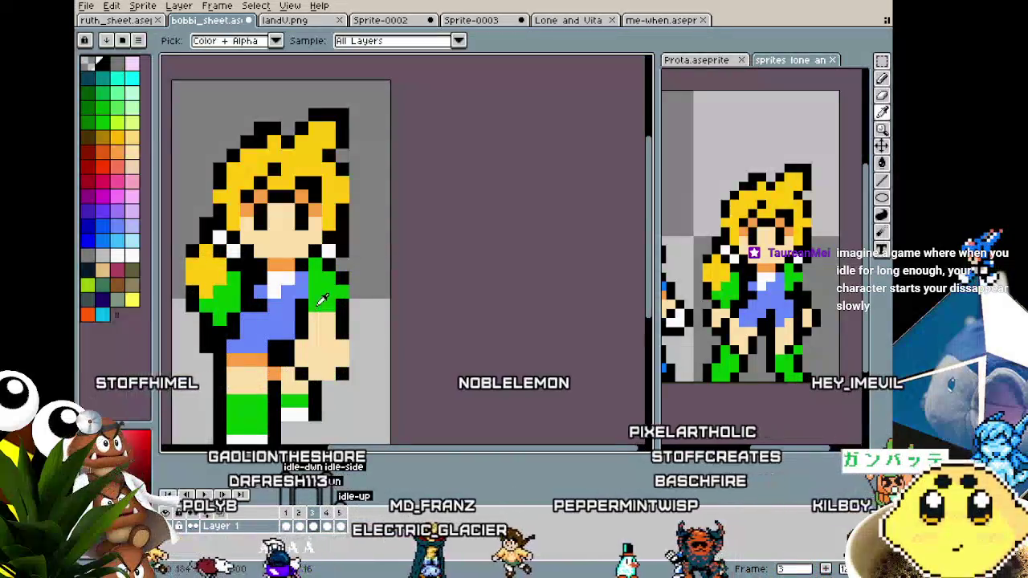
{"action": "left_click", "coordinate": [305, 291], "text": "alt"}
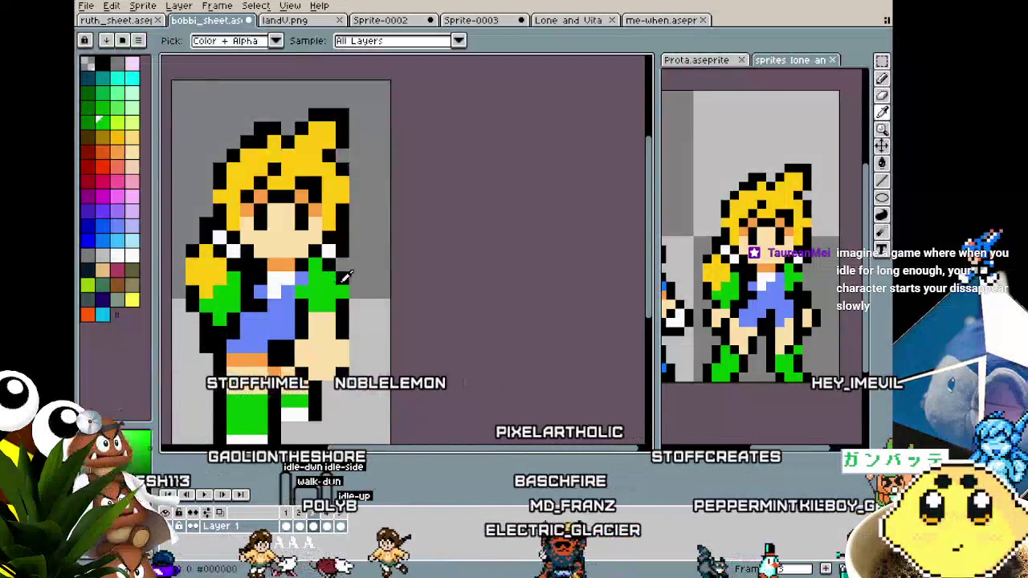
{"action": "key", "text": "x"}
{"action": "scroll", "coordinate": [281, 385], "scroll_direction": "down", "scroll_amount": 2}
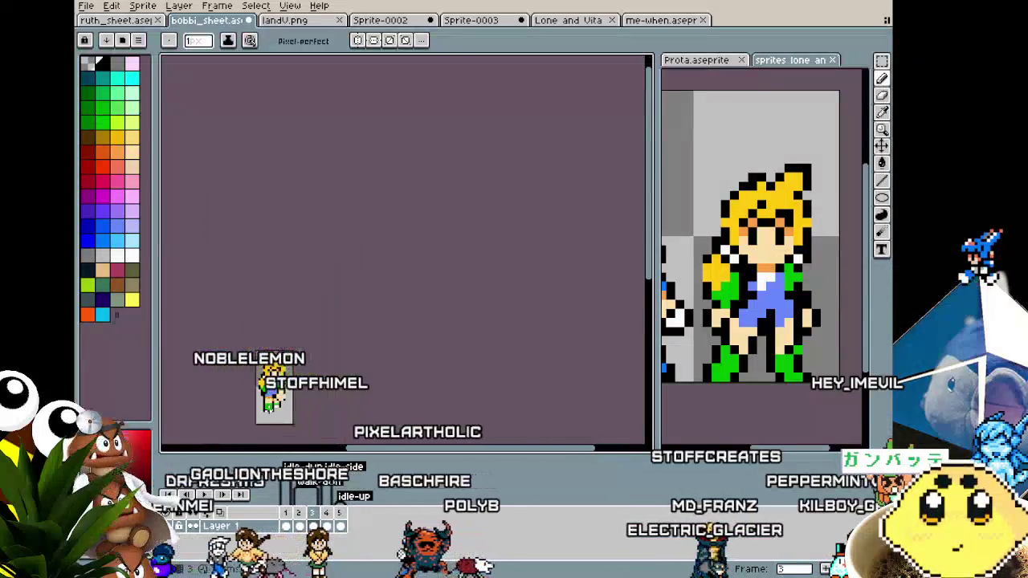
{"action": "scroll", "coordinate": [305, 337], "scroll_direction": "up", "scroll_amount": 1}
{"action": "scroll", "coordinate": [326, 292], "scroll_direction": "up", "scroll_amount": 1}
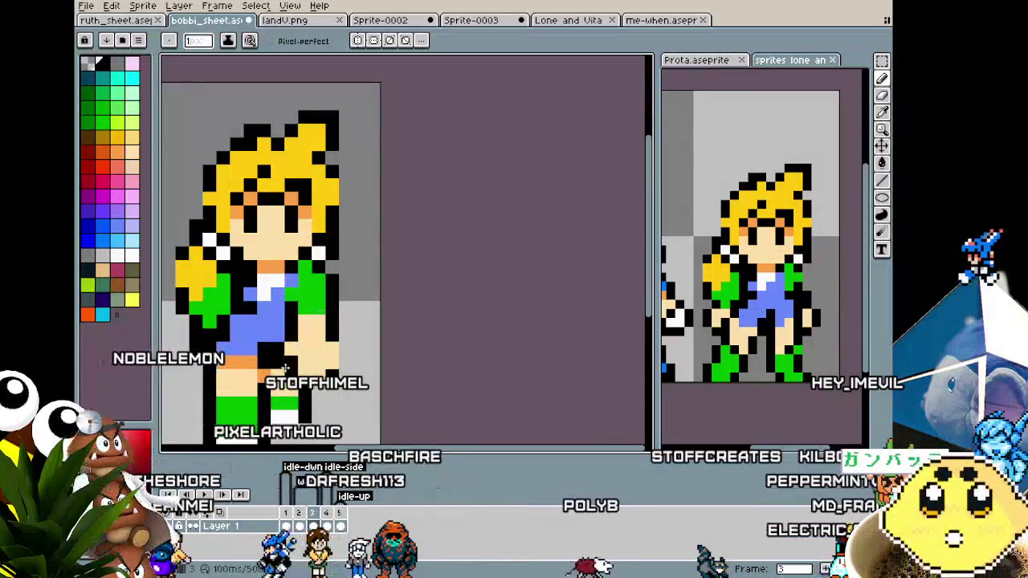
{"action": "scroll", "coordinate": [266, 399], "scroll_direction": "down", "scroll_amount": 2}
{"action": "scroll", "coordinate": [266, 399], "scroll_direction": "up", "scroll_amount": 2}
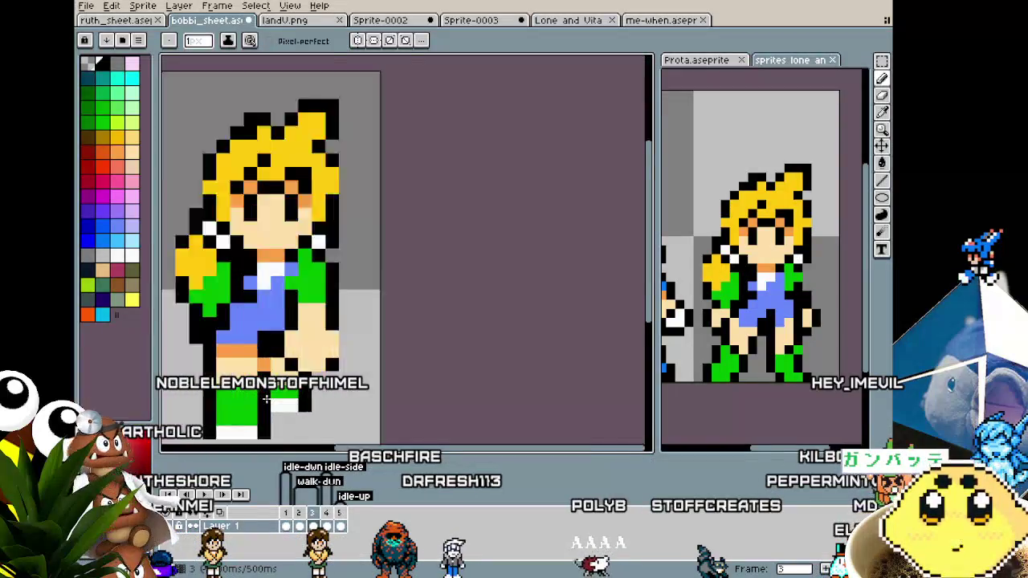
{"action": "scroll", "coordinate": [266, 399], "scroll_direction": "up", "scroll_amount": 1}
{"action": "scroll", "coordinate": [266, 399], "scroll_direction": "down", "scroll_amount": 2}
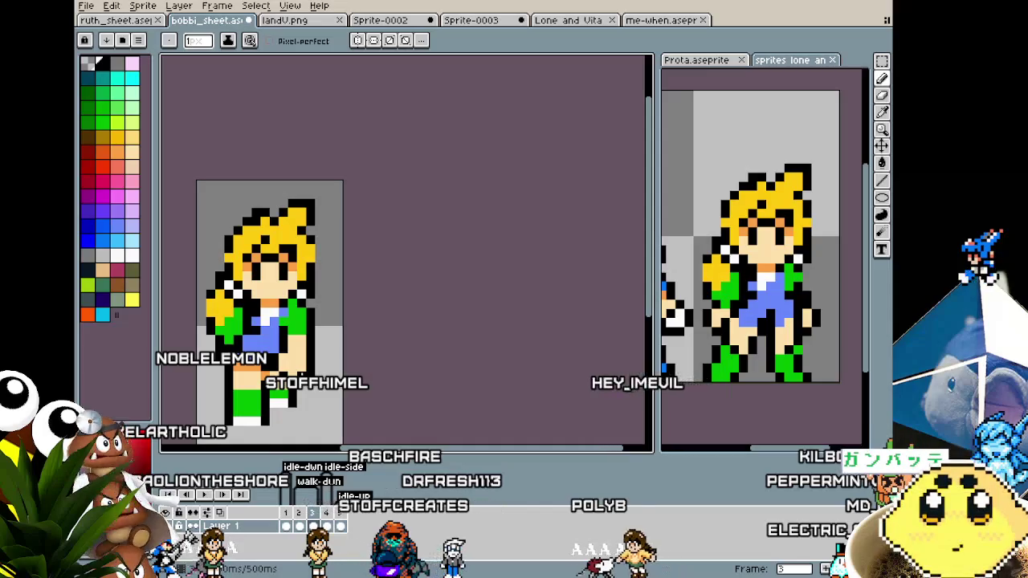
{"action": "scroll", "coordinate": [305, 391], "scroll_direction": "down", "scroll_amount": 1}
{"action": "scroll", "coordinate": [305, 391], "scroll_direction": "down", "scroll_amount": 1}
{"action": "scroll", "coordinate": [305, 391], "scroll_direction": "up", "scroll_amount": 2}
{"action": "key", "text": "alt"}
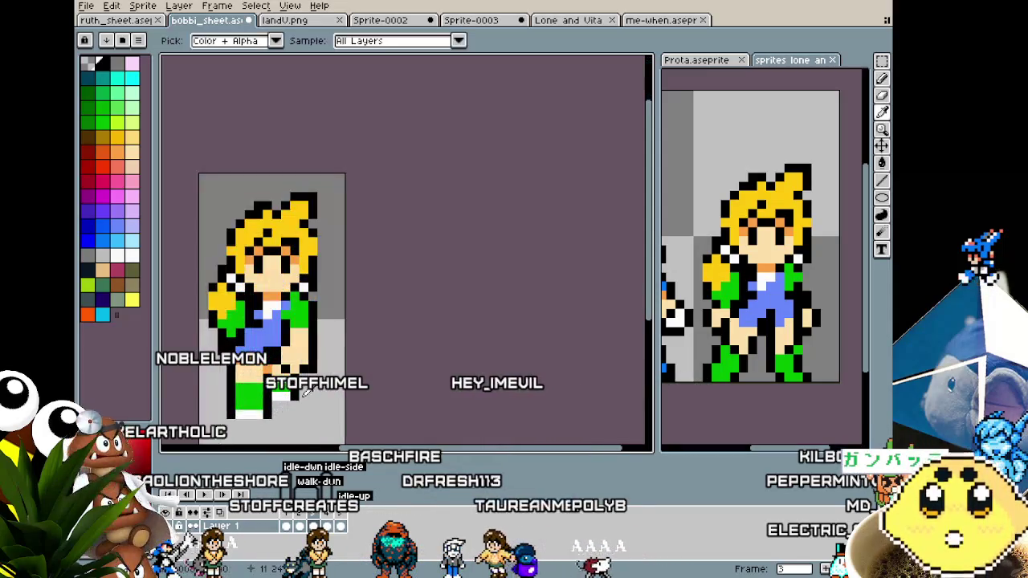
{"action": "scroll", "coordinate": [285, 423], "scroll_direction": "down", "scroll_amount": 2}
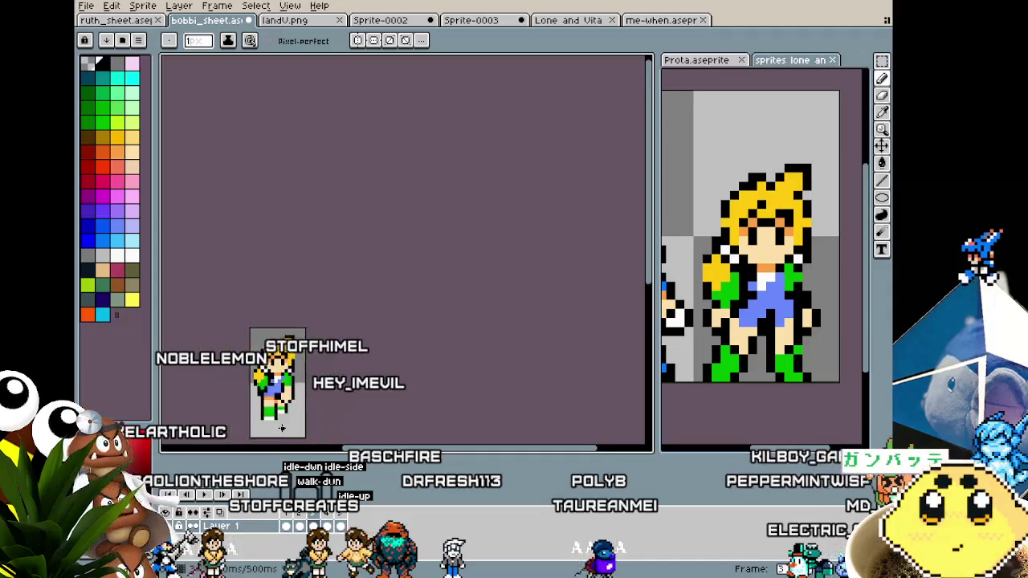
{"action": "scroll", "coordinate": [285, 423], "scroll_direction": "down", "scroll_amount": 1}
{"action": "scroll", "coordinate": [285, 423], "scroll_direction": "up", "scroll_amount": 1}
{"action": "scroll", "coordinate": [281, 428], "scroll_direction": "up", "scroll_amount": 1}
{"action": "scroll", "coordinate": [282, 428], "scroll_direction": "up", "scroll_amount": 1}
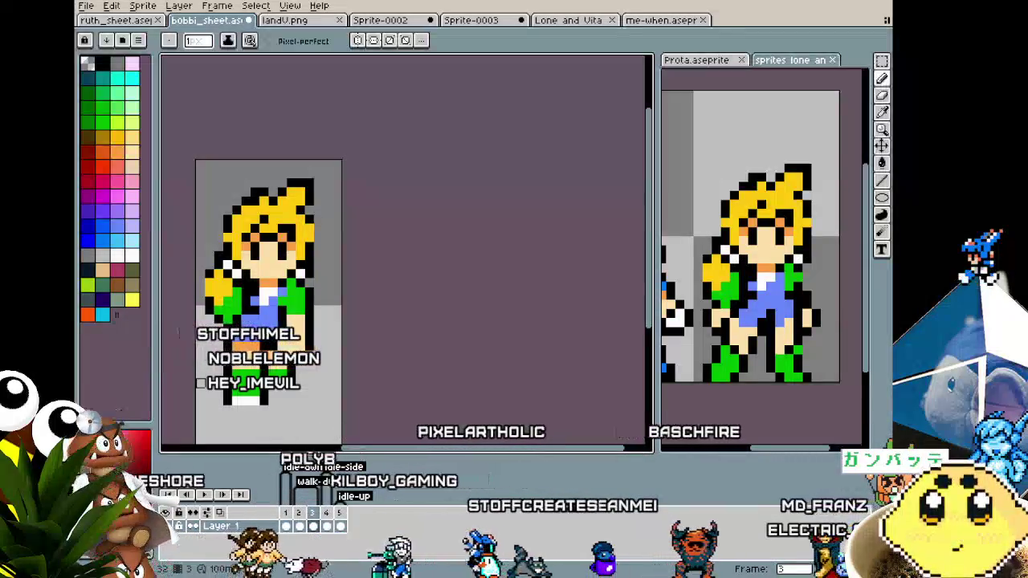
{"action": "key", "text": "i"}
{"action": "key", "text": "b"}
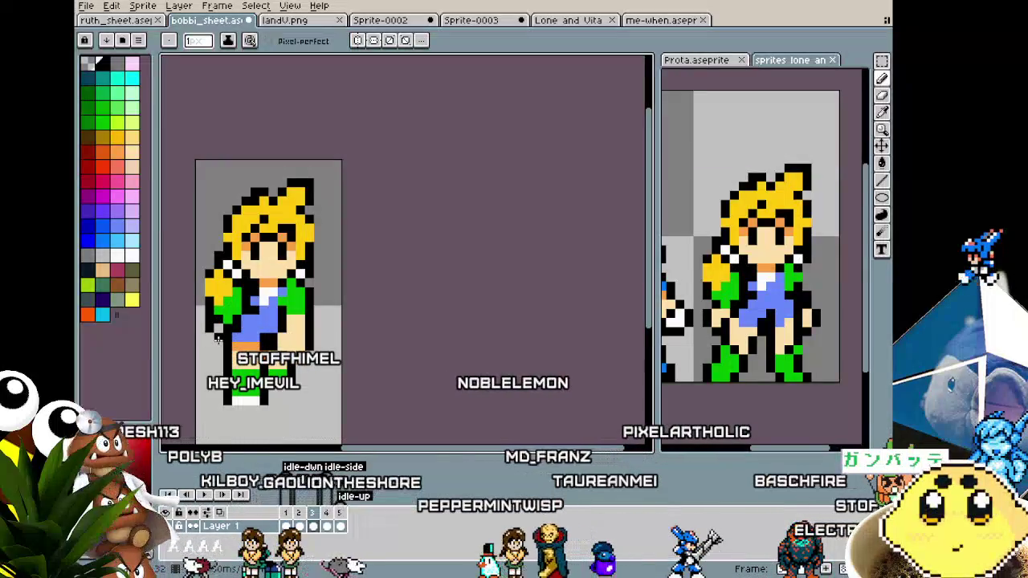
{"action": "key", "text": "i"}
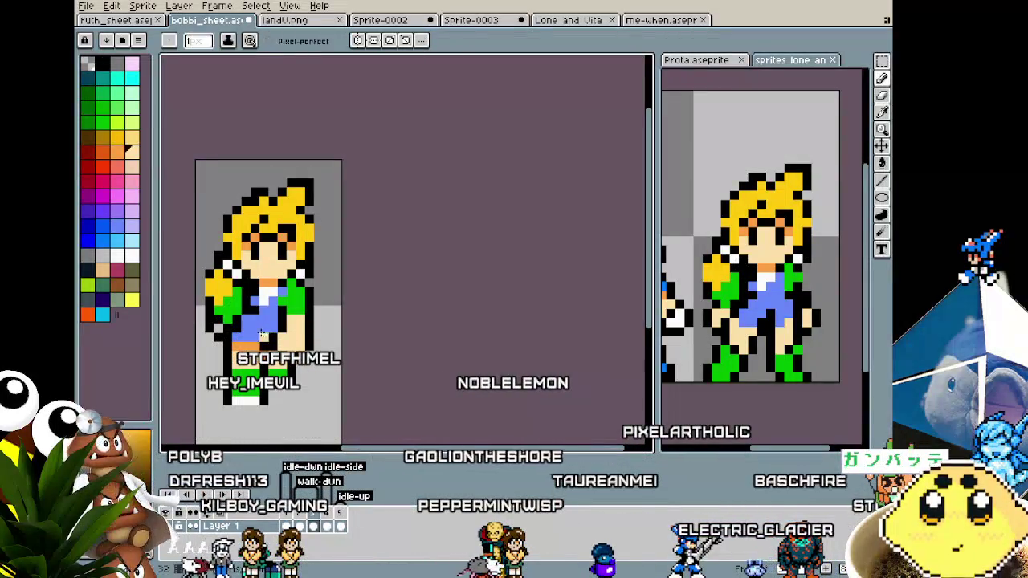